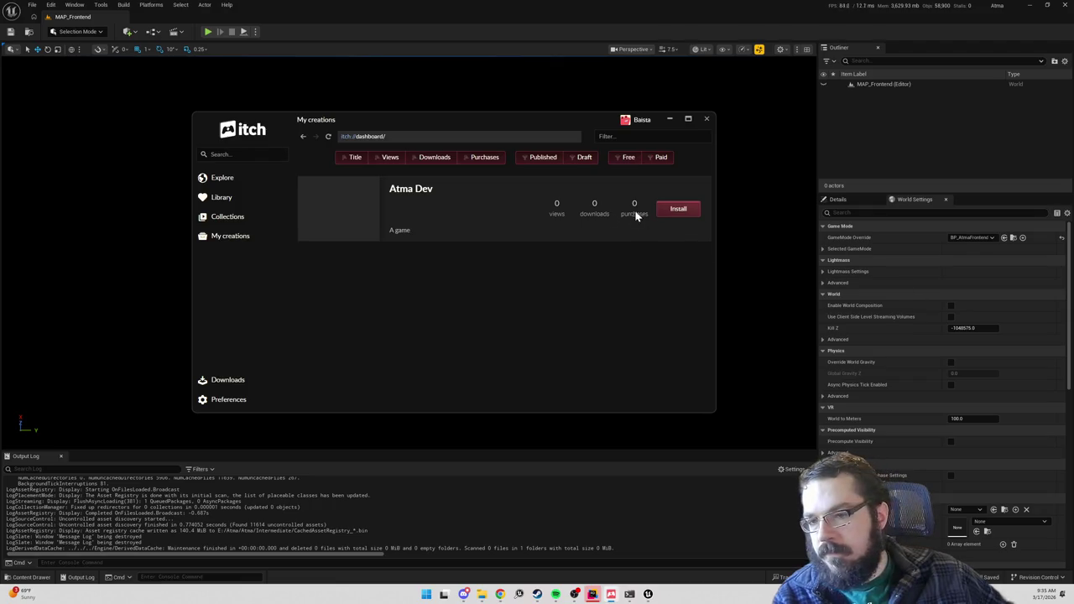
- Start the Atma Dev install and add drive E: as an install location
click(695, 212)
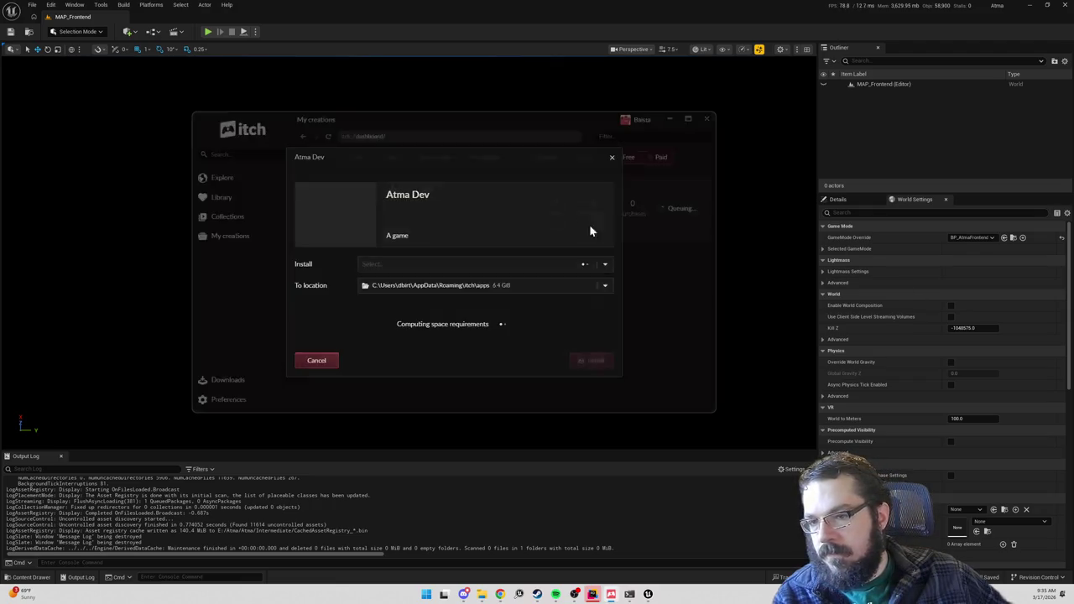
click(466, 289)
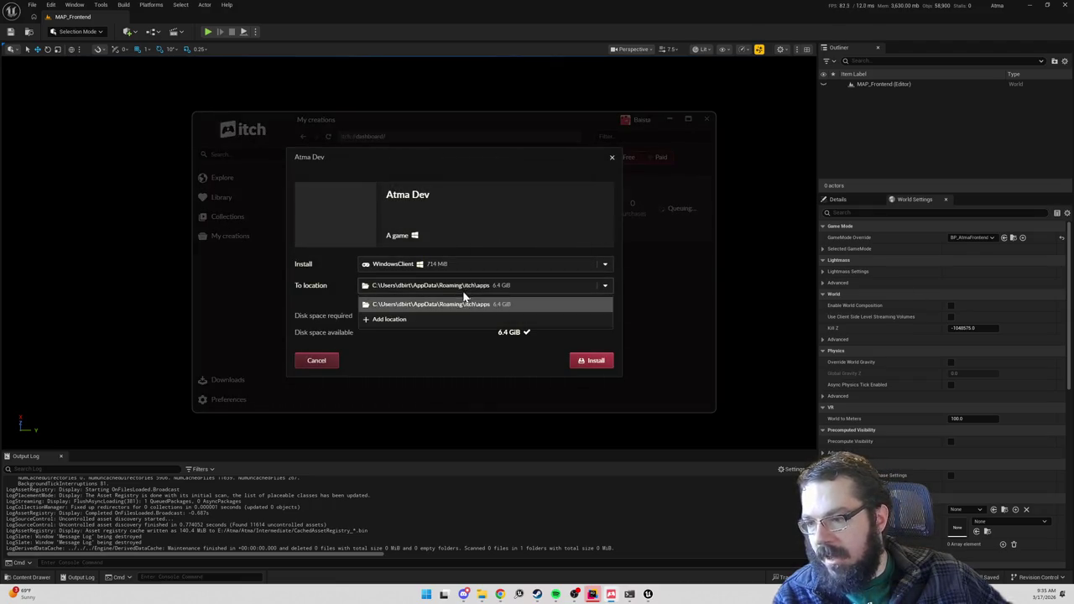
click(417, 320)
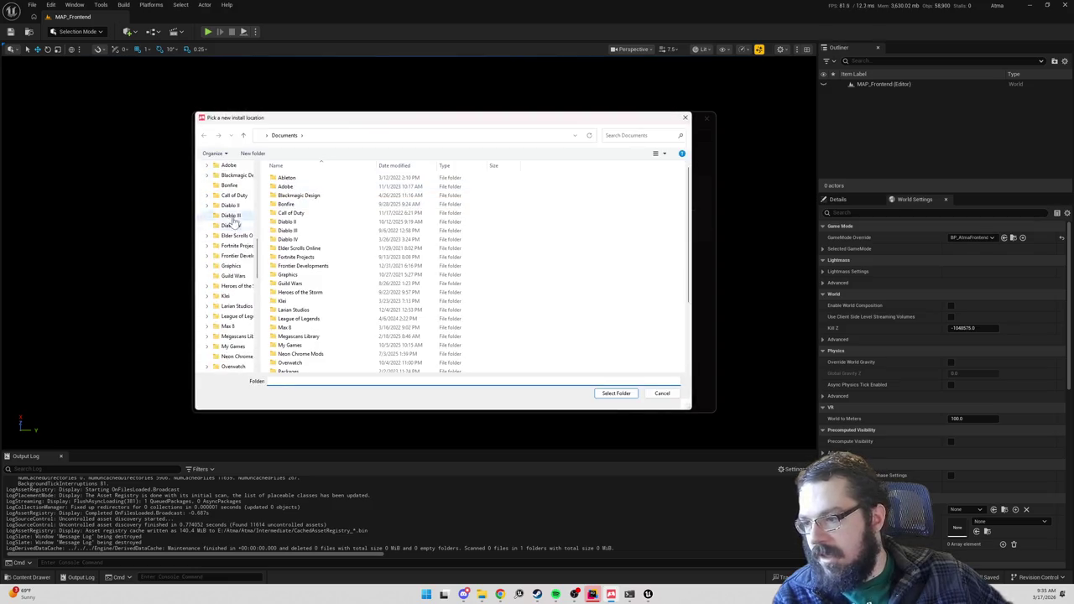
click(227, 165)
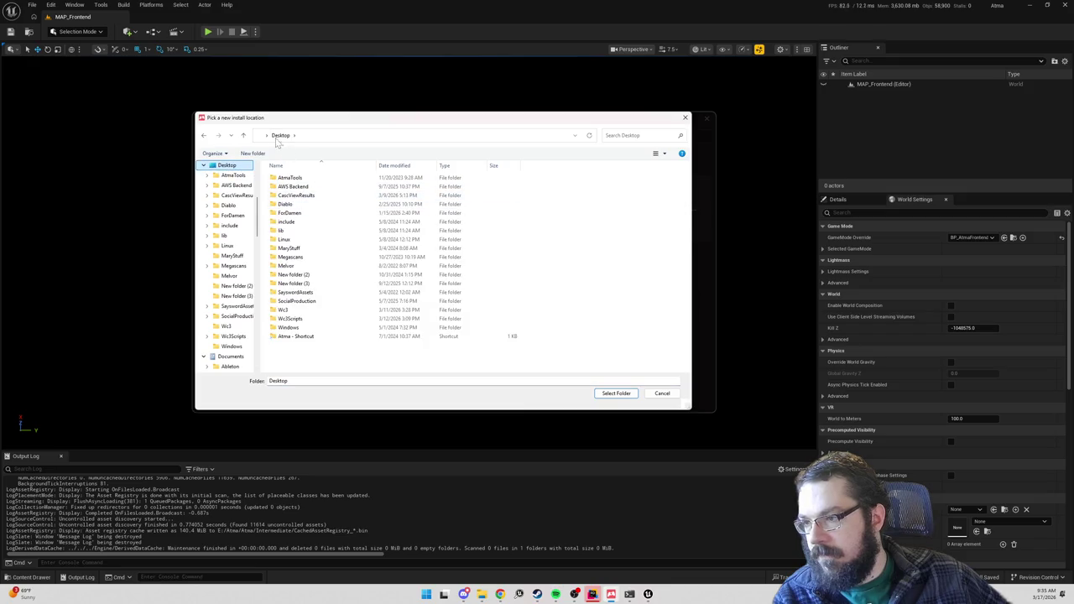
scroll(239, 178, up, 5)
click(227, 167)
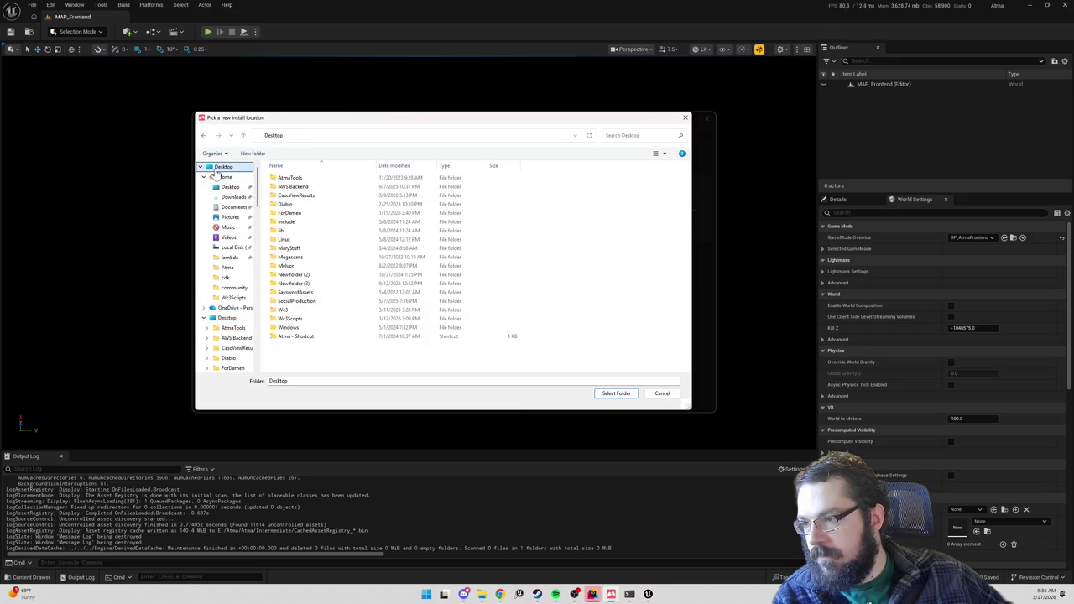
click(202, 167)
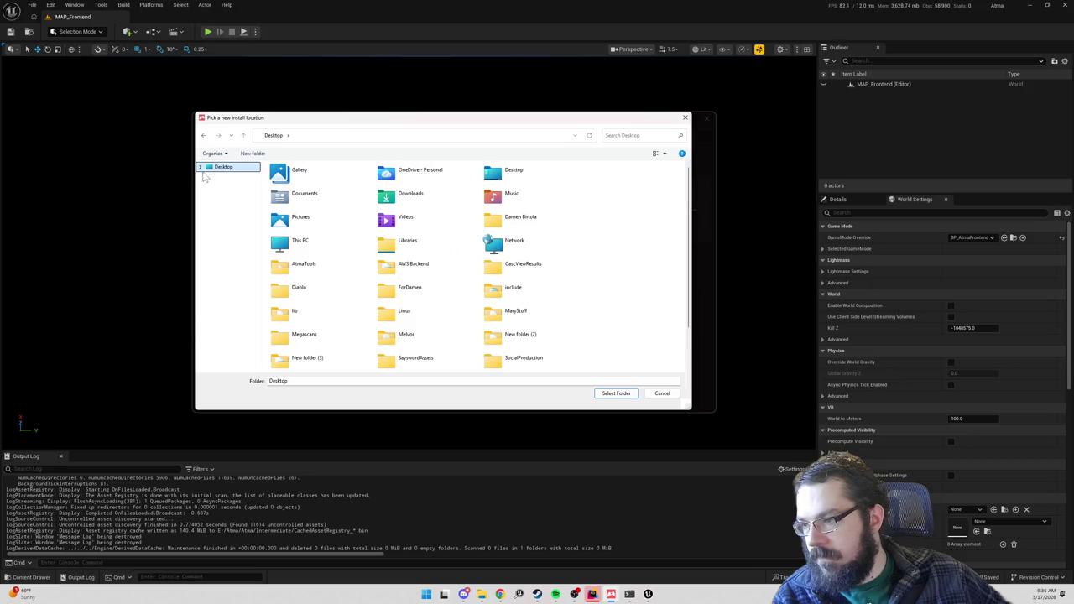
click(202, 167)
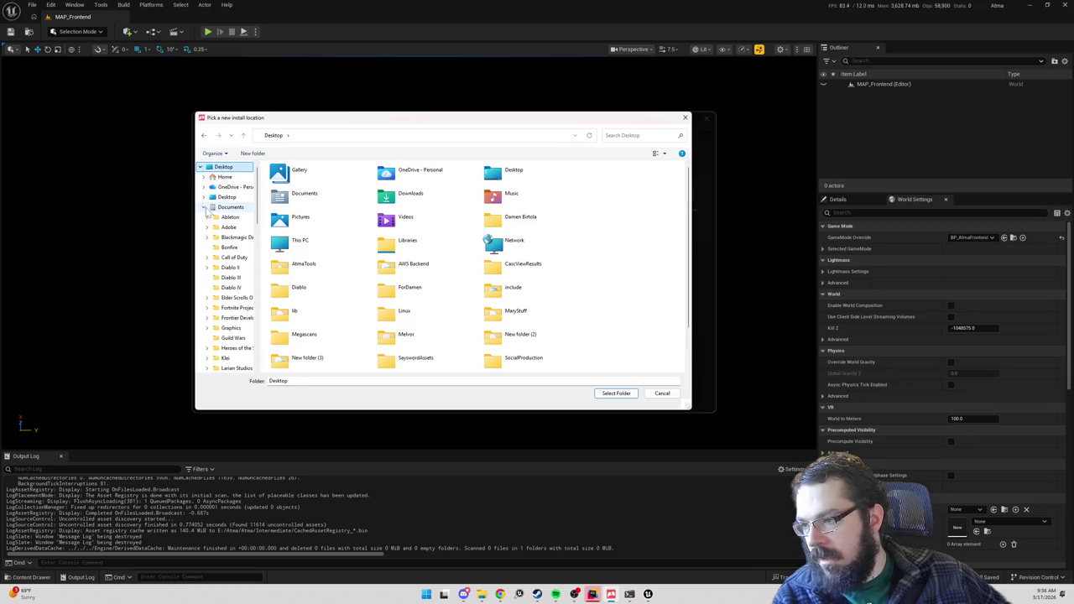
click(225, 266)
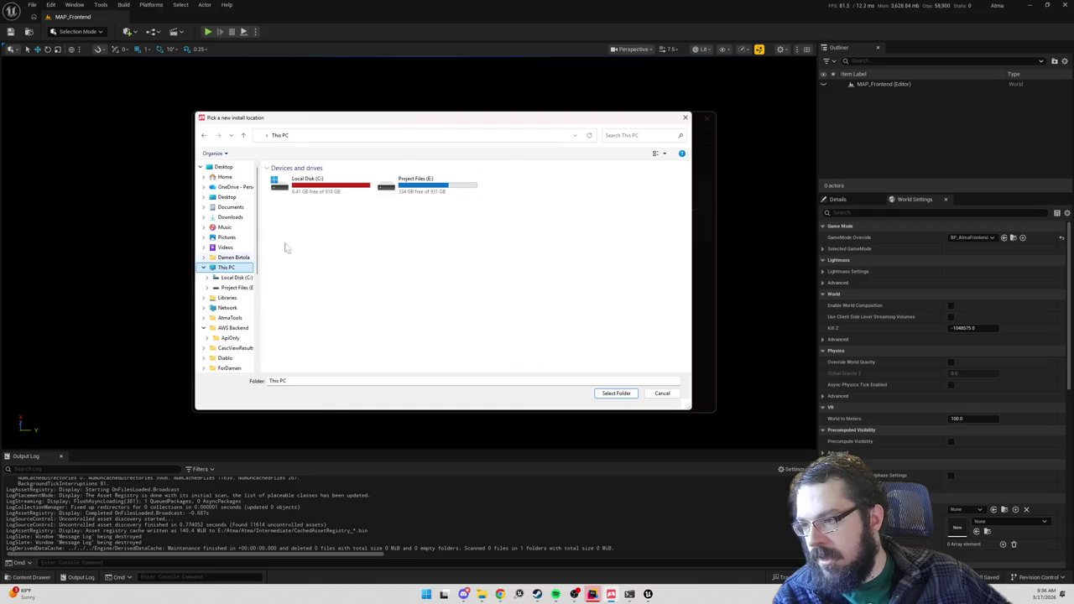
click(409, 190)
double_click(410, 190)
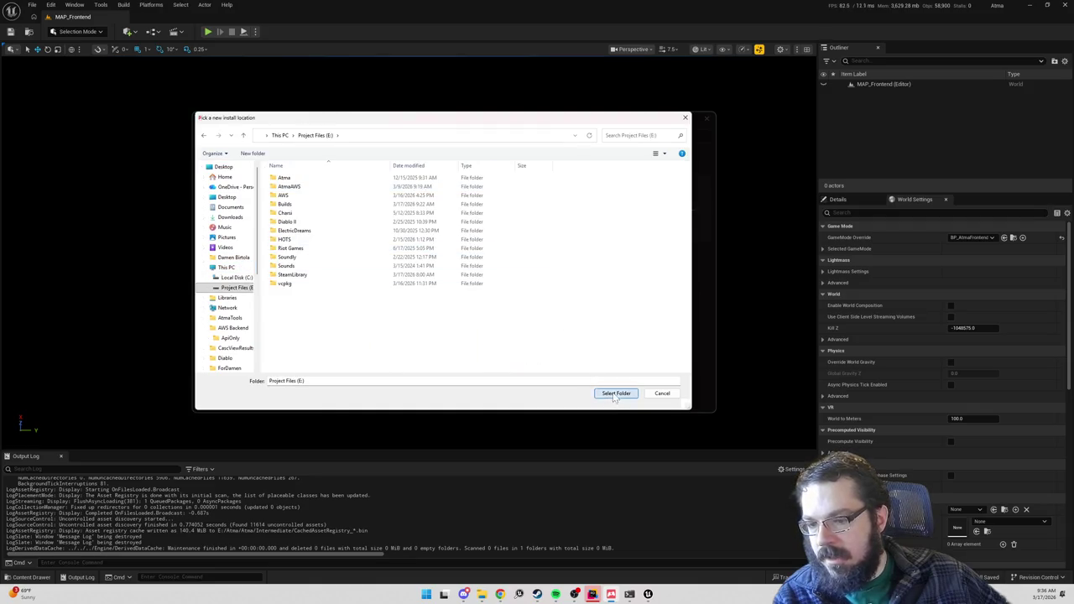
click(616, 392)
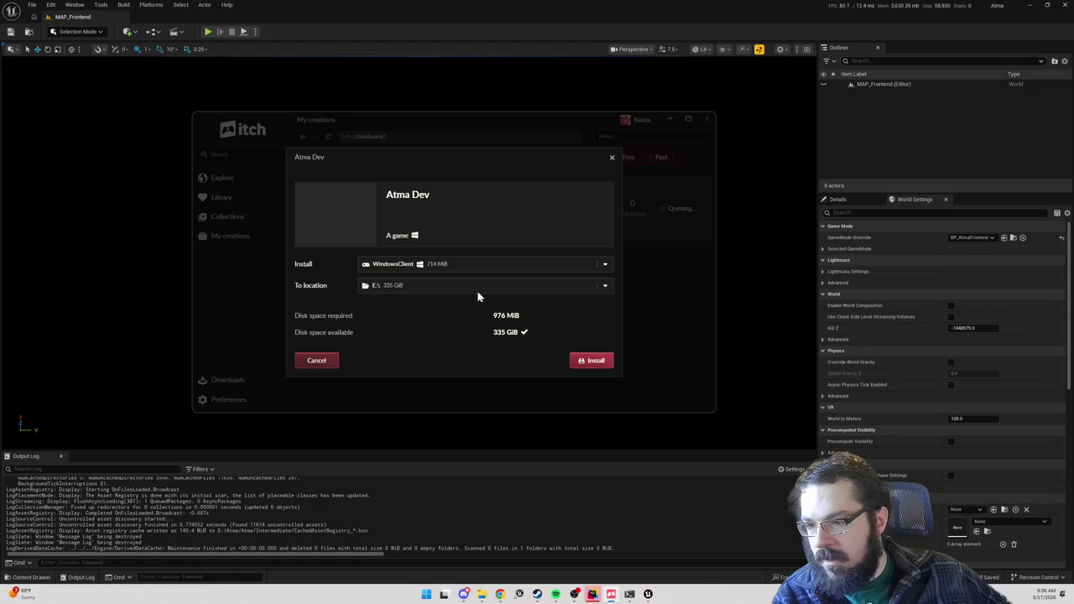
- Create a folder named itch on drive E: and use E:\itch as the install location
click(604, 287)
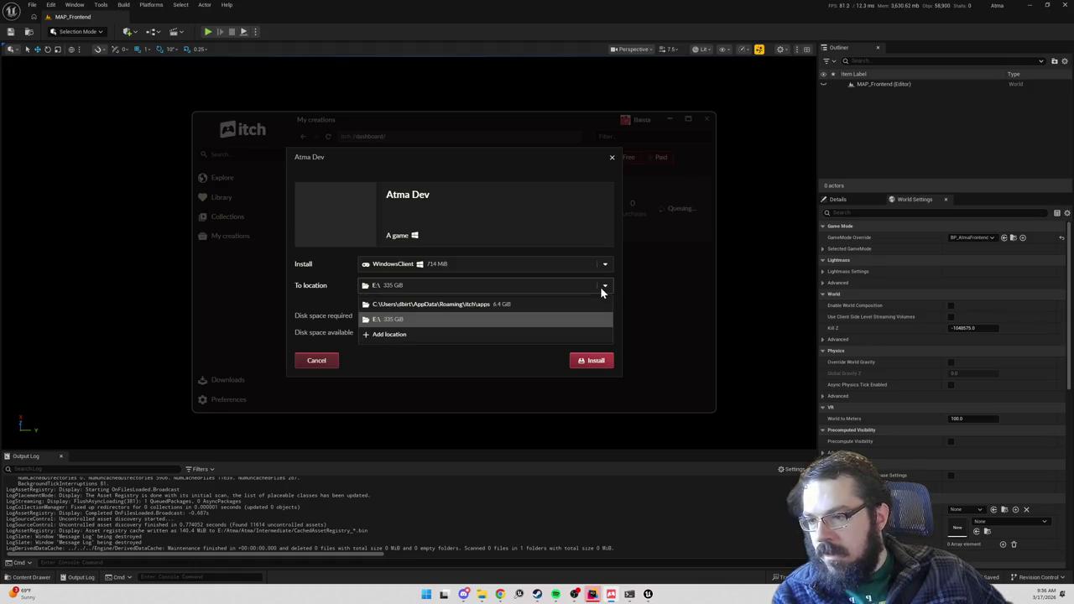
click(386, 334)
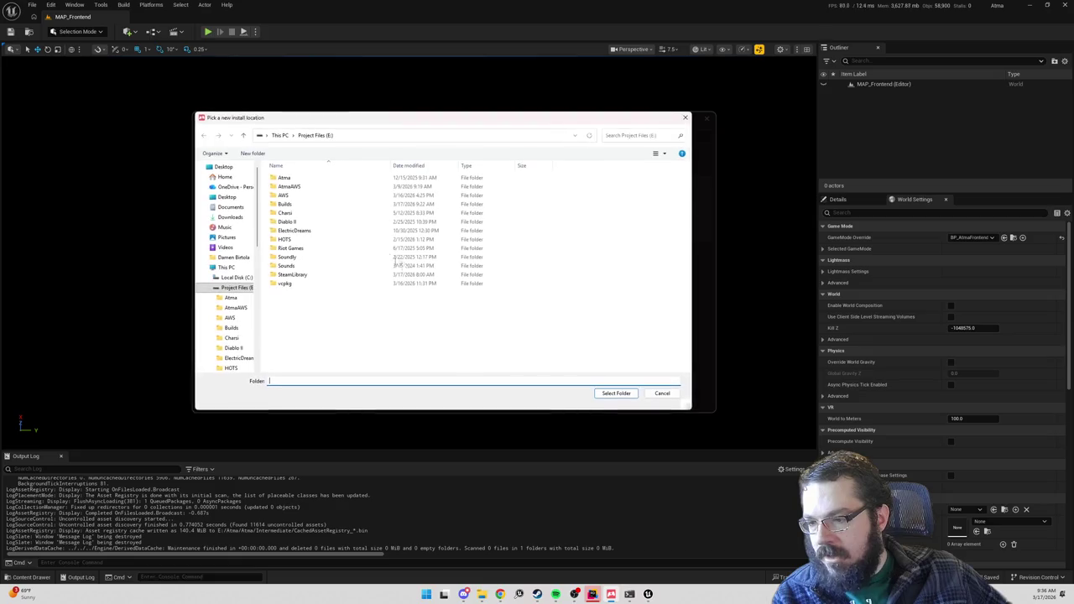
right_click(306, 305)
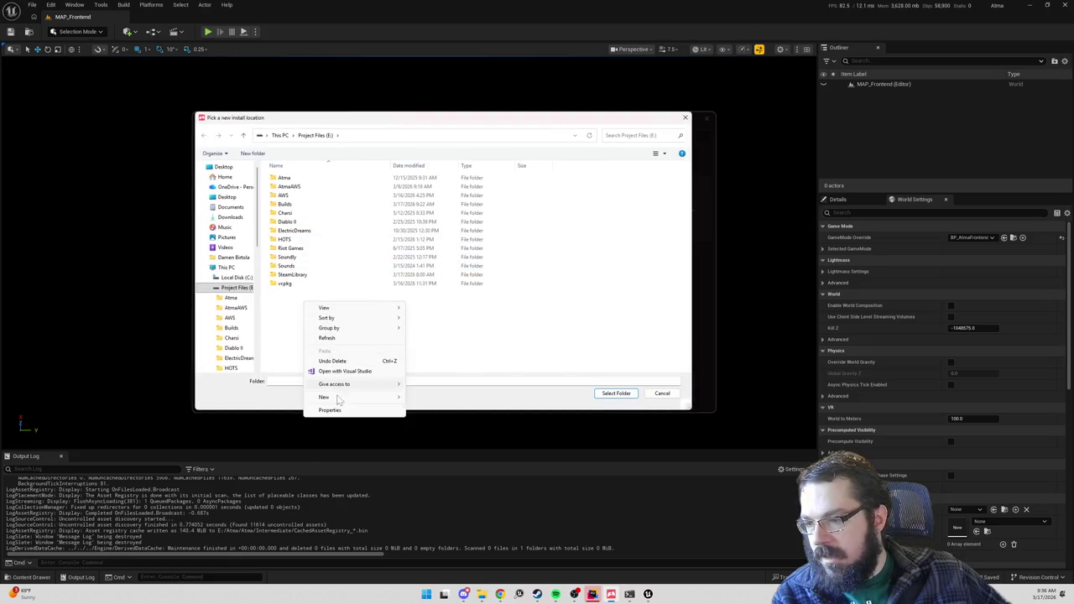
mouse_move(369, 397)
click(425, 398)
text(itch)
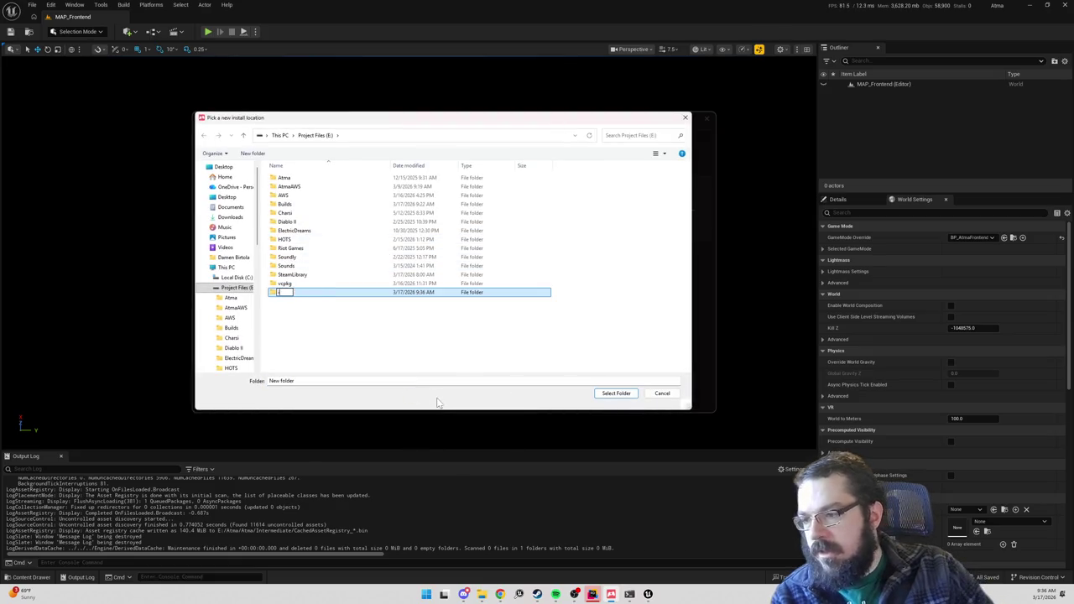
key(Return)
double_click(292, 291)
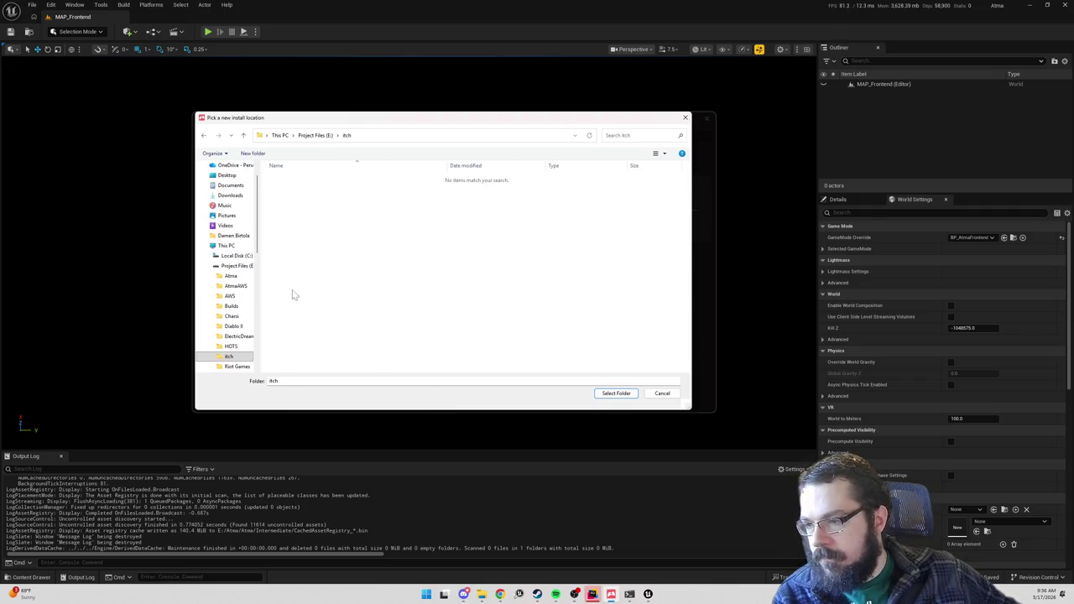
click(603, 391)
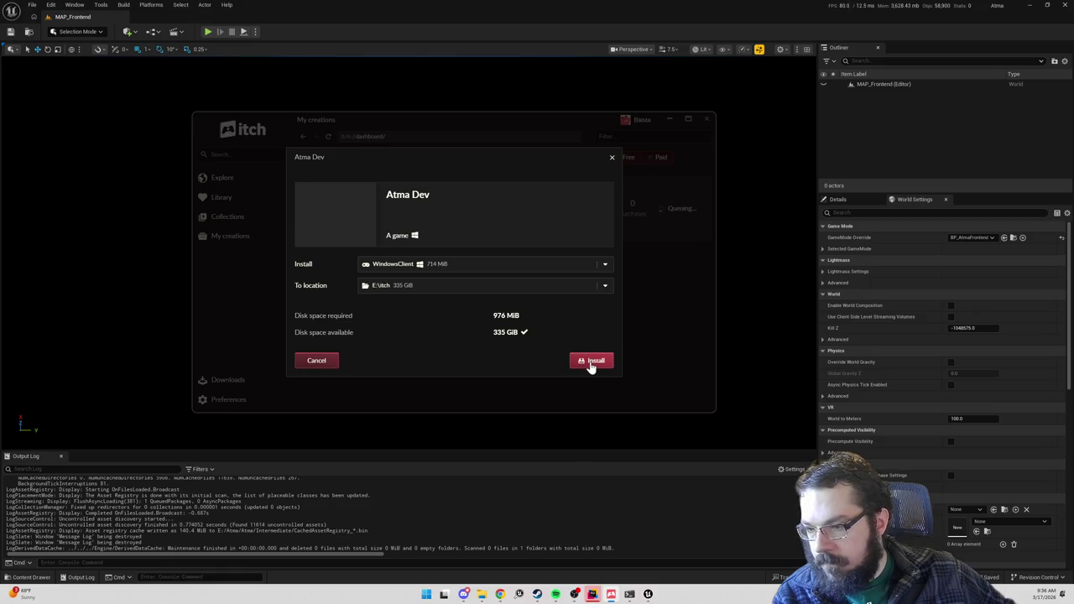
- Install Atma Dev, open its itch.io page, and select the page's web address
click(592, 366)
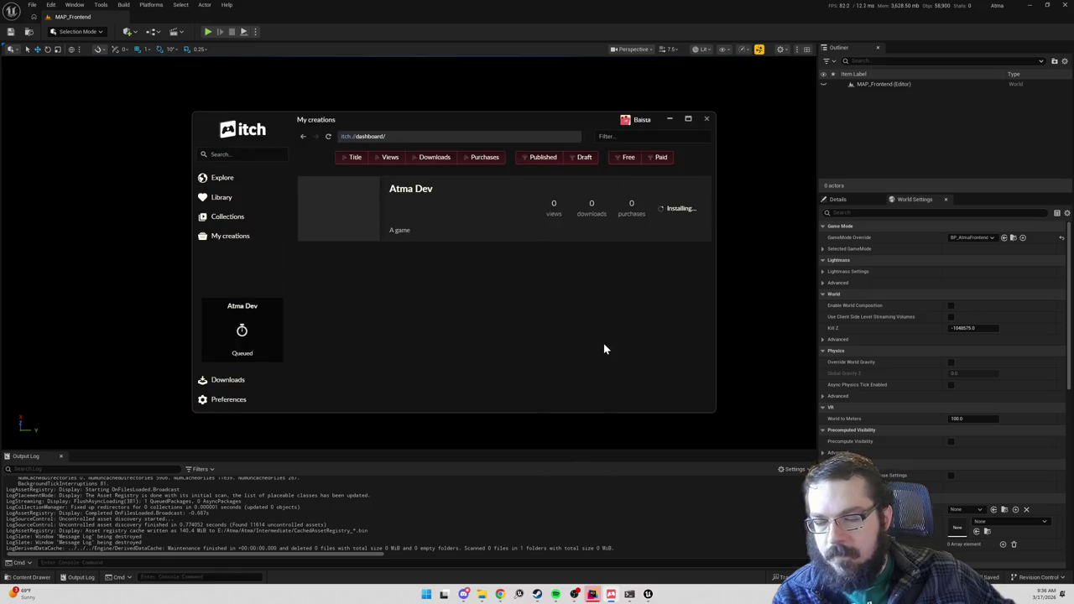
click(428, 190)
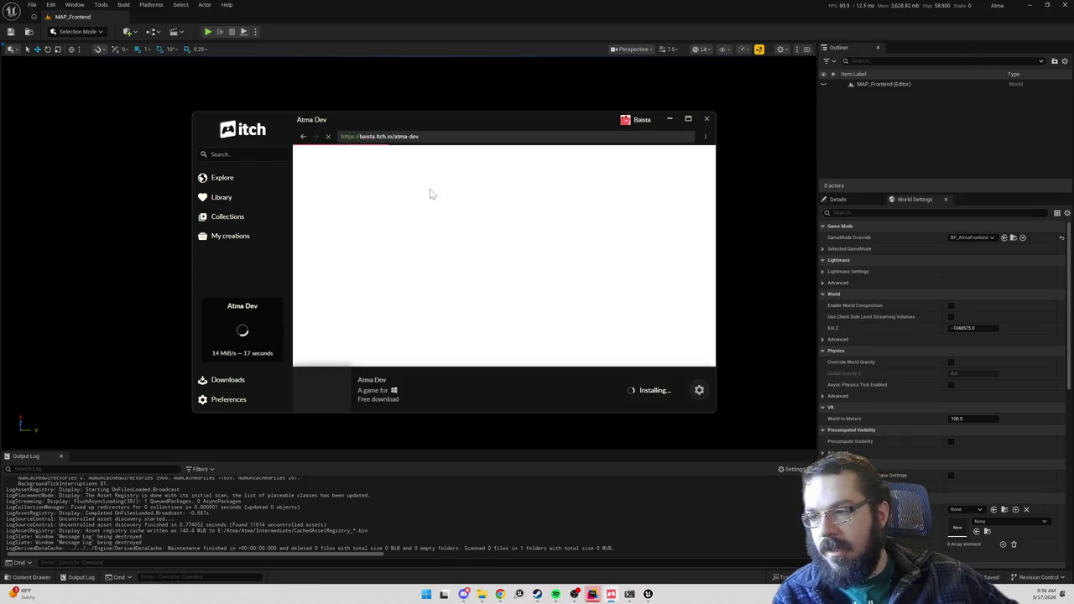
click(434, 138)
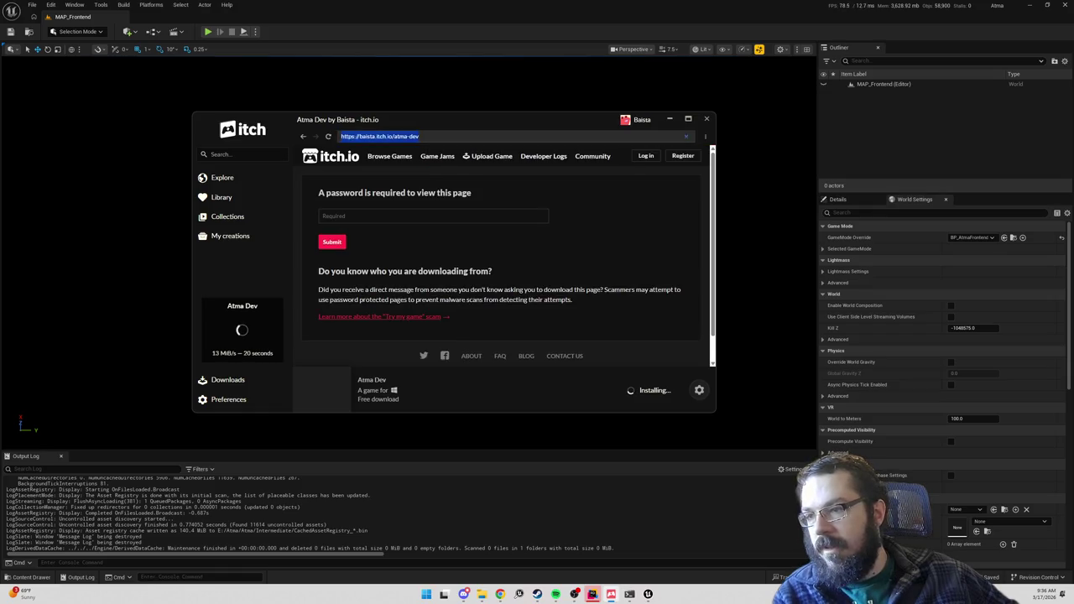
key(alt+Tab)
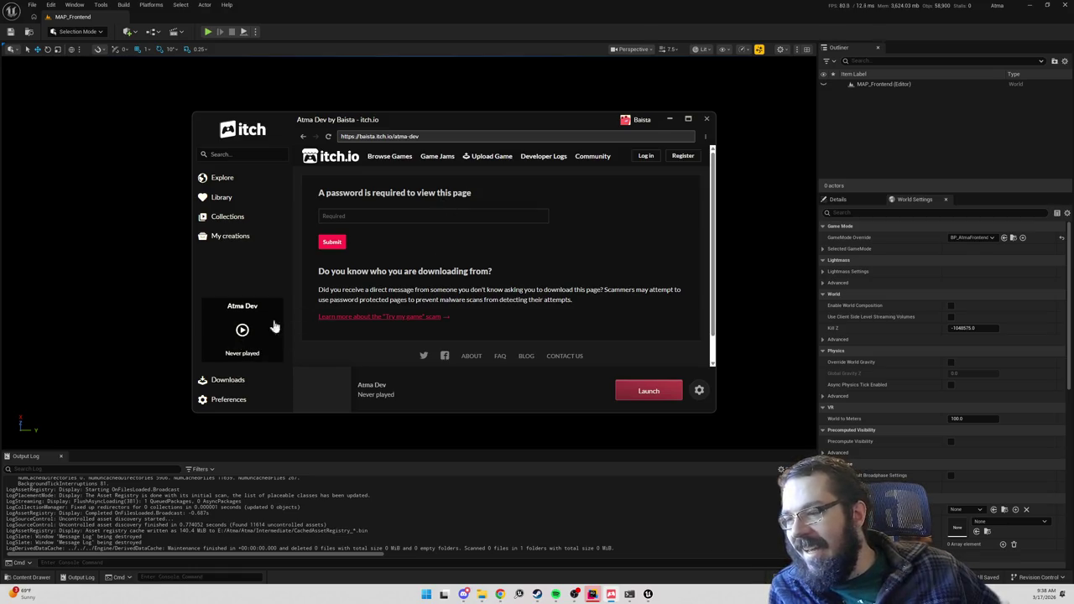
- Close Unreal Editor, return to My creations in itch, and launch Atma Dev
click(1066, 5)
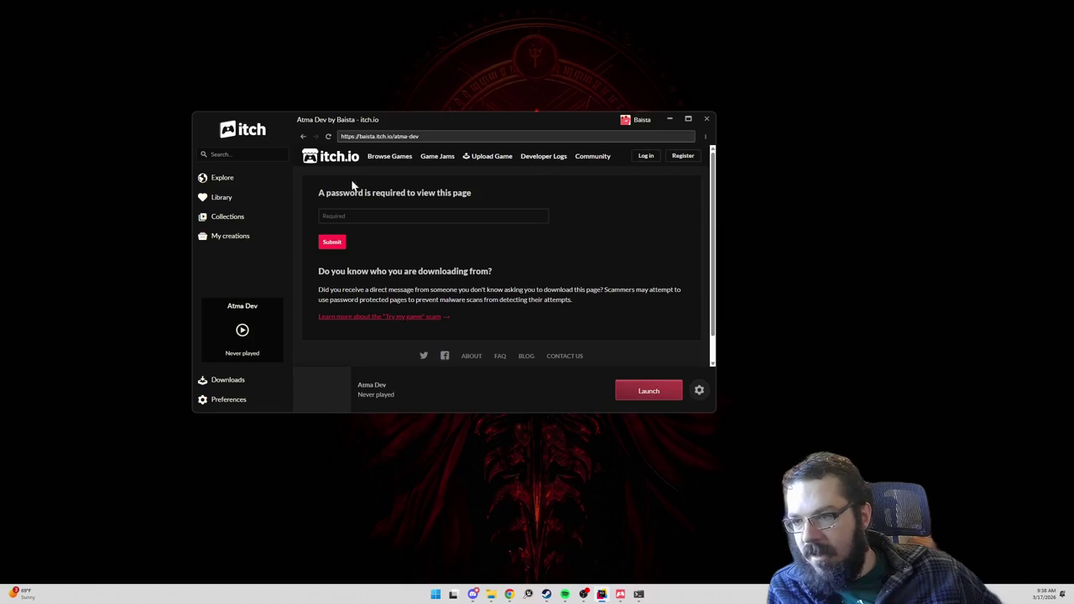
click(303, 136)
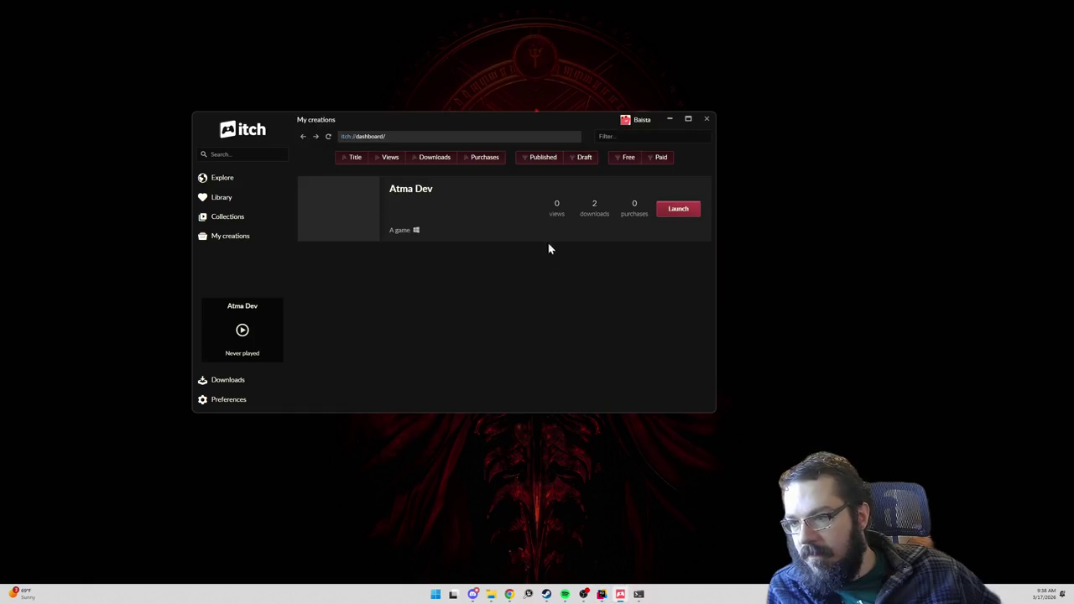
click(680, 210)
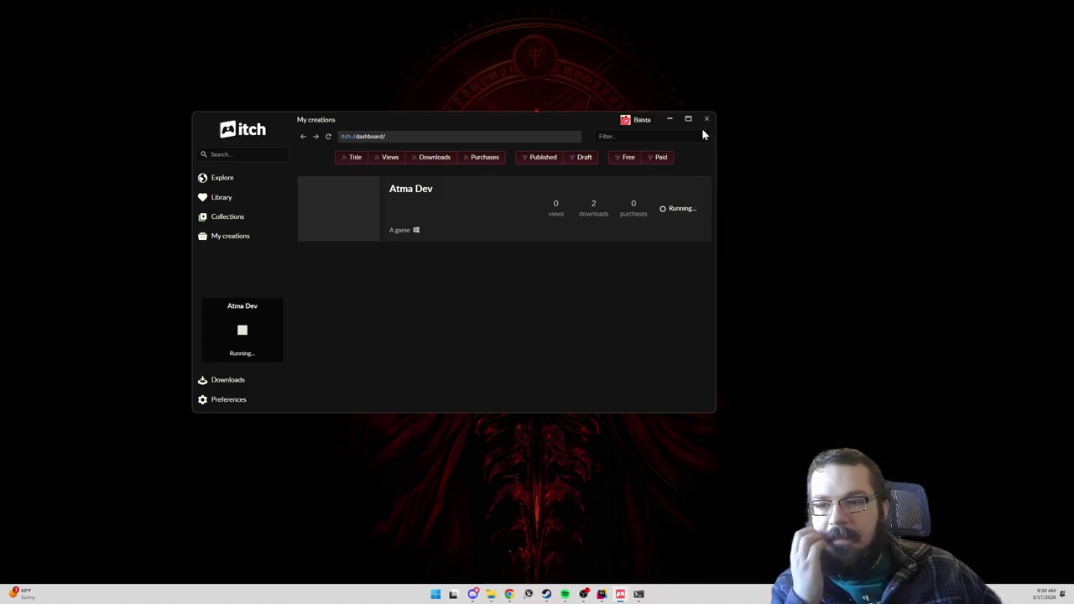
- Minimize the itch window to reveal the desktop
click(669, 119)
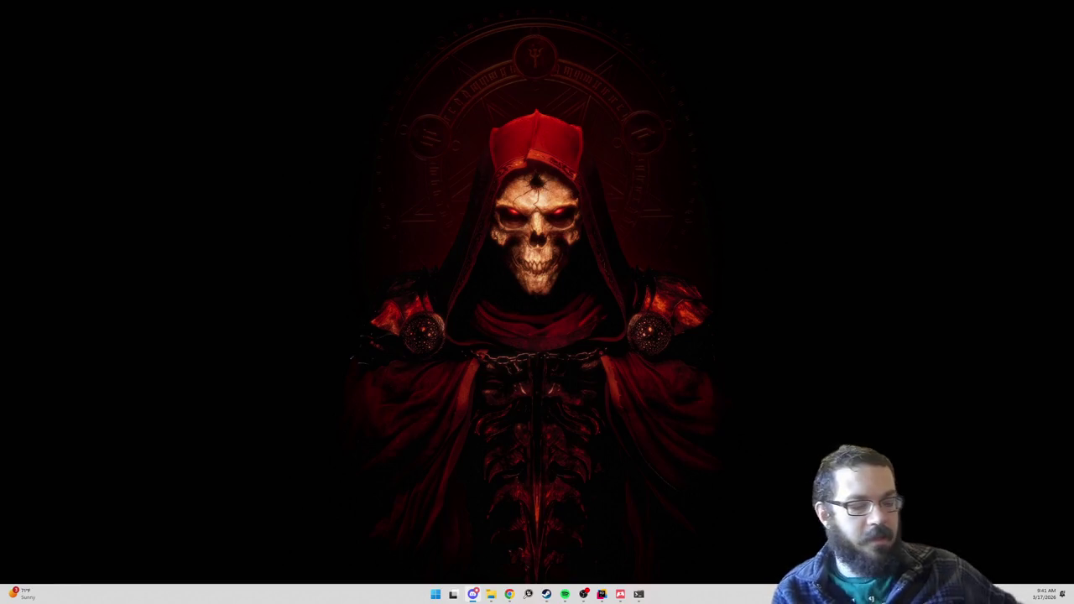
- Debug UnrealEditor with Atma.uproject from Rider, then bring the itch window to the front
click(602, 594)
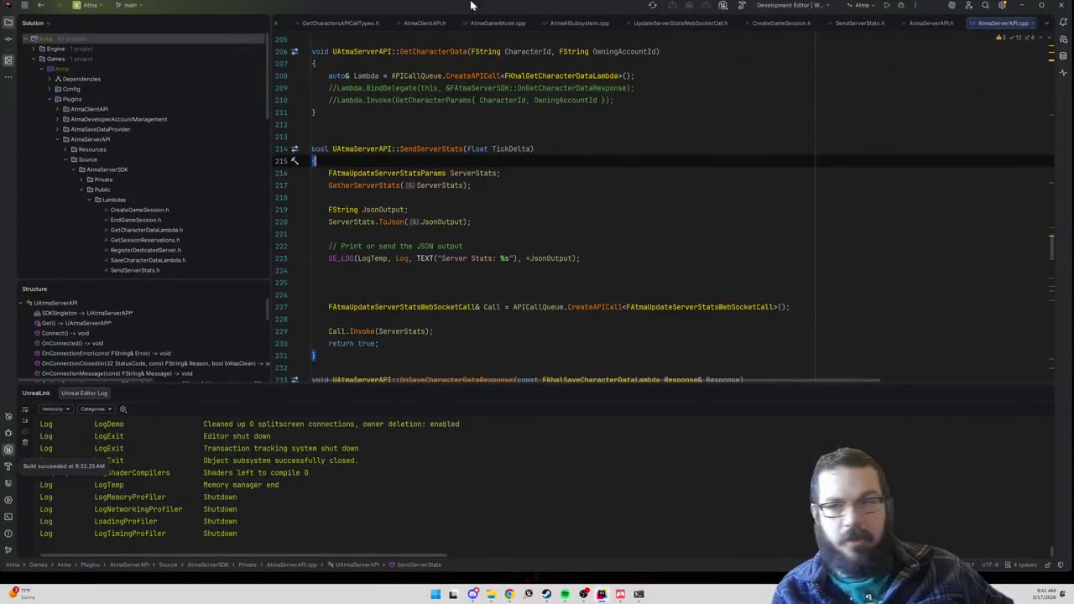
click(900, 6)
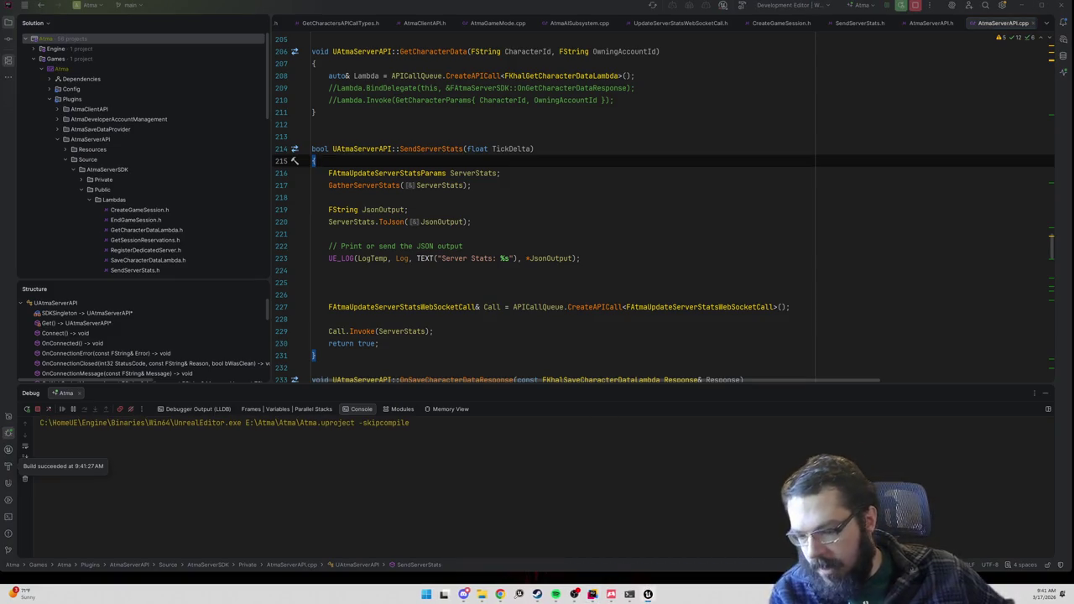
click(613, 593)
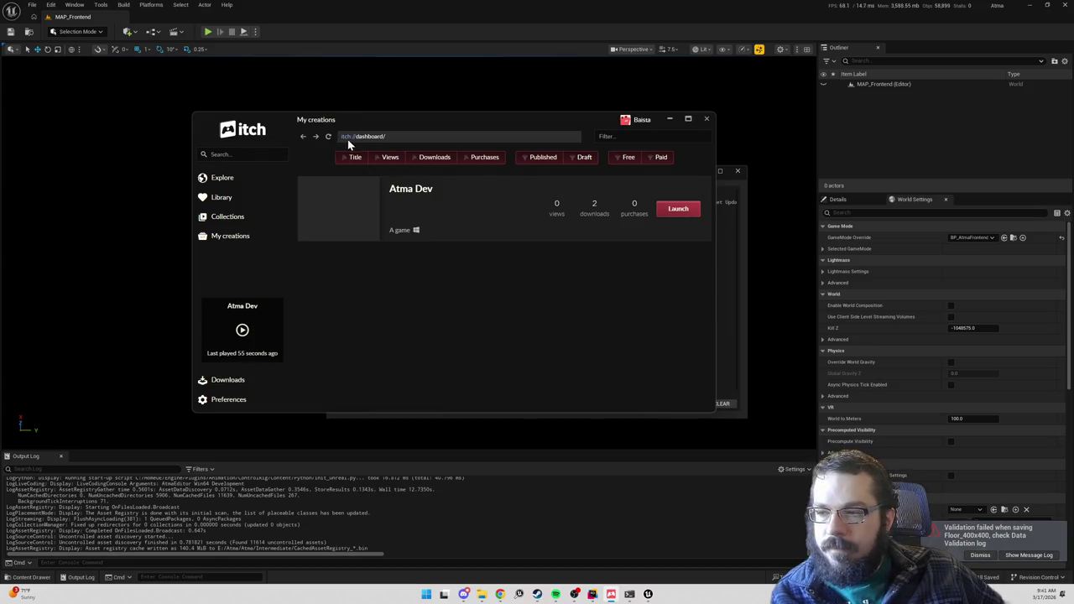
- Minimize itch and close the asset-validation Message Log over MAP_Frontend
click(670, 122)
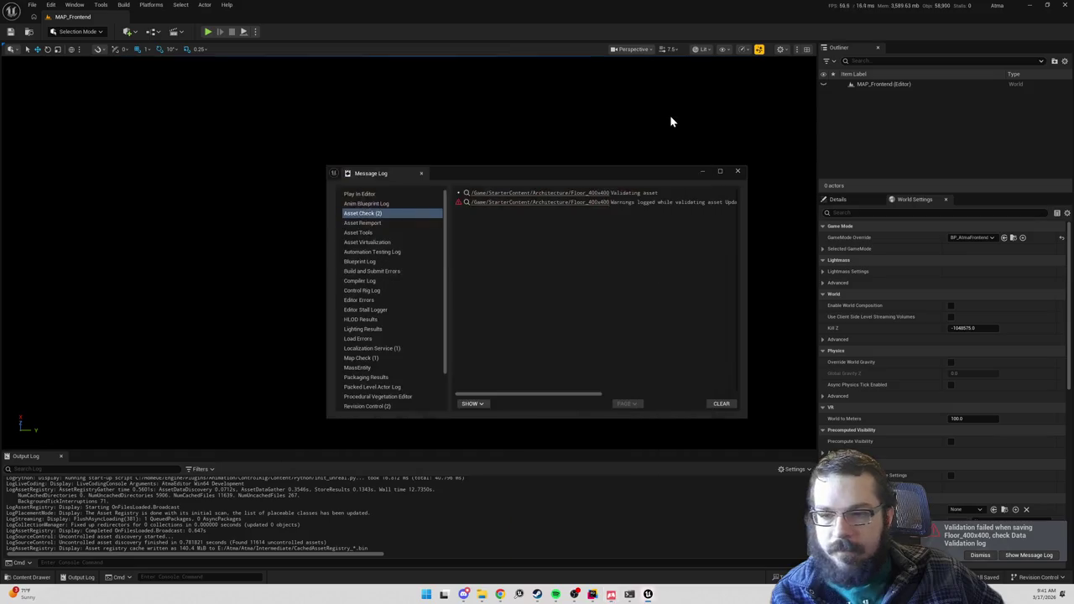
click(738, 173)
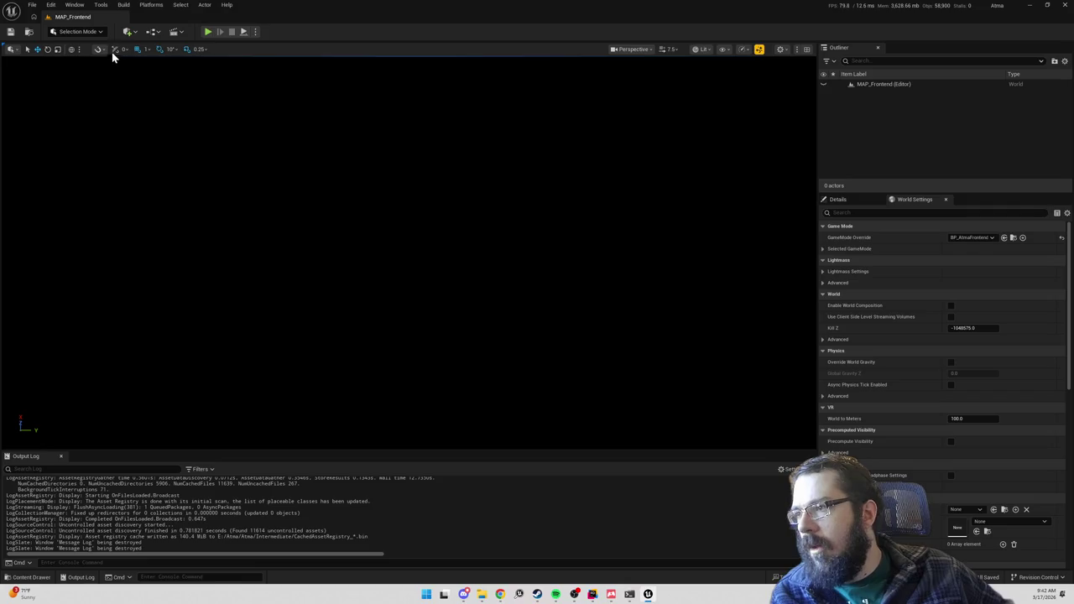
- Search the Content Drawer for 'empty' and load the MAP_Empty_WP level
key(ctrl+space)
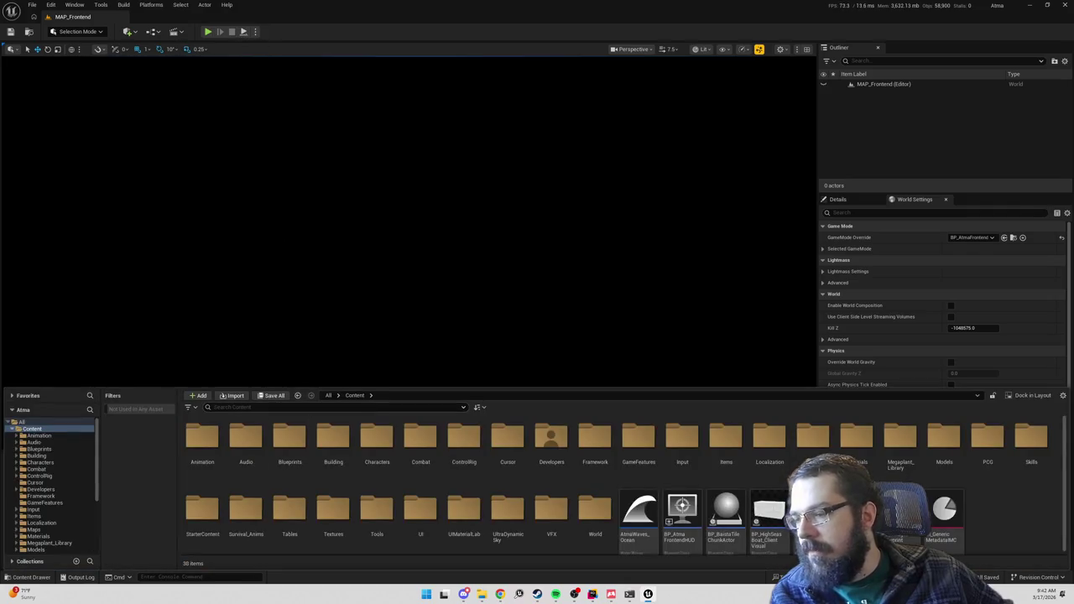
text(empty)
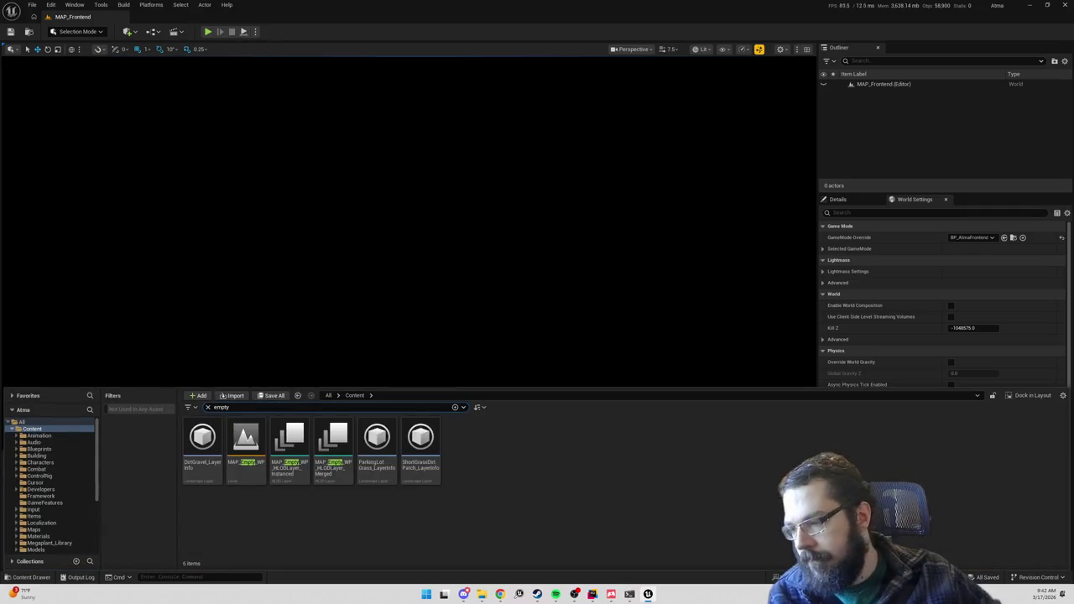
double_click(238, 442)
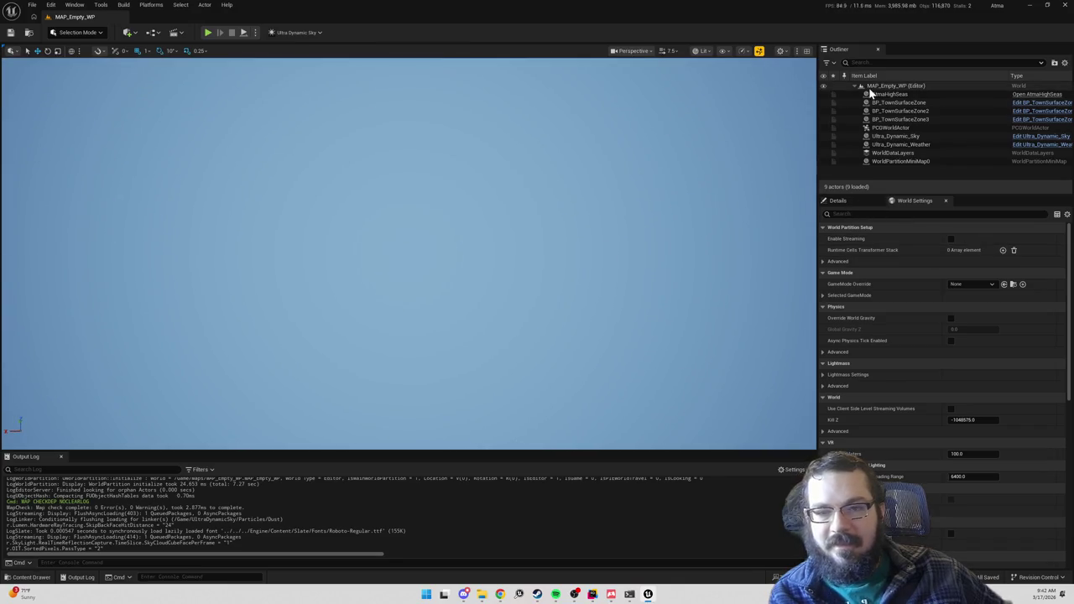
- Play MAP_Empty_WP in the editor, eject with F8, stop the session, and go to Rider
click(252, 33)
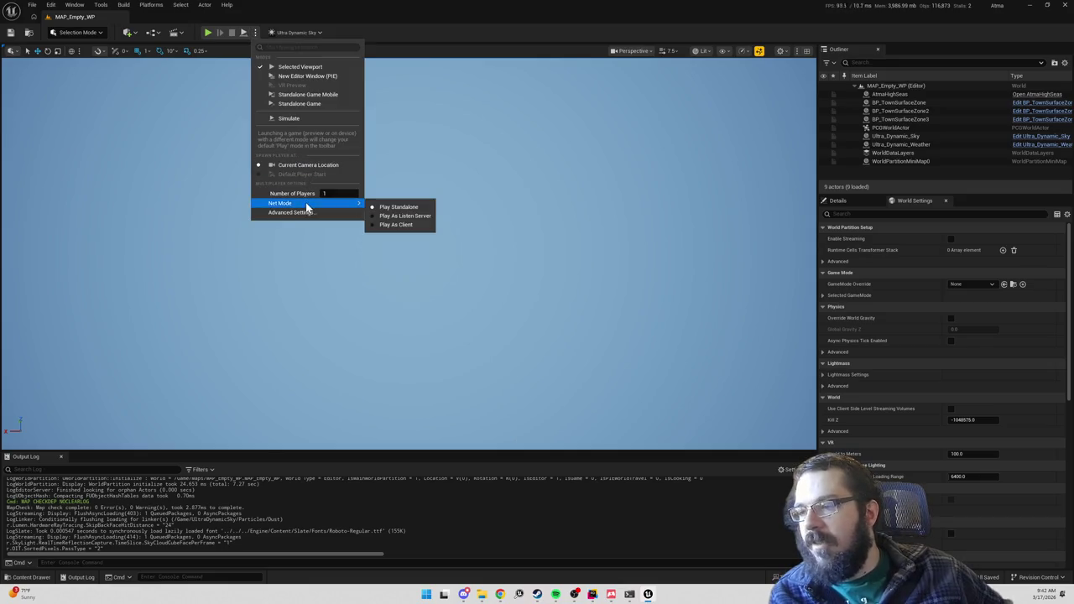
click(208, 35)
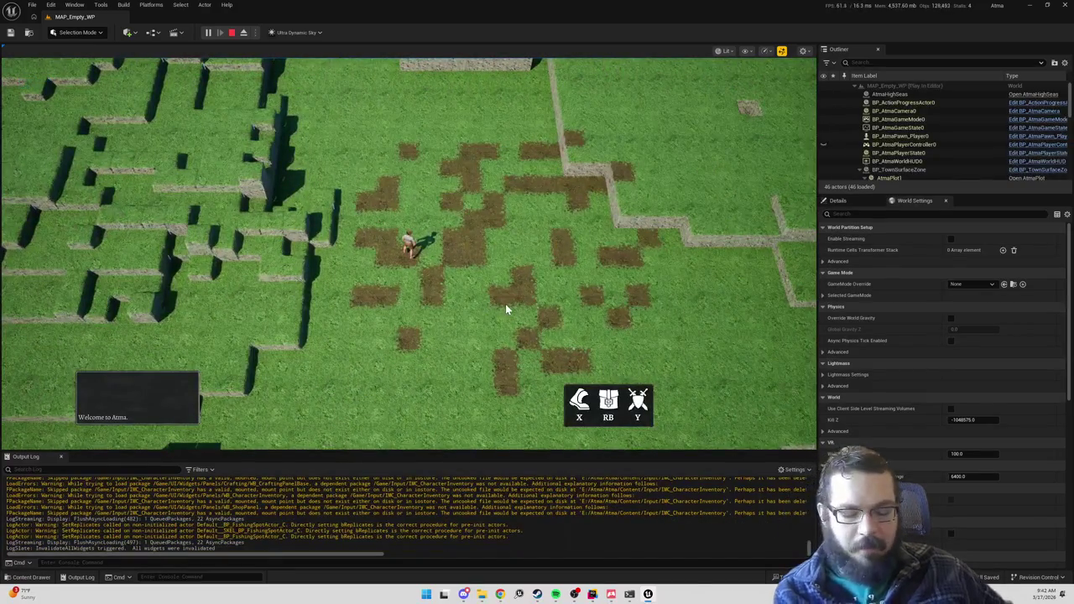
key(F8)
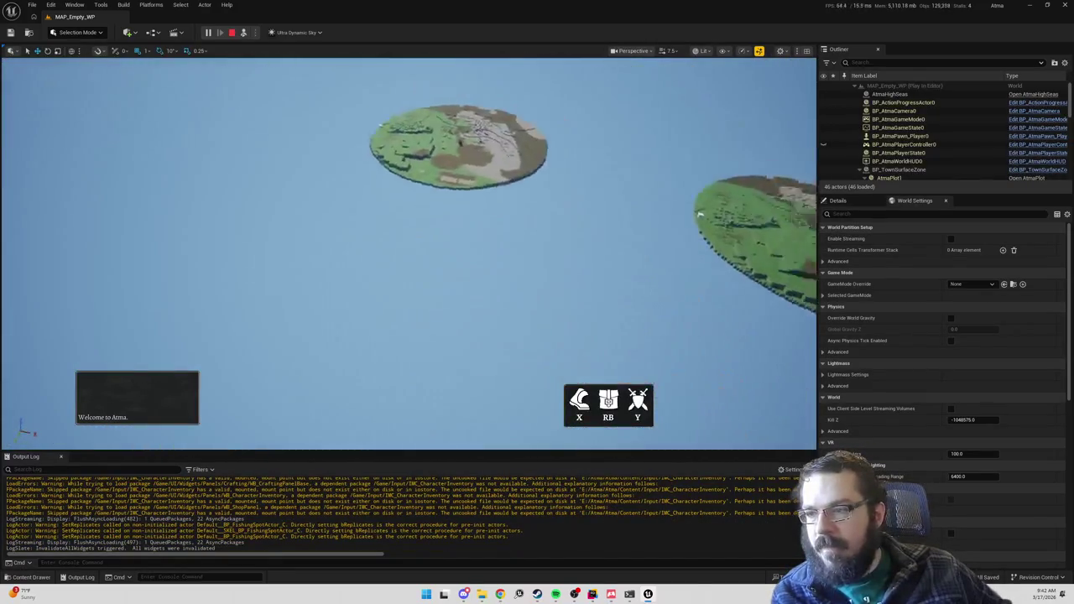
key(Escape)
click(592, 594)
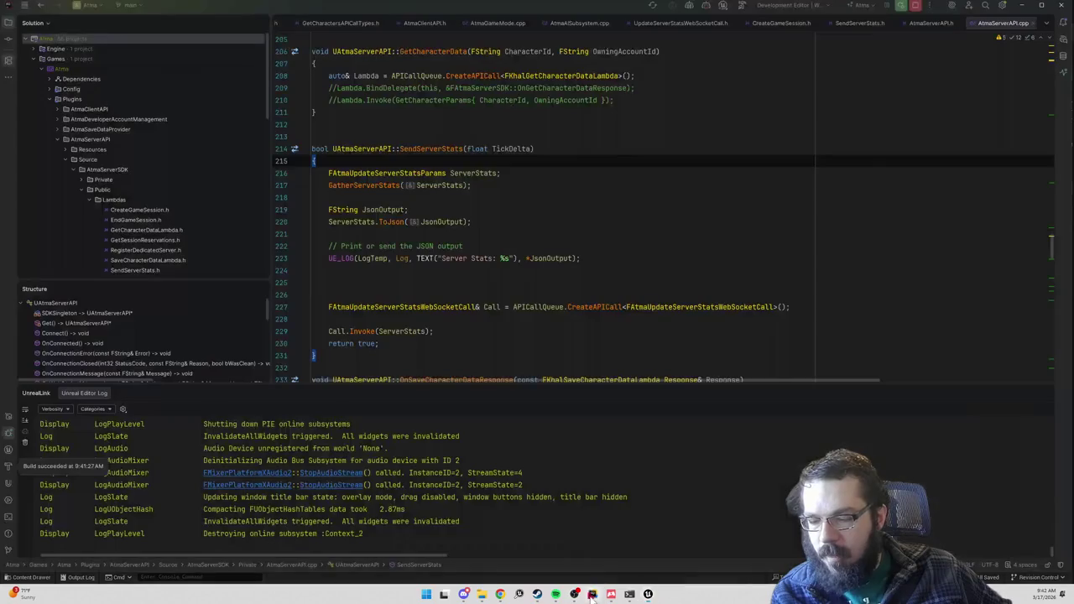
click(463, 246)
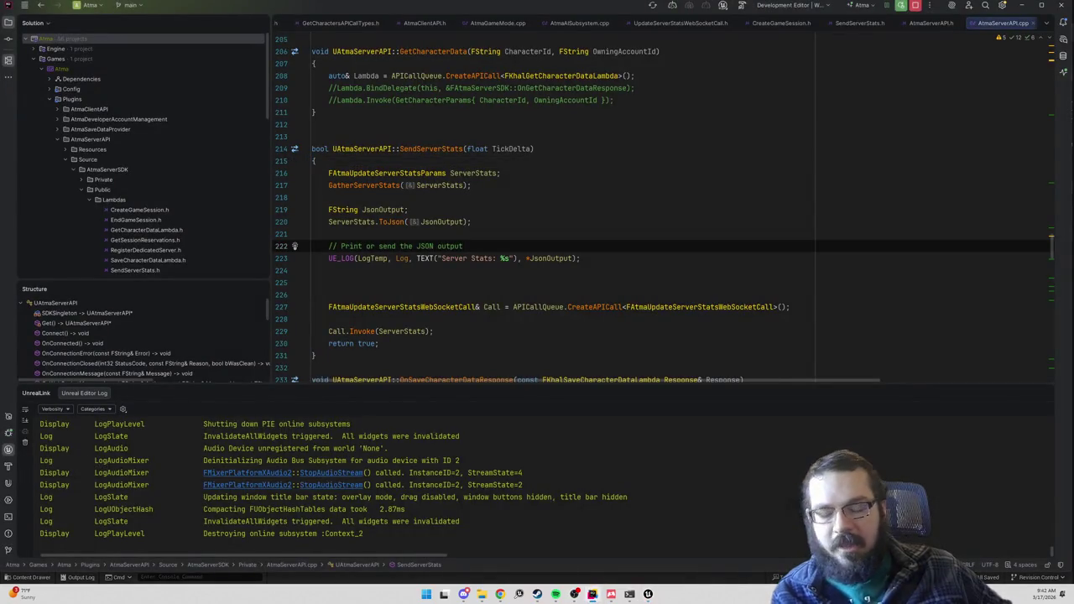
key(alt+Tab)
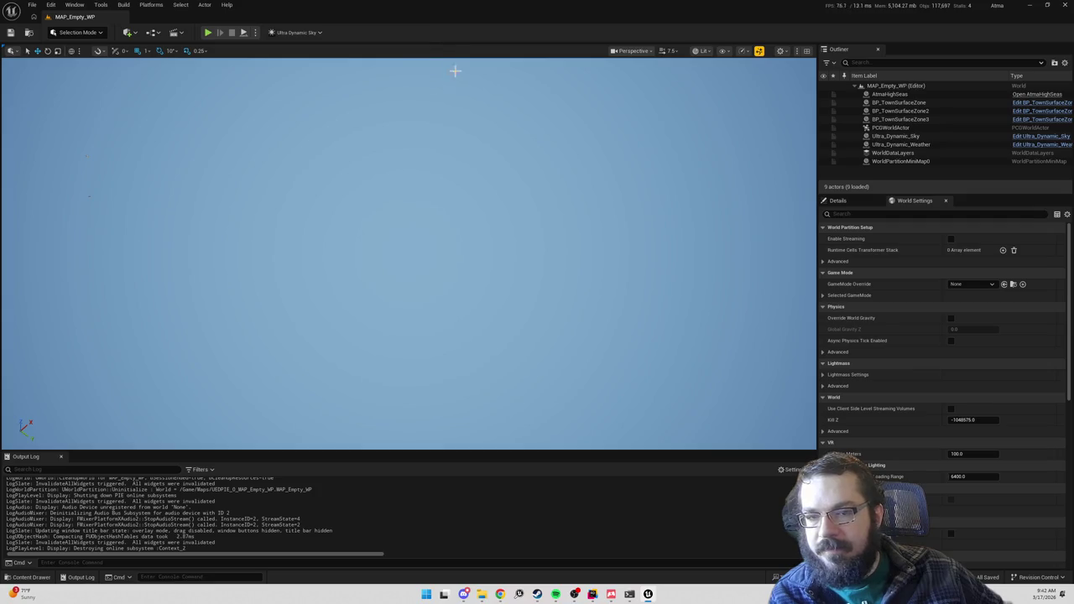
click(913, 105)
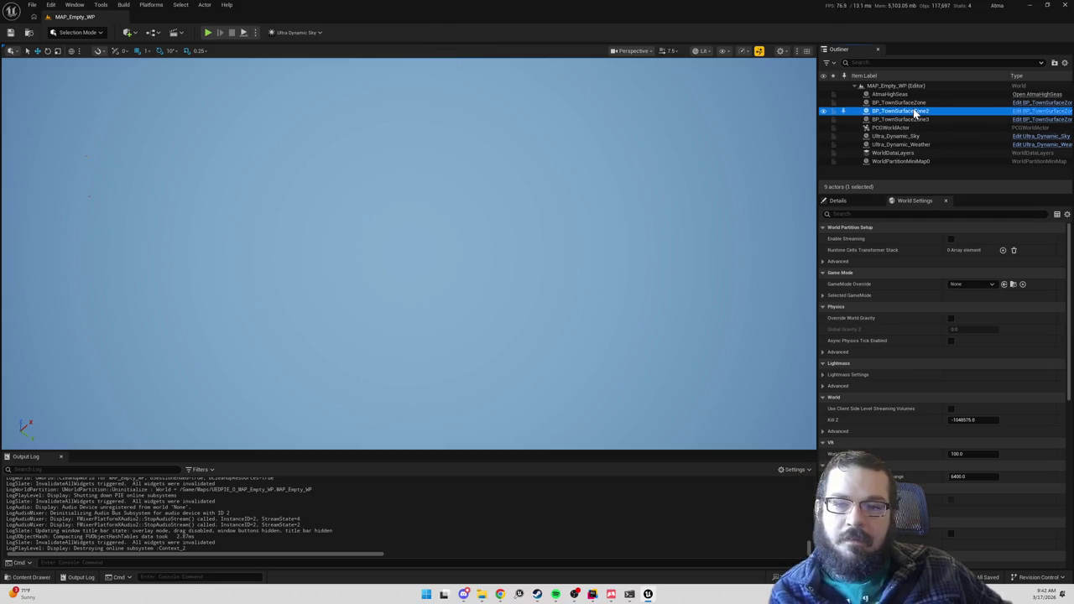
shift+click(920, 120)
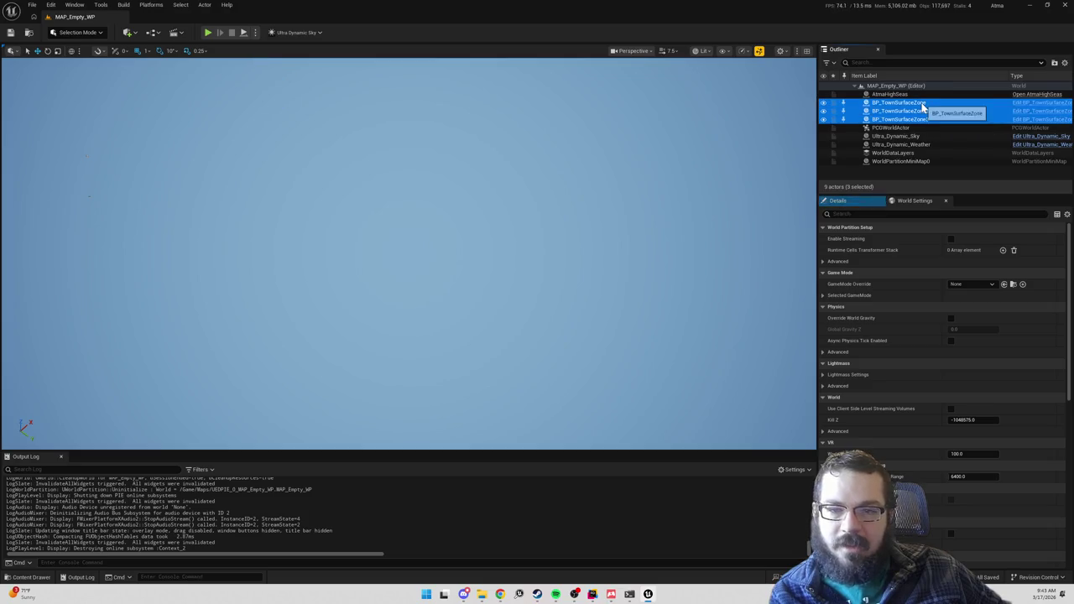
key(alt+Tab)
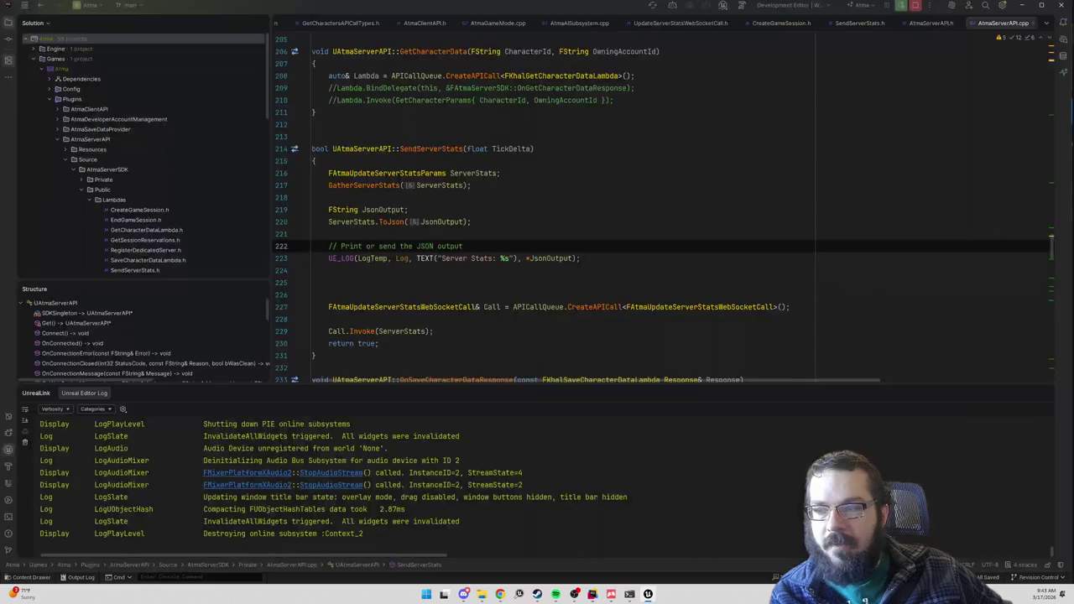
- Open AtmaGameMode.cpp via a file search for 'atmagamemode.cpp' and check a town surface zone actor in Unreal
click(409, 210)
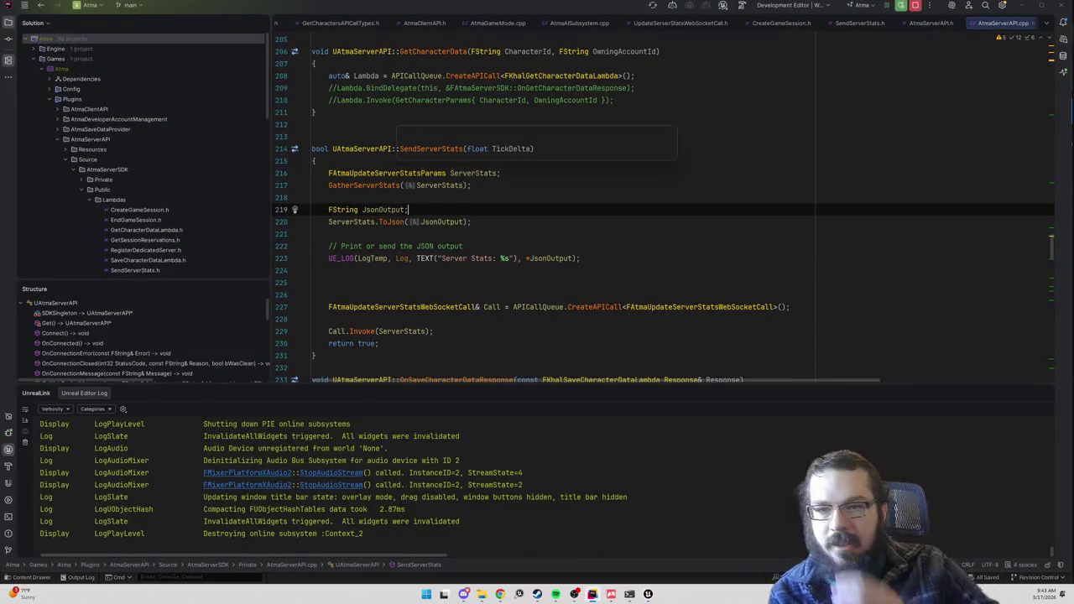
key(ctrl+shift+n)
text(atmagamemode.cpp)
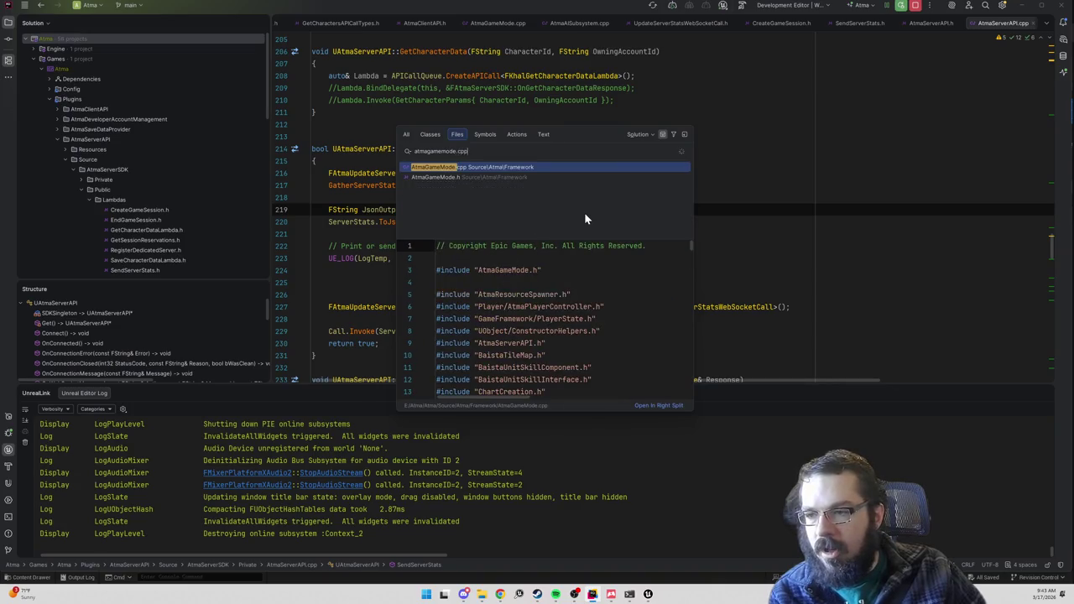
key(Escape)
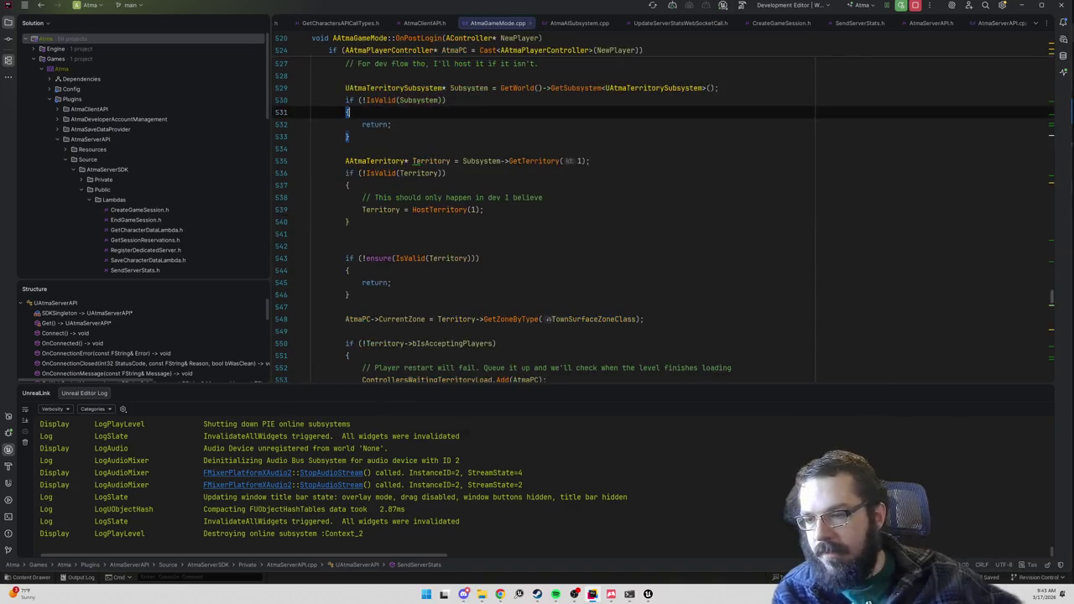
key(alt+Tab)
click(910, 111)
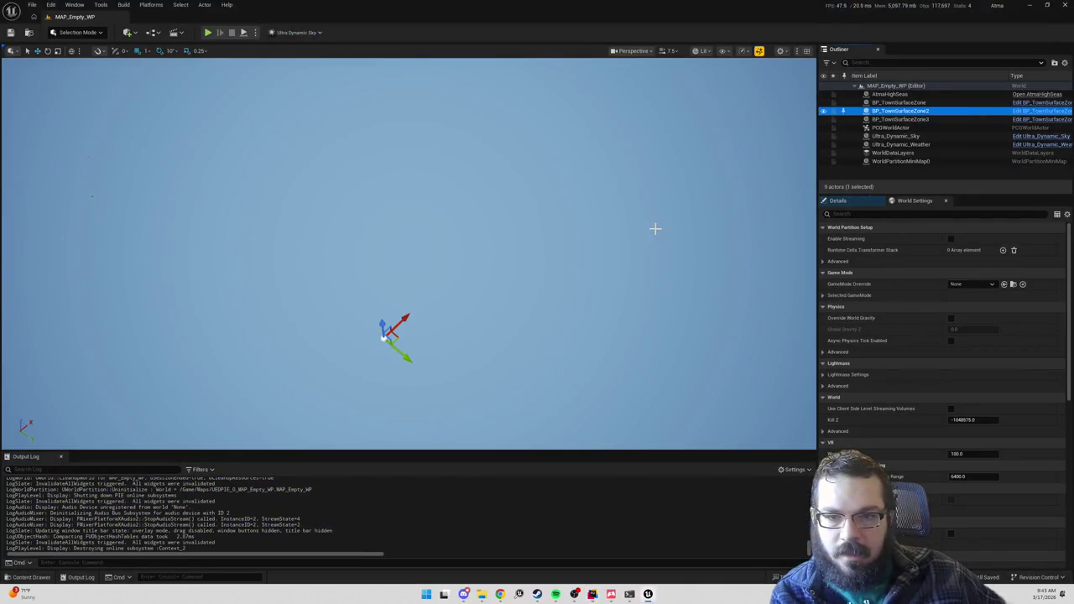
key(alt+Tab)
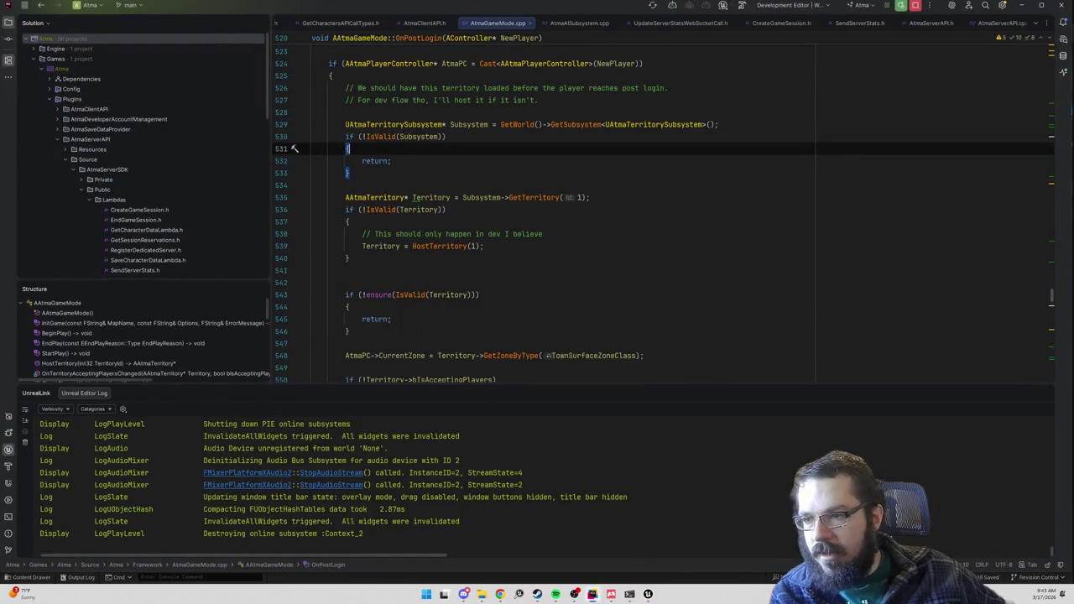
- Locate the CurrentZone assignment using GetZoneByType in OnPostLogin
click(346, 185)
key(ctrl+f)
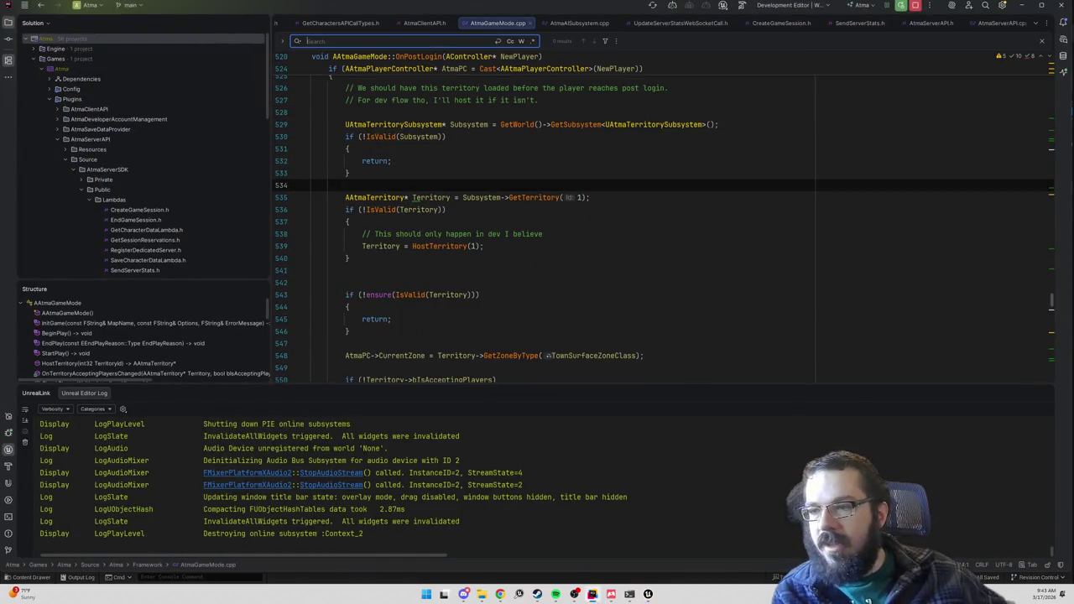
scroll(663, 223, up, 4)
scroll(663, 223, down, 8)
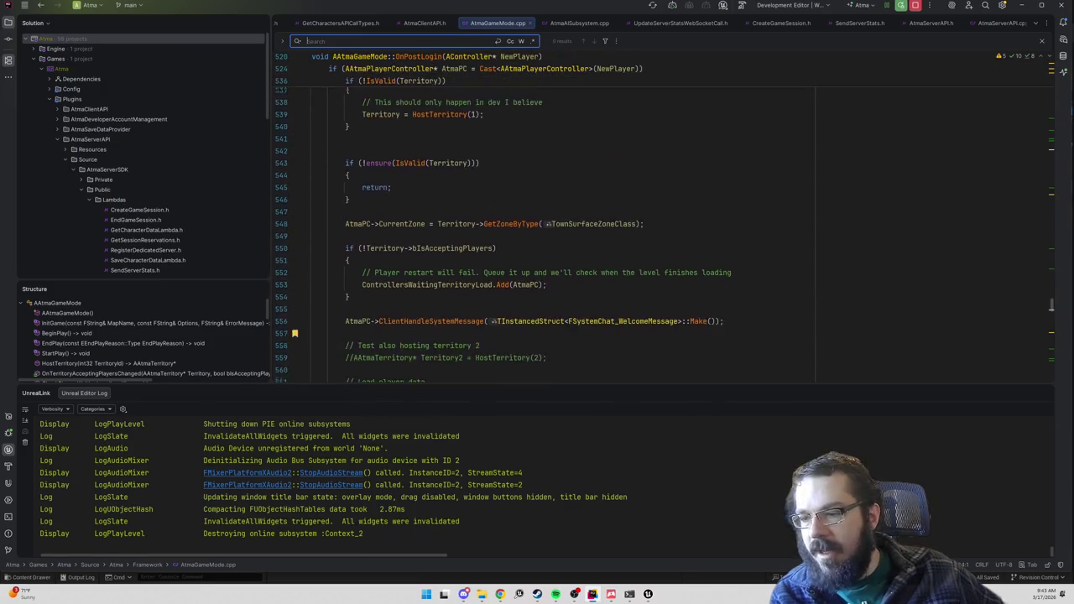
scroll(663, 228, down, 2)
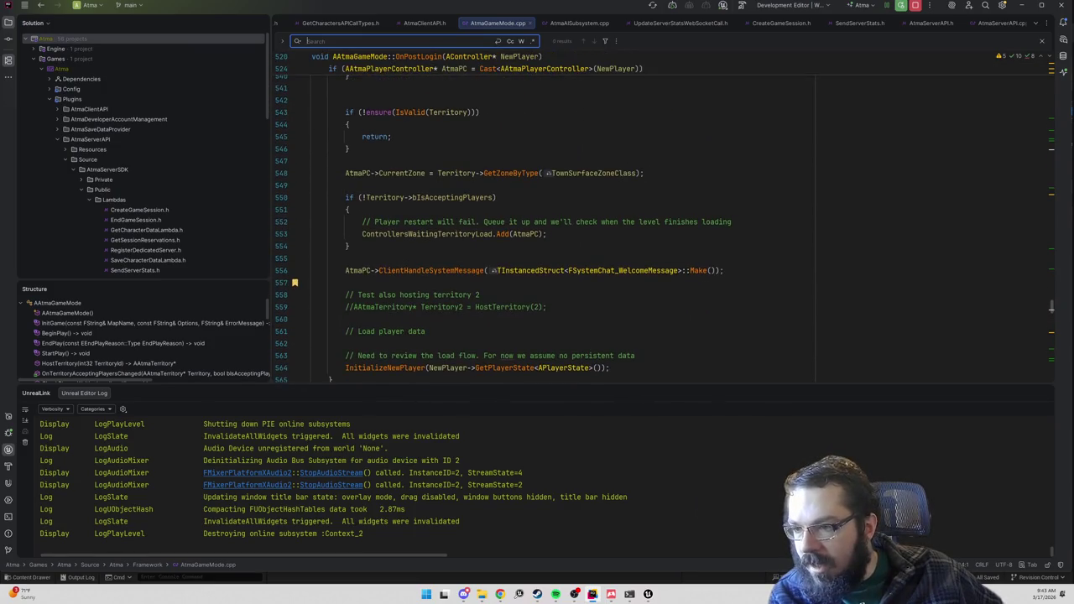
scroll(512, 223, down, 1)
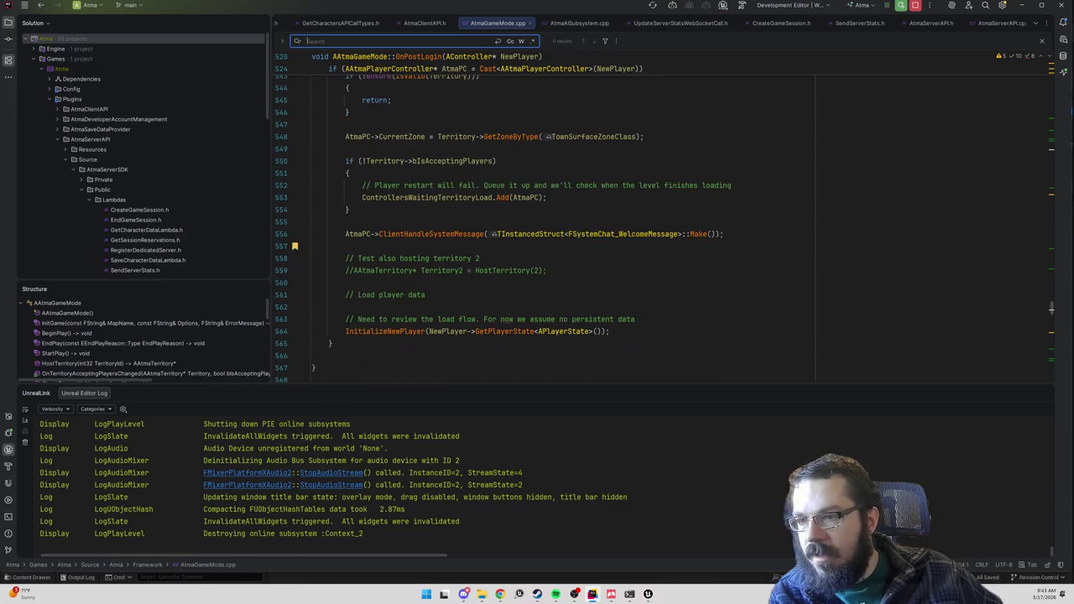
click(345, 149)
click(513, 136)
scroll(513, 210, up, 5)
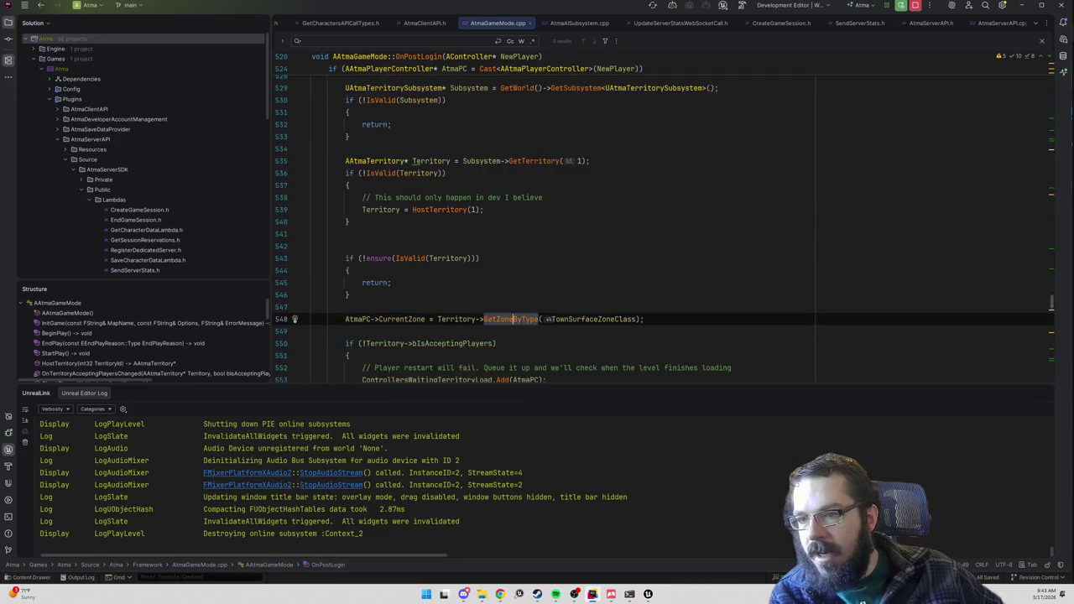
scroll(513, 246, down, 2)
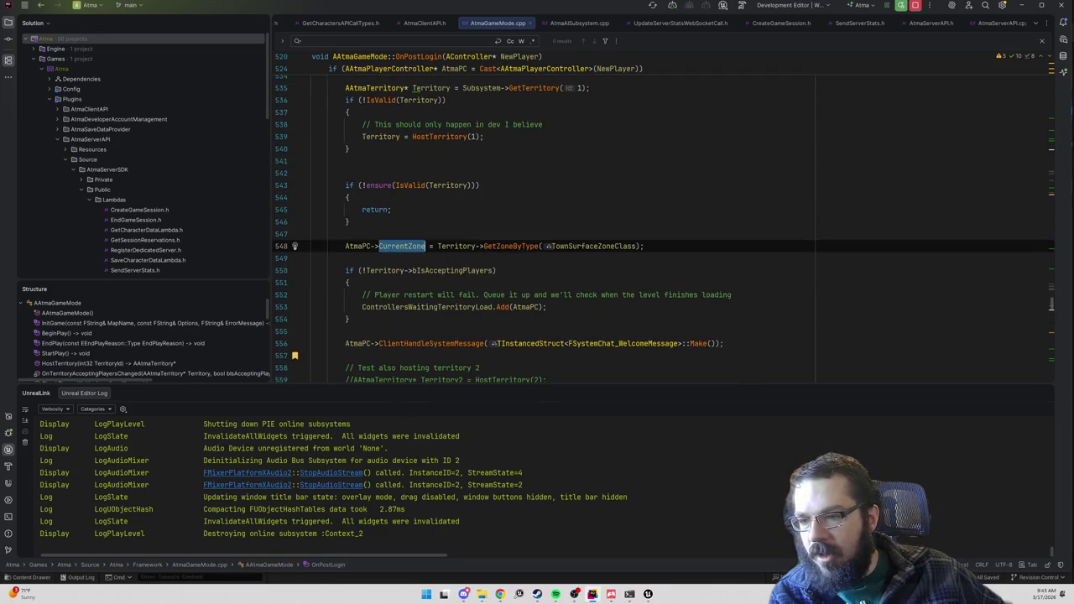
- View the GetZoneByType definition in AtmaTerritory.cpp, then return to line 548
click(509, 246)
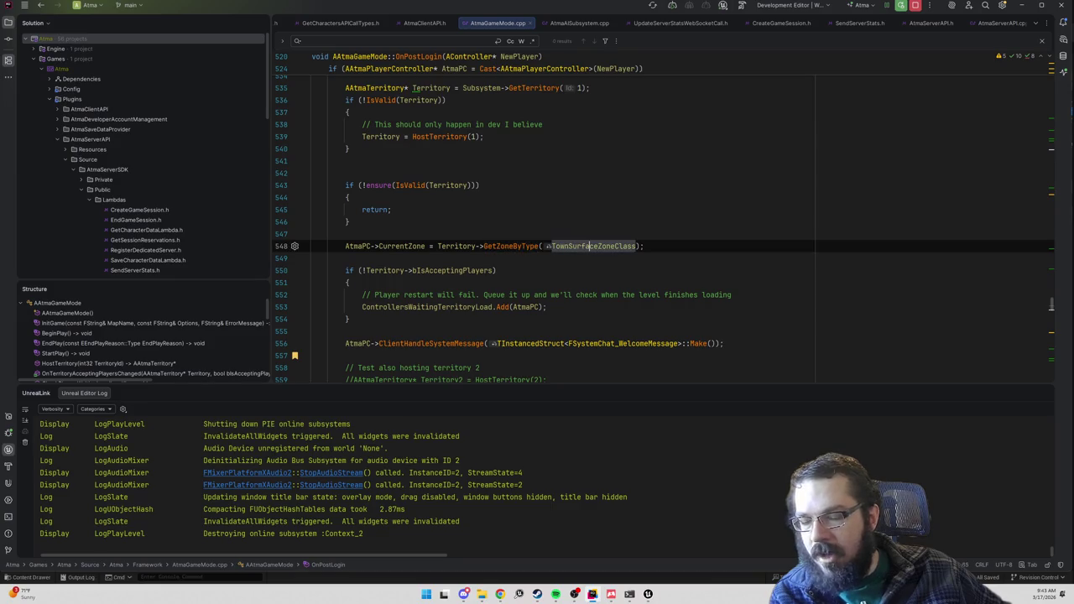
ctrl+click(516, 247)
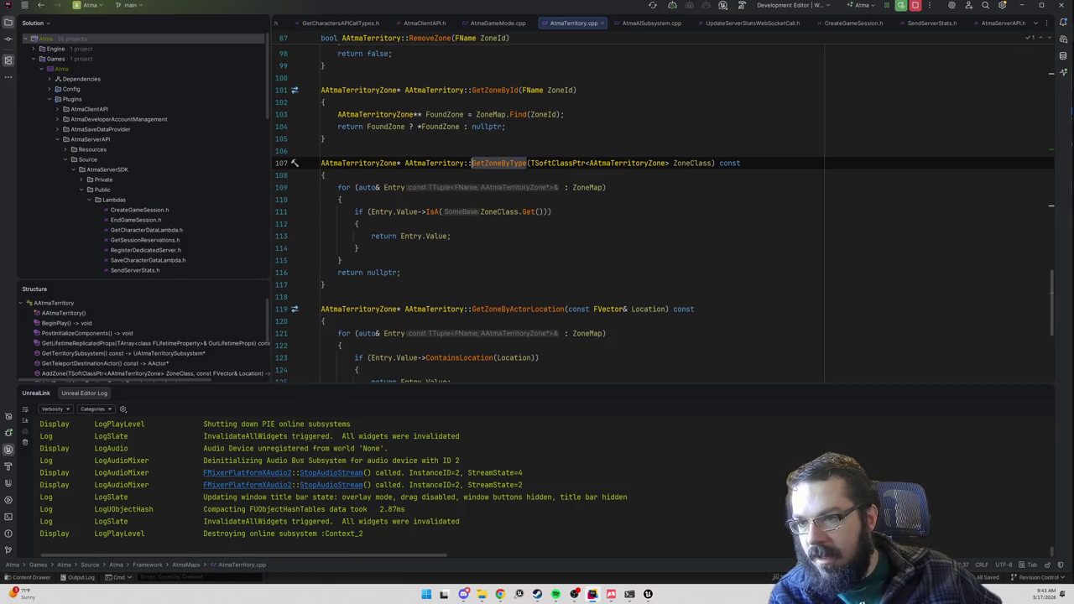
key(ctrl+alt+Left)
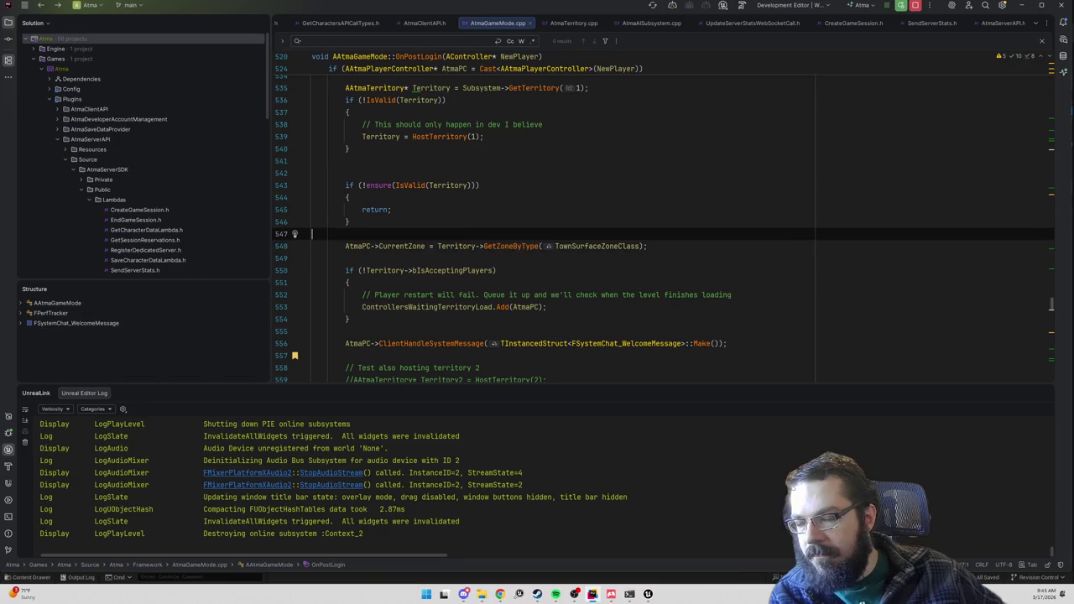
click(345, 258)
- Add a new loop line reading `for (auto ZonePair : Territory->Zone` below the zone assignment
key(Return)
key(Up)
key(Return)
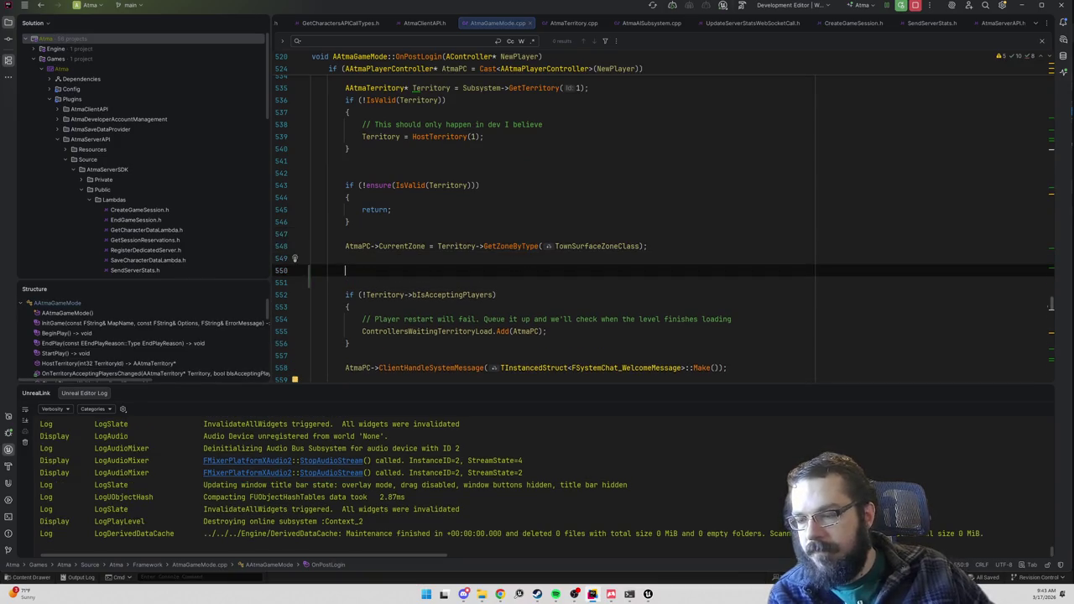
text(for (auto )
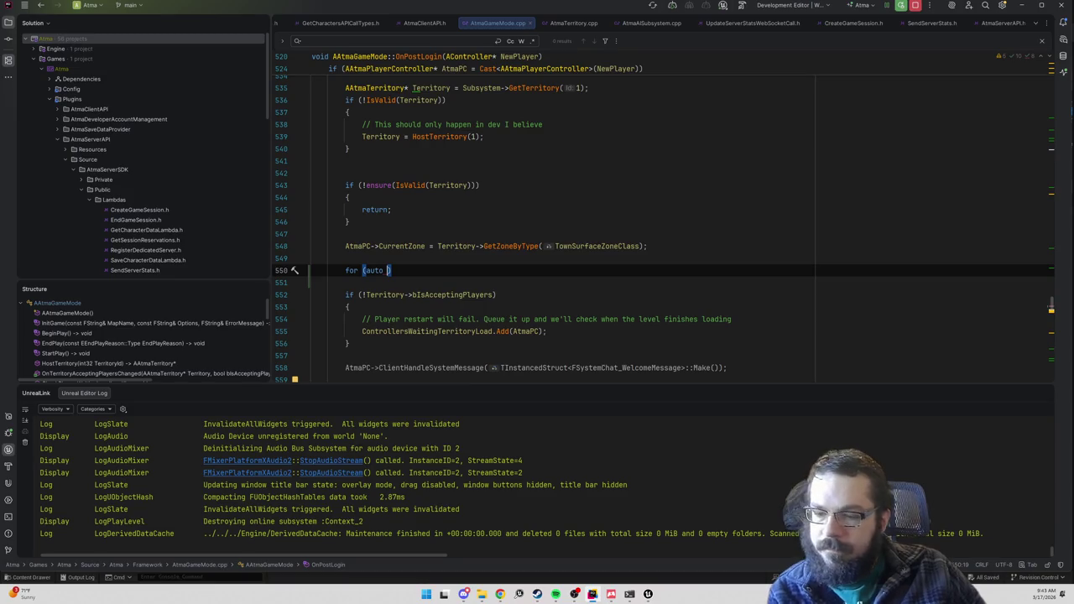
text(ZonePair)
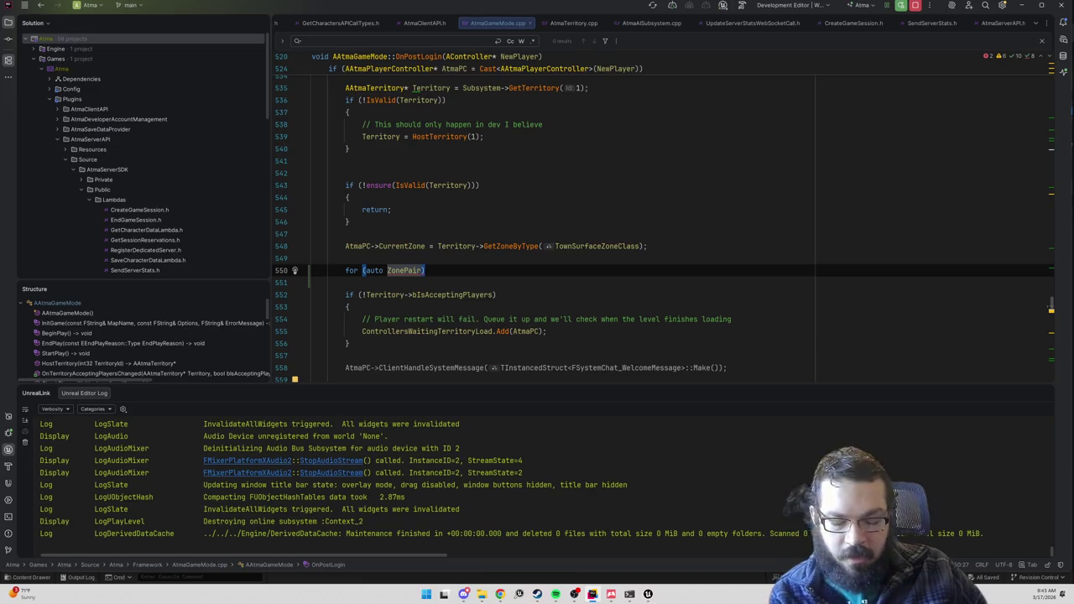
text( : )
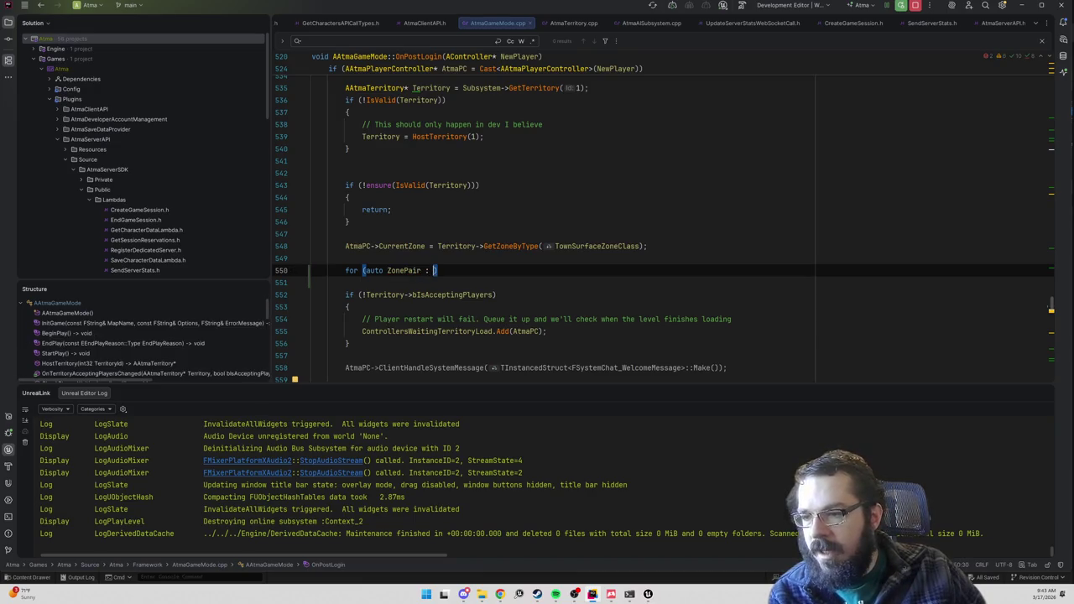
text(AtmaPC->)
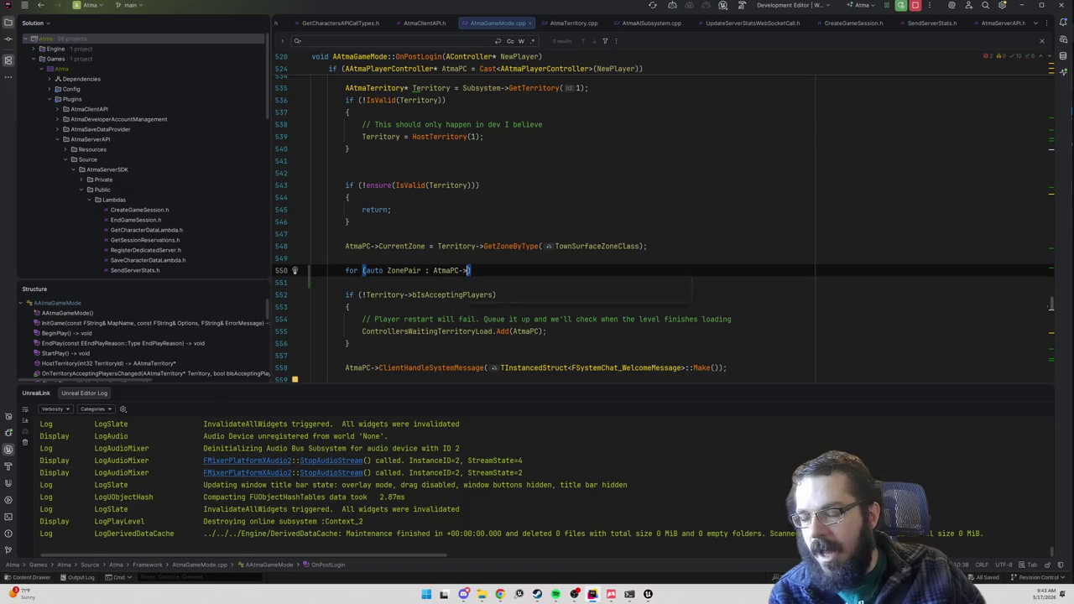
key(BackSpace)
key(BackSpace)
key(BackSpace)
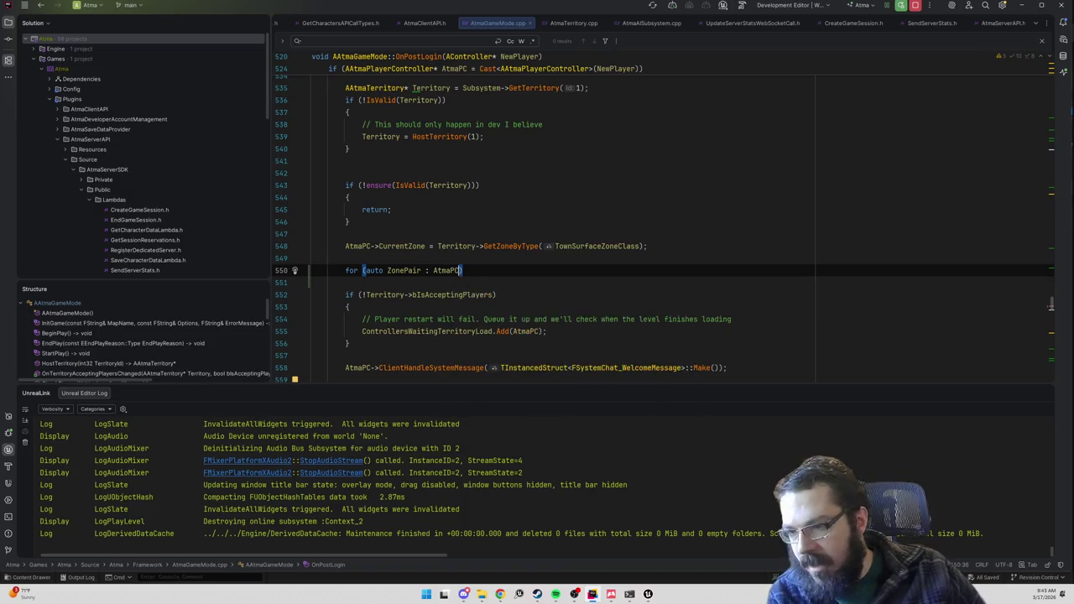
text(Territory->GetZone)
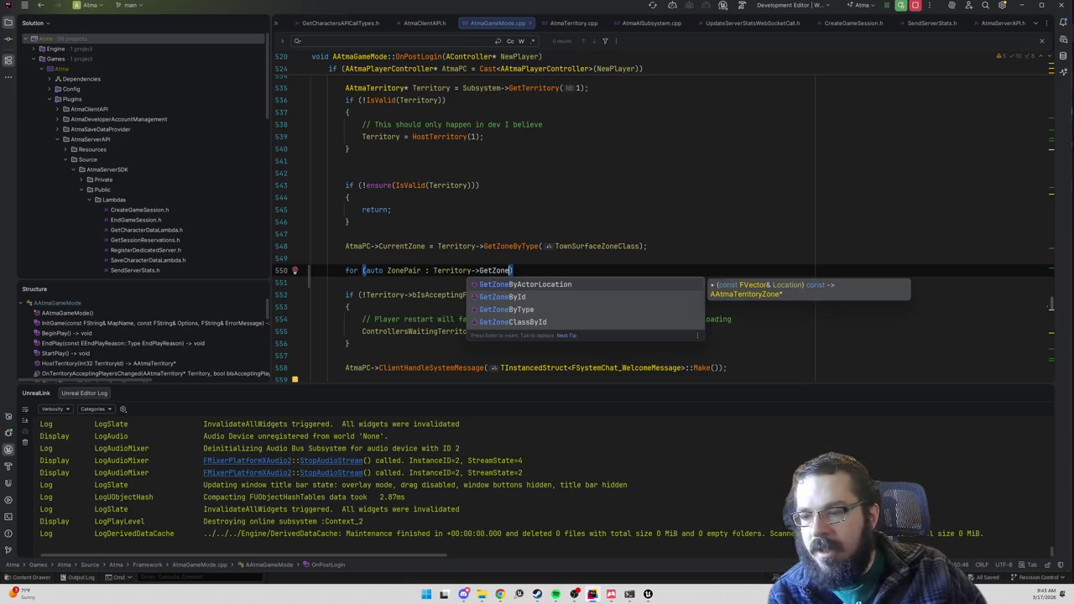
key(BackSpace)
key(BackSpace)
key(BackSpace)
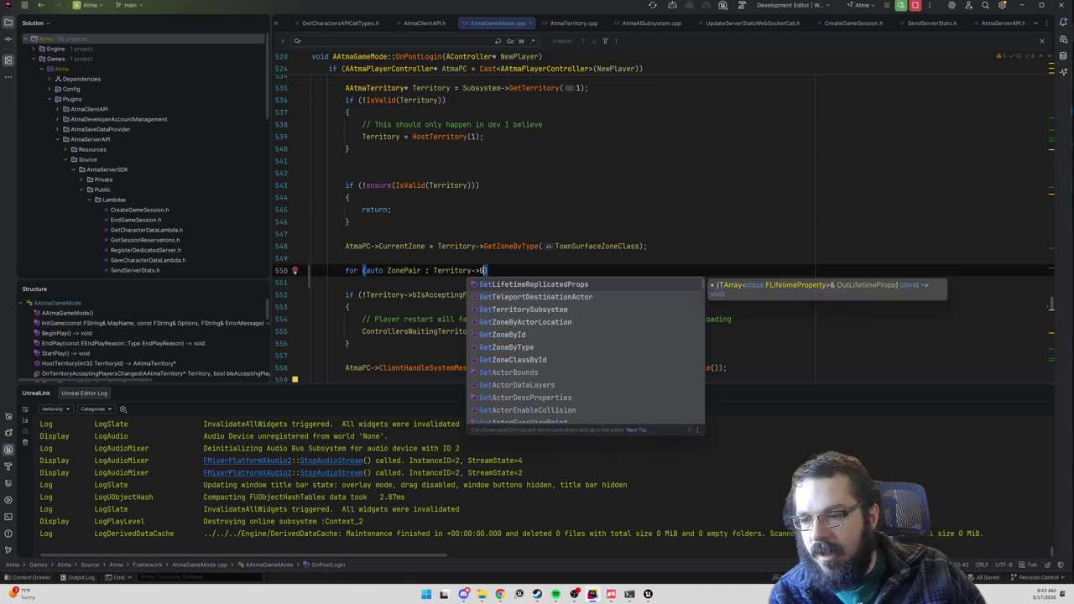
text(Zone)
- Browse the Territory completion suggestions, including GetZoneByType and GetZoneById
key(ctrl+space)
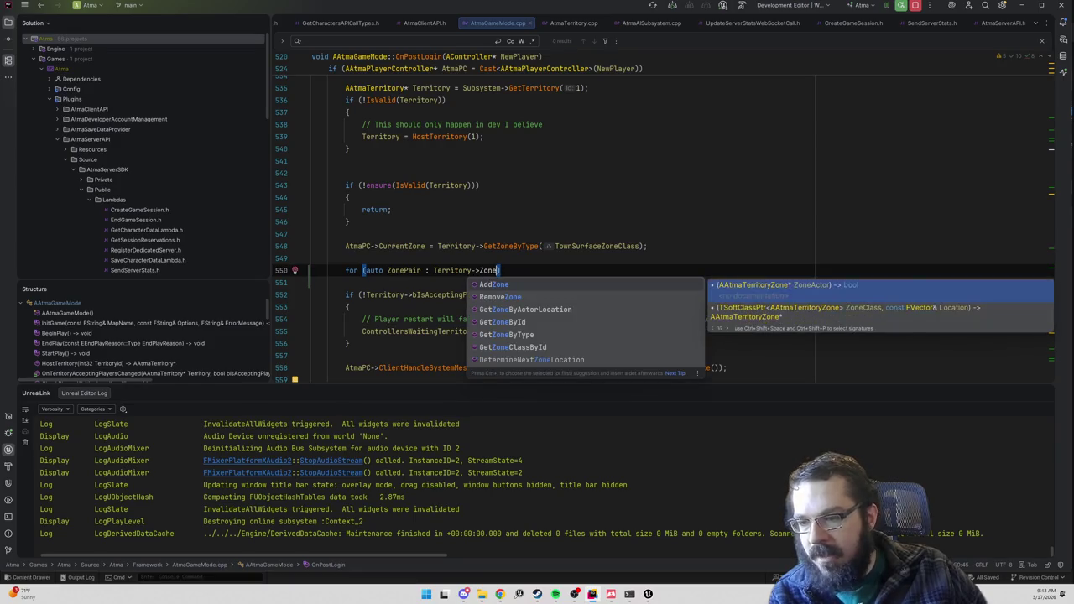
key(Down)
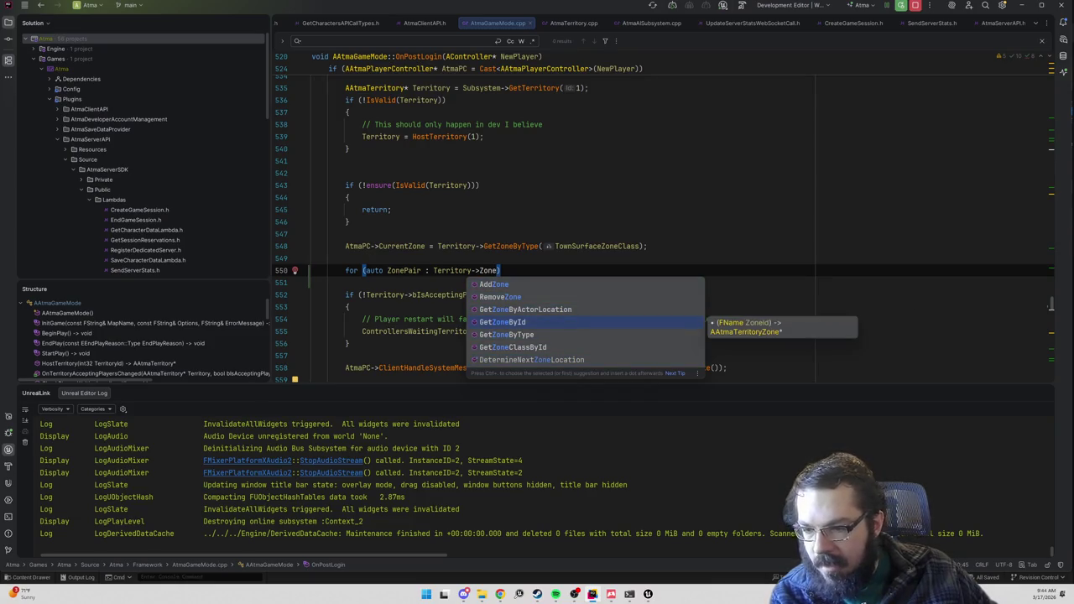
key(Down)
key(Down)
key(Up)
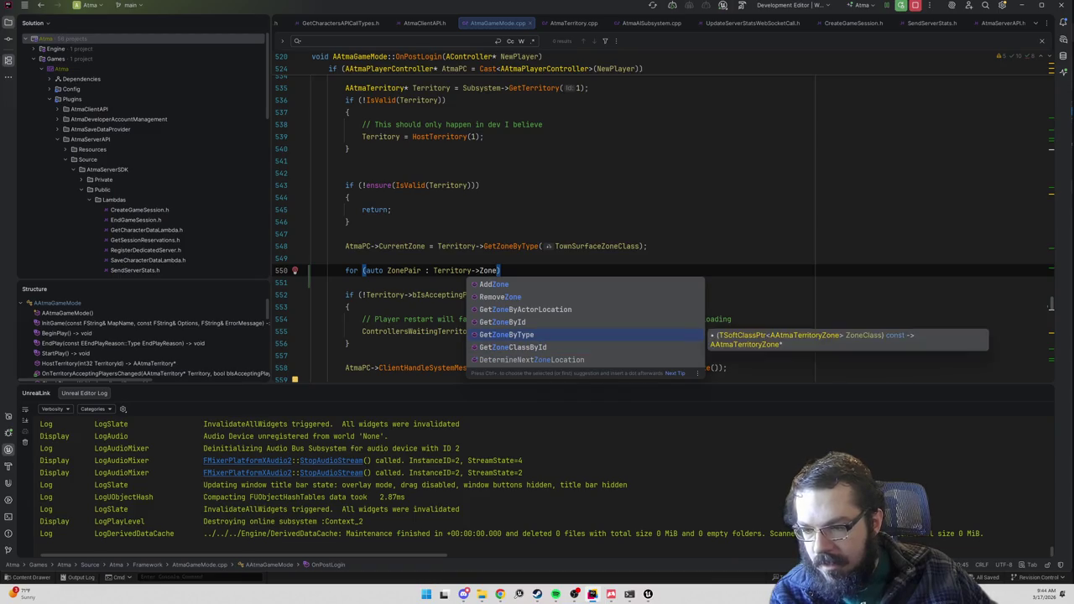
key(Up)
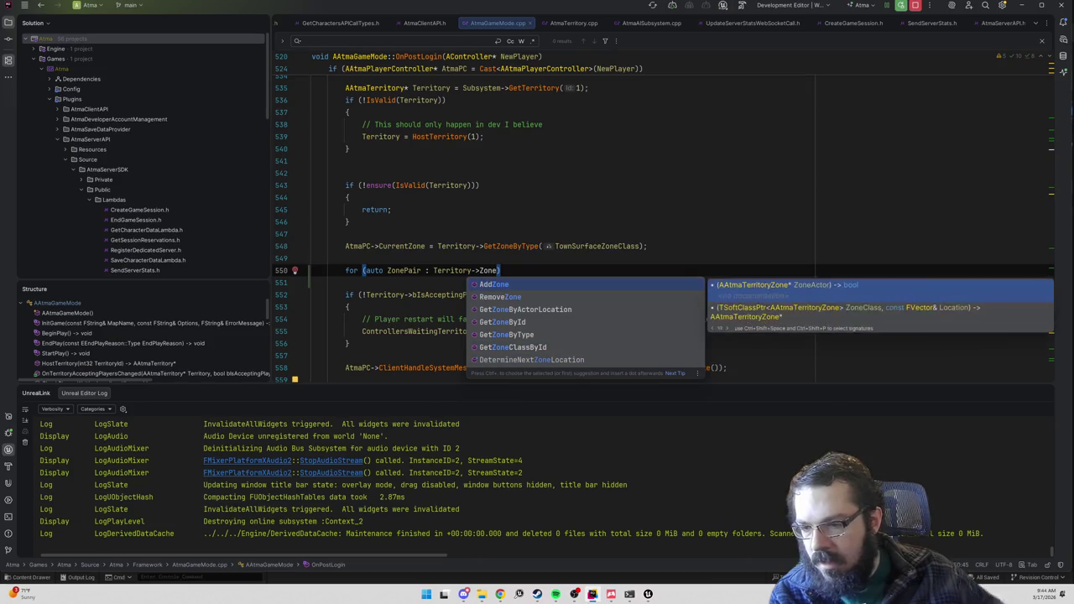
- Jump to the GetZoneByType definition in AtmaTerritory.cpp from line 548
click(476, 246)
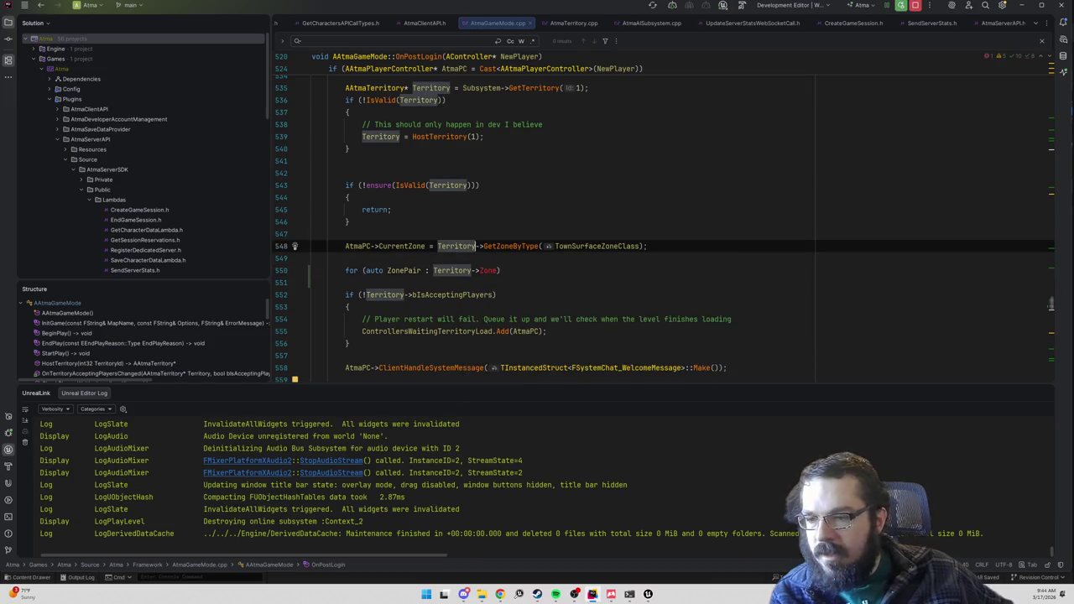
ctrl+click(513, 246)
click(486, 279)
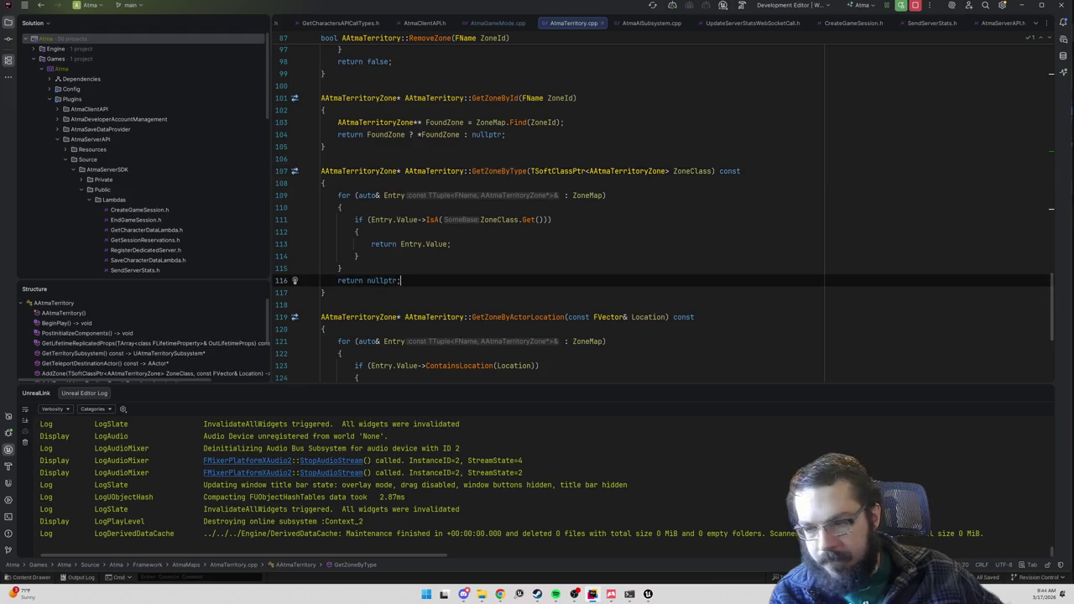
- In AtmaTerritory.h, add an inline GetZoneMap() const getter that returns ZoneMap
key(alt+o)
key(Down)
key(Down)
key(Down)
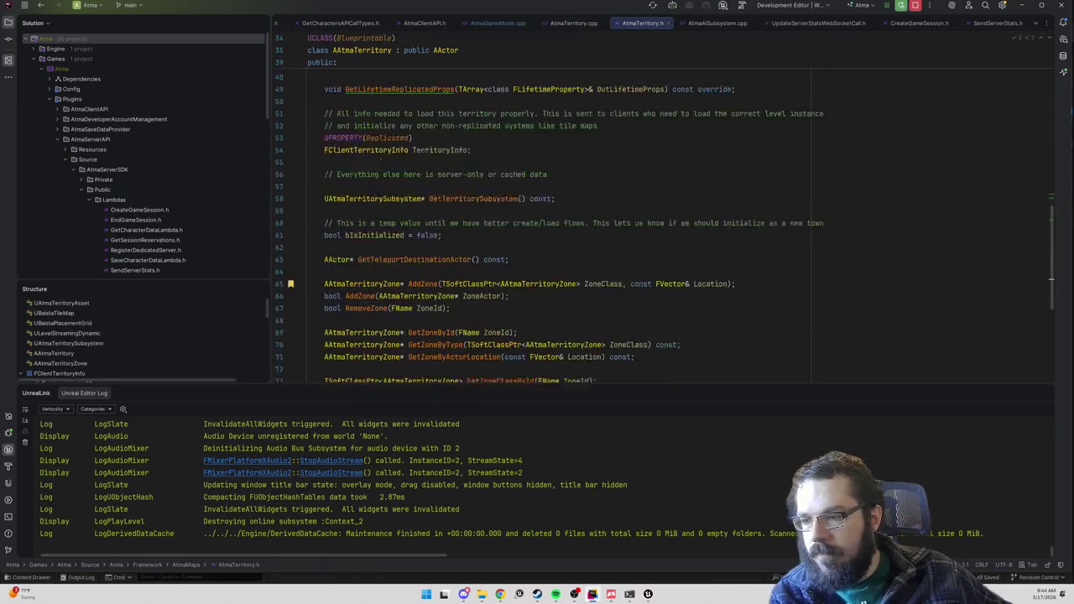
scroll(663, 207, up, 3)
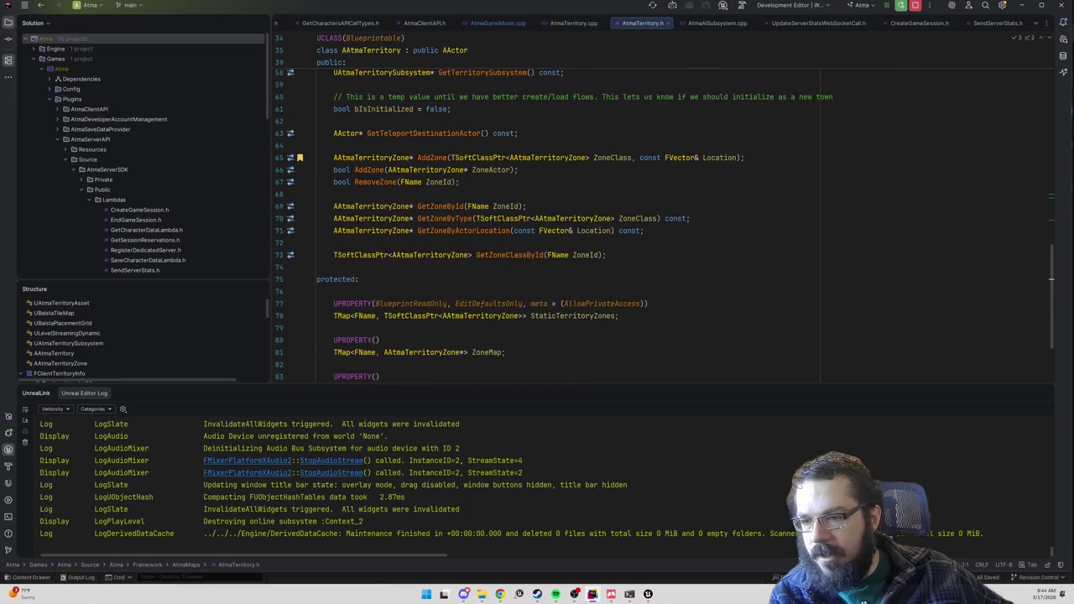
key(Return)
key(Return)
text(T)
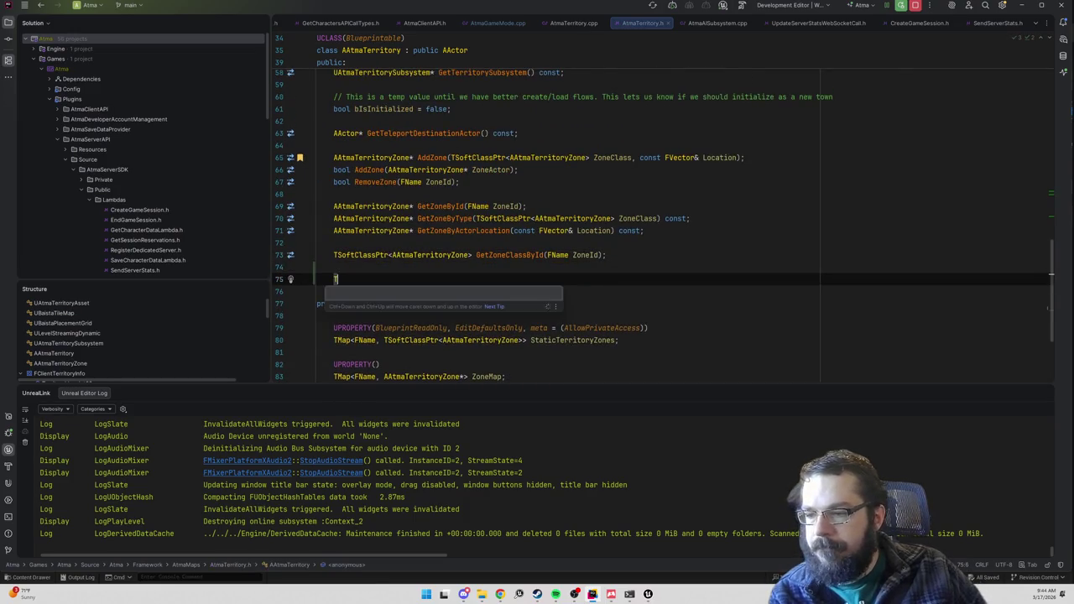
key(BackSpace)
drag(527, 340, 336, 340)
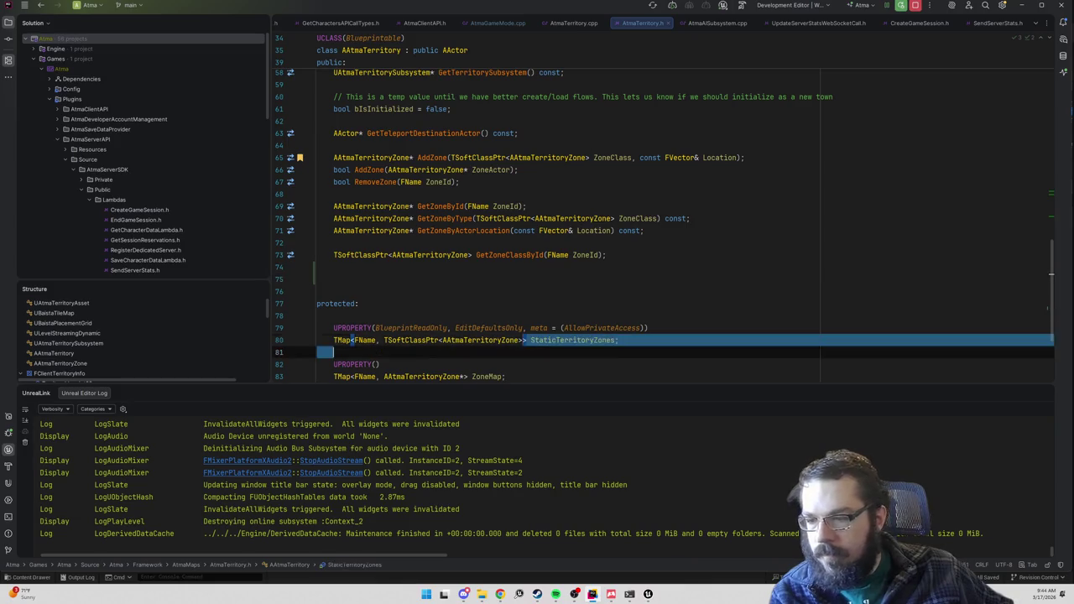
key(ctrl+c)
click(333, 279)
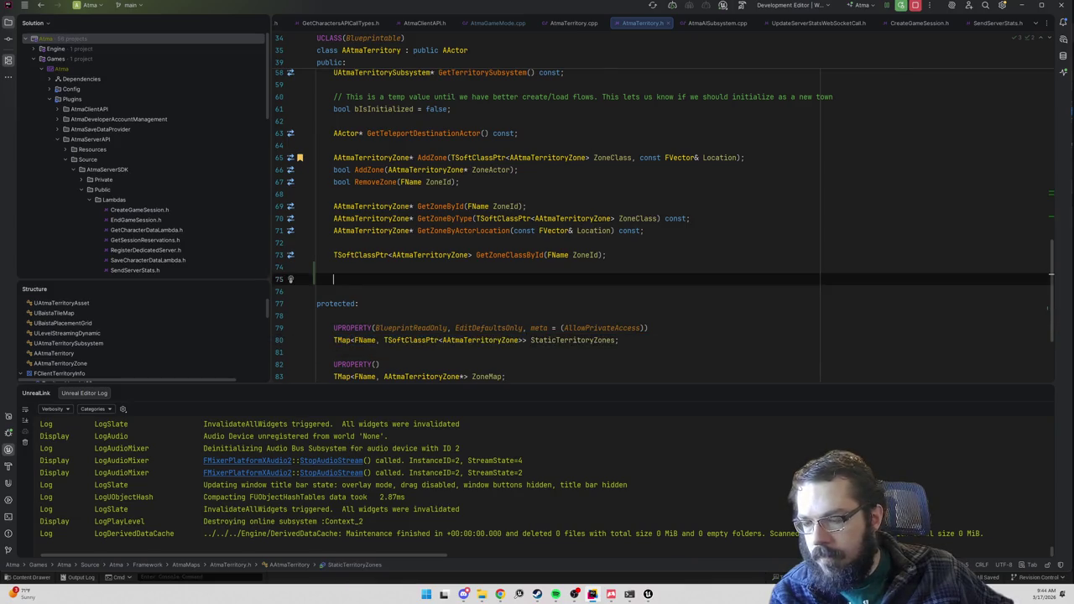
key(ctrl+v)
text(^&)
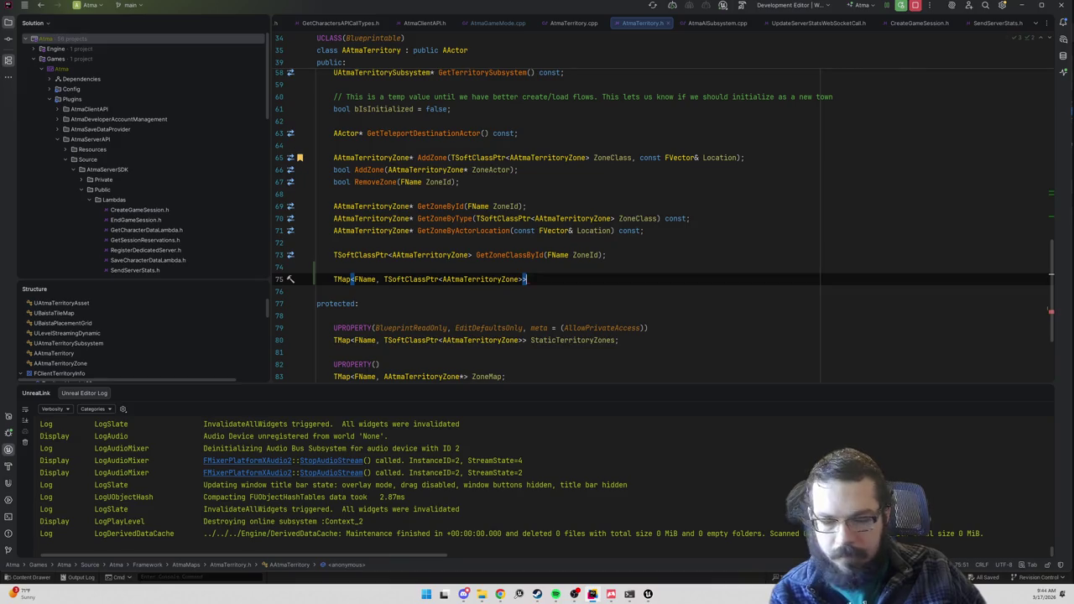
text( GetZoneMap)
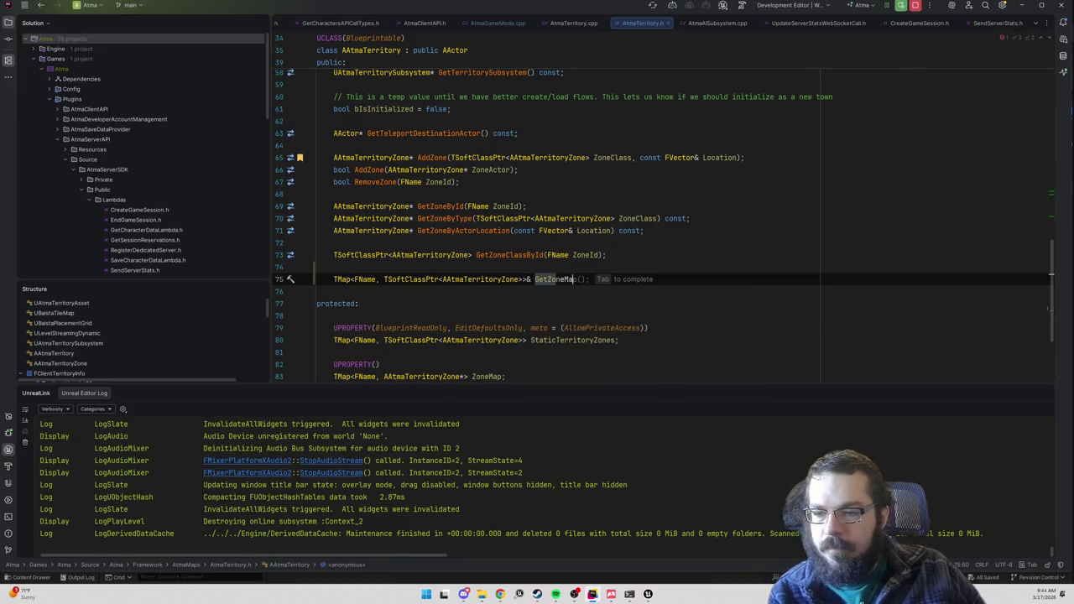
text(() const )
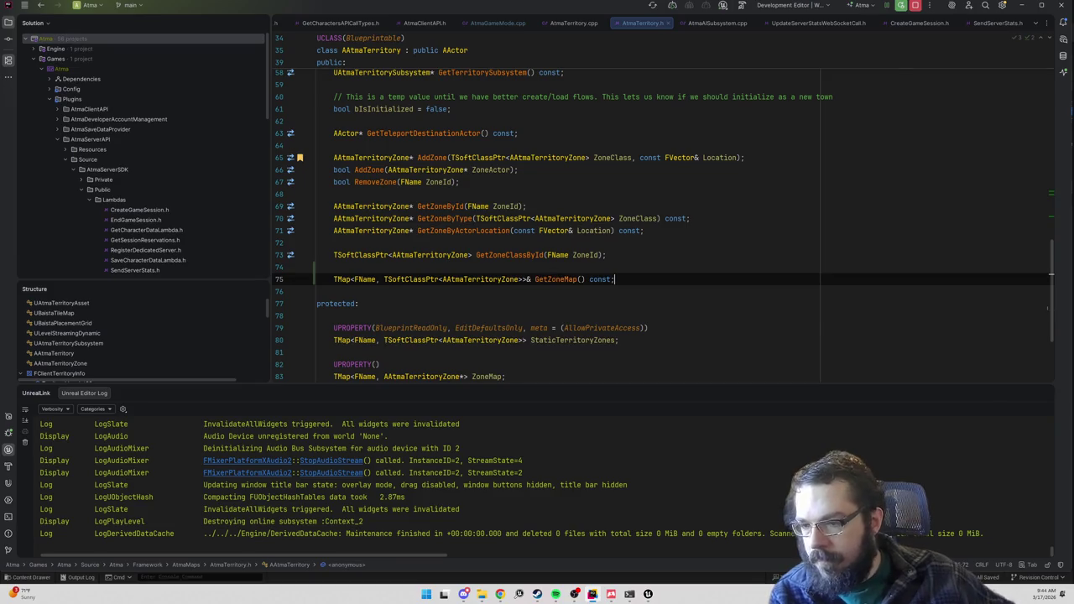
text({ return Stat)
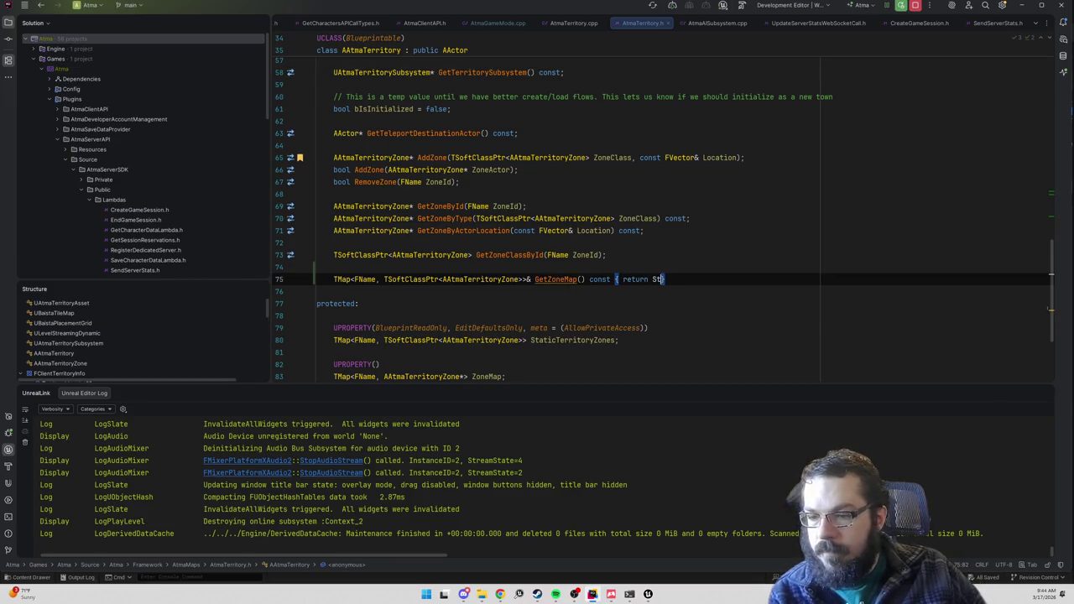
key(BackSpace)
key(BackSpace)
key(BackSpace)
text(ZoneMap)
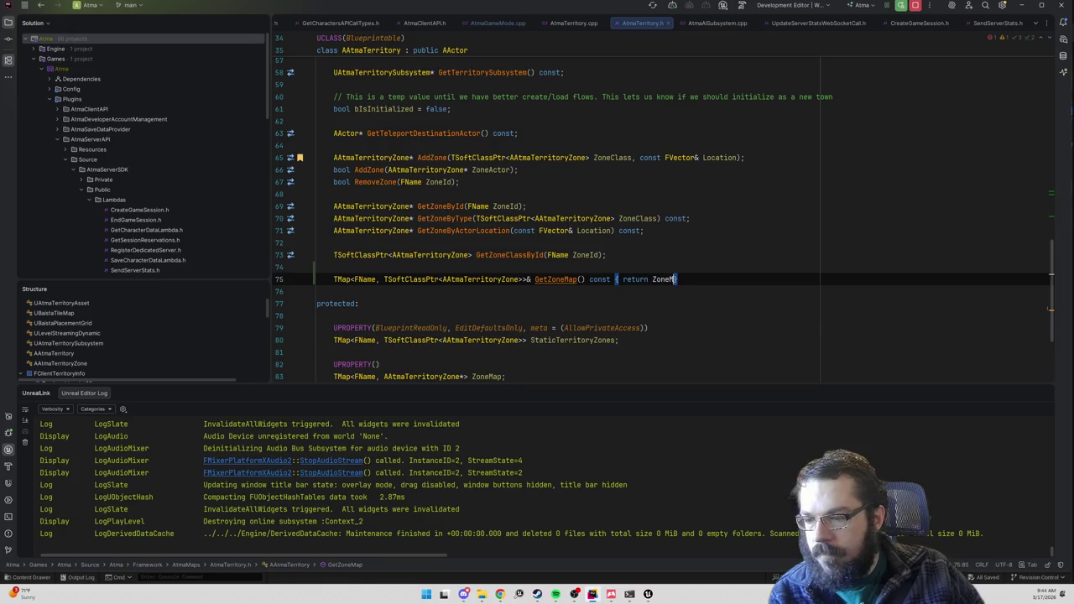
text(;)
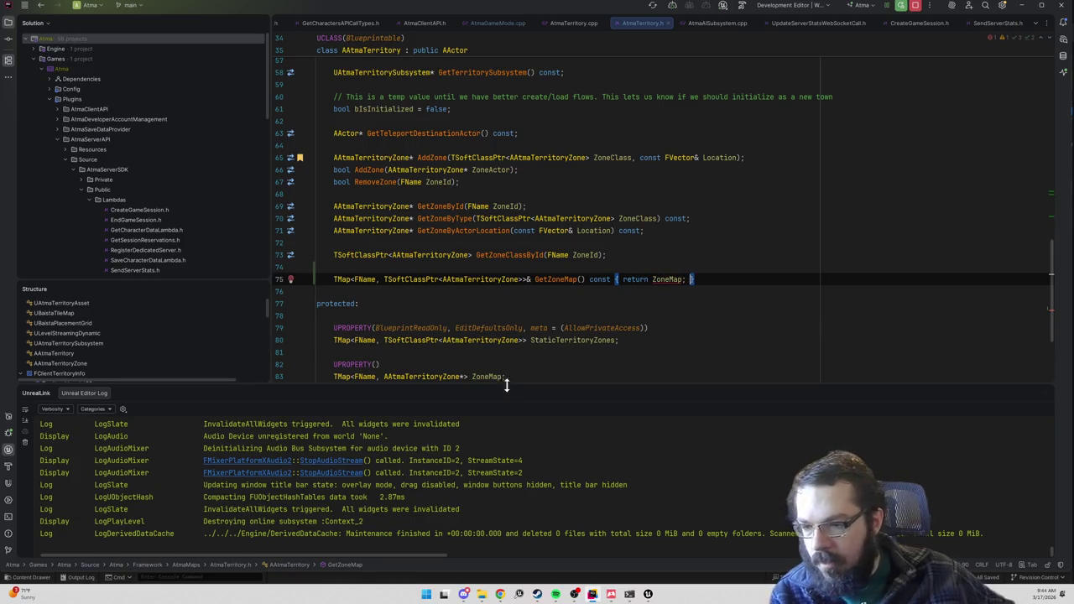
- Give GetZoneMap ZoneMap's TMap<FName, AAtmaTerritoryZone*> type, returned as a const reference
drag(468, 377, 333, 376)
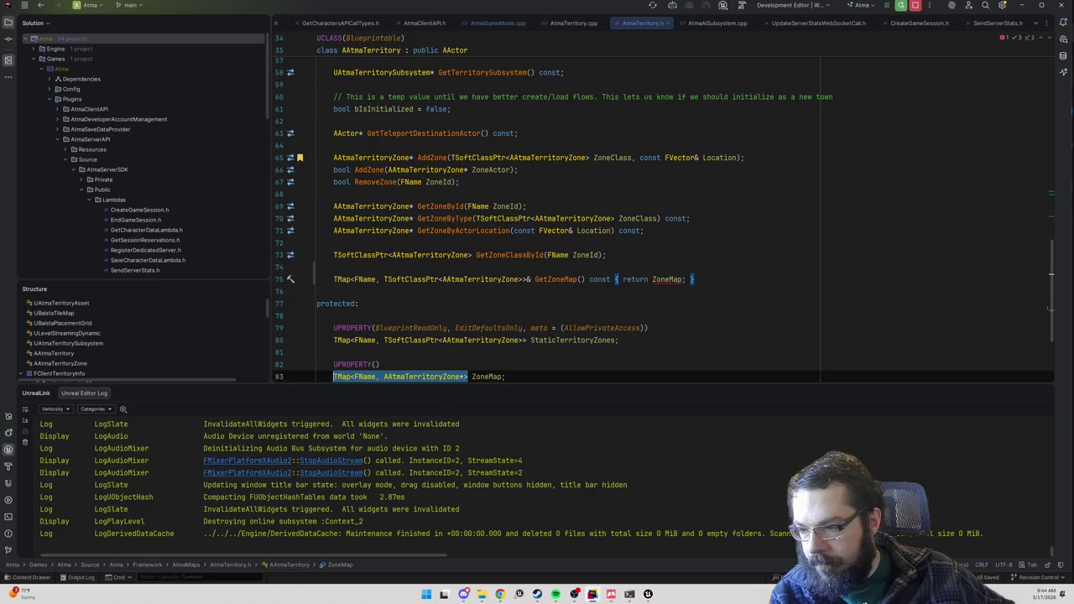
mouse_move(334, 279)
mouse_down()
mouse_move(694, 278)
mouse_move(585, 279)
mouse_up()
key(ctrl+v)
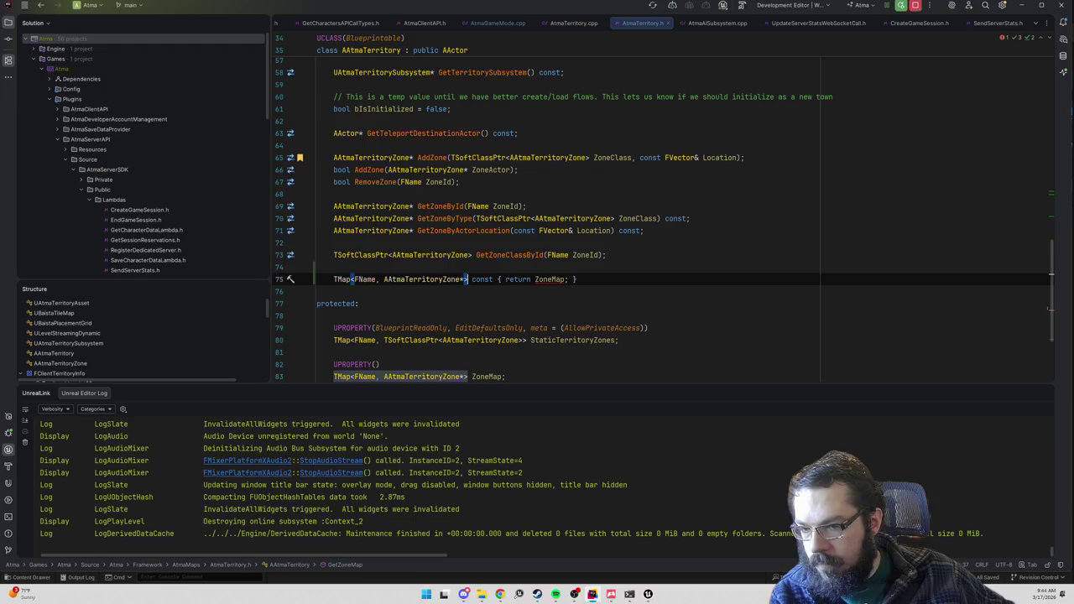
click(333, 267)
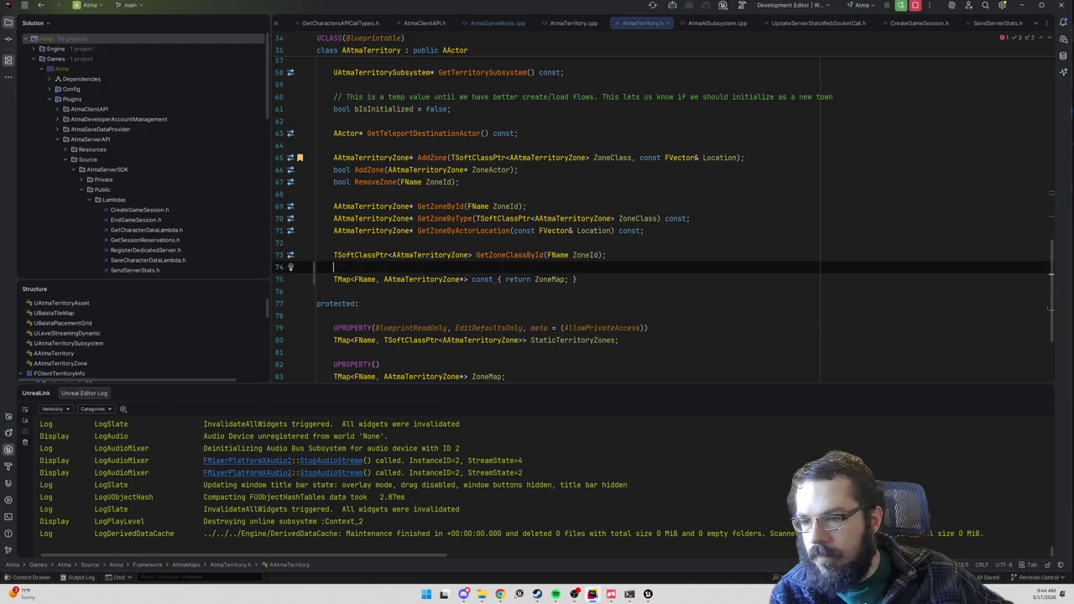
double_click(482, 278)
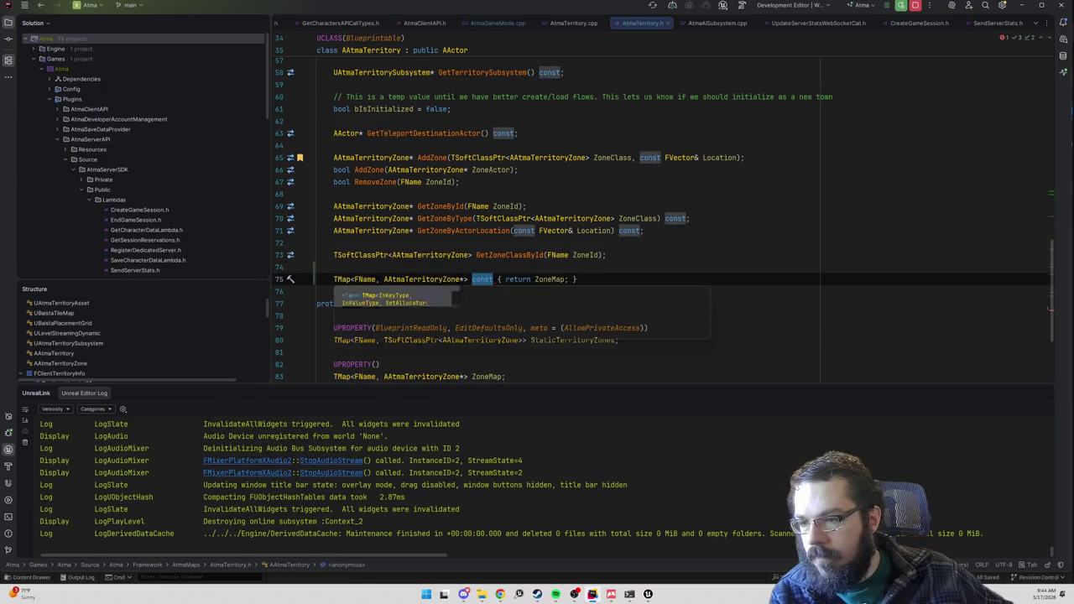
click(484, 278)
text(GetZoneMap)
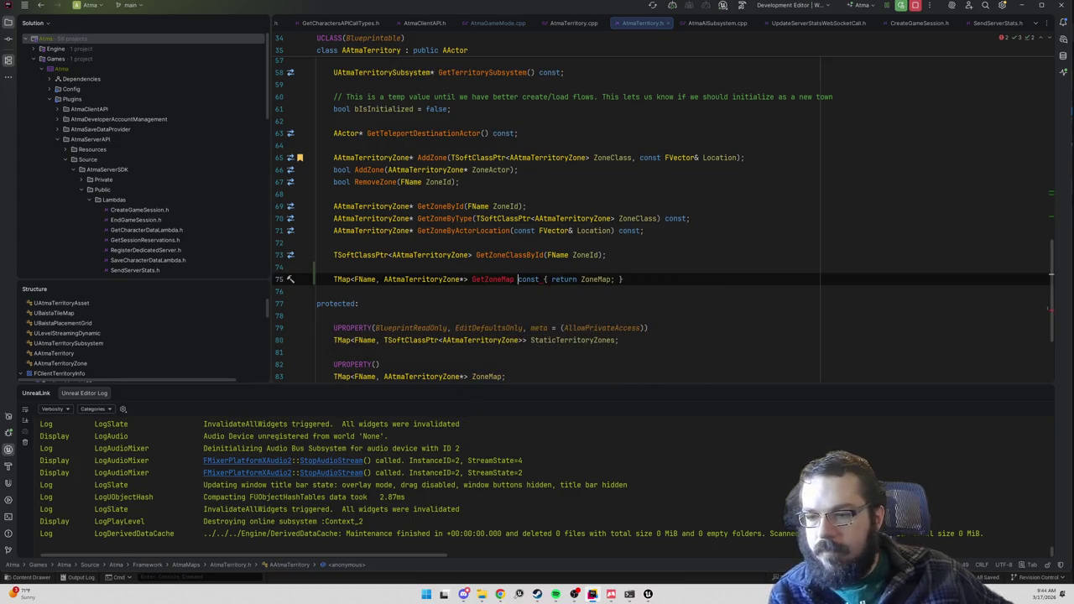
double_click(524, 282)
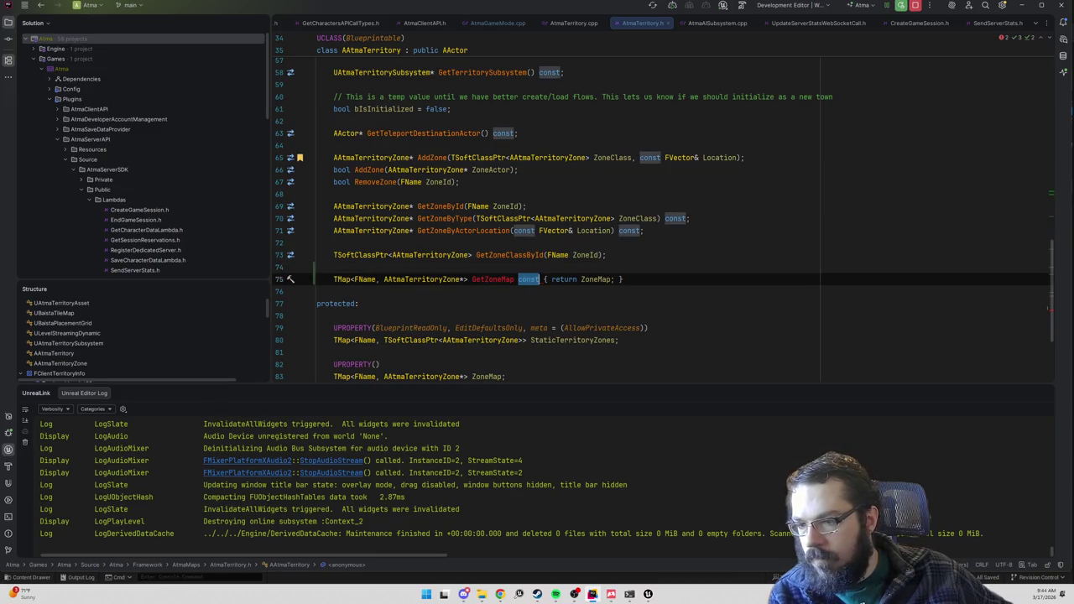
text(() )
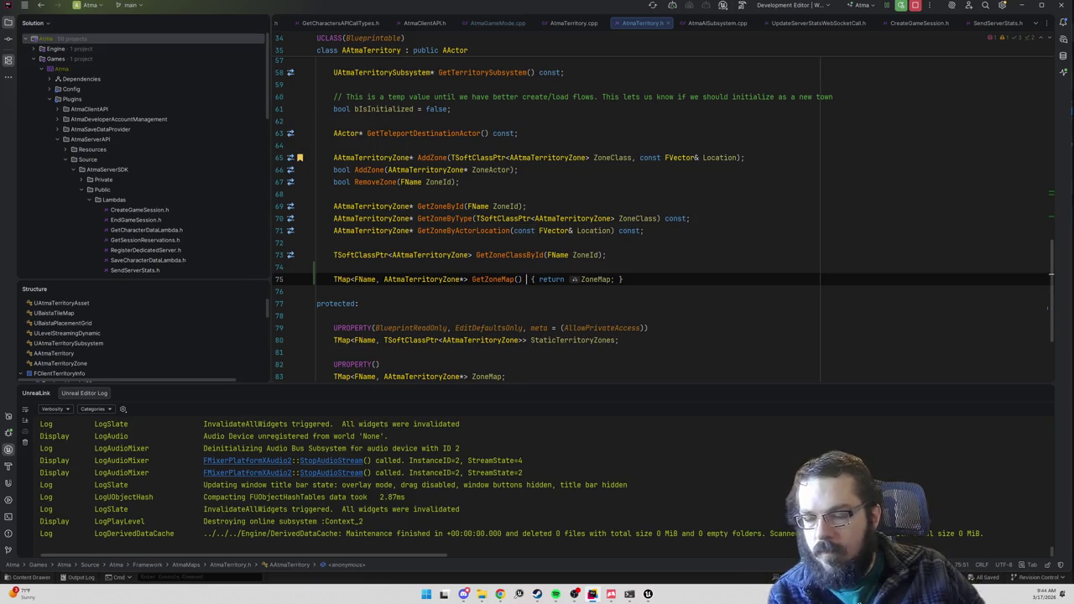
text(const)
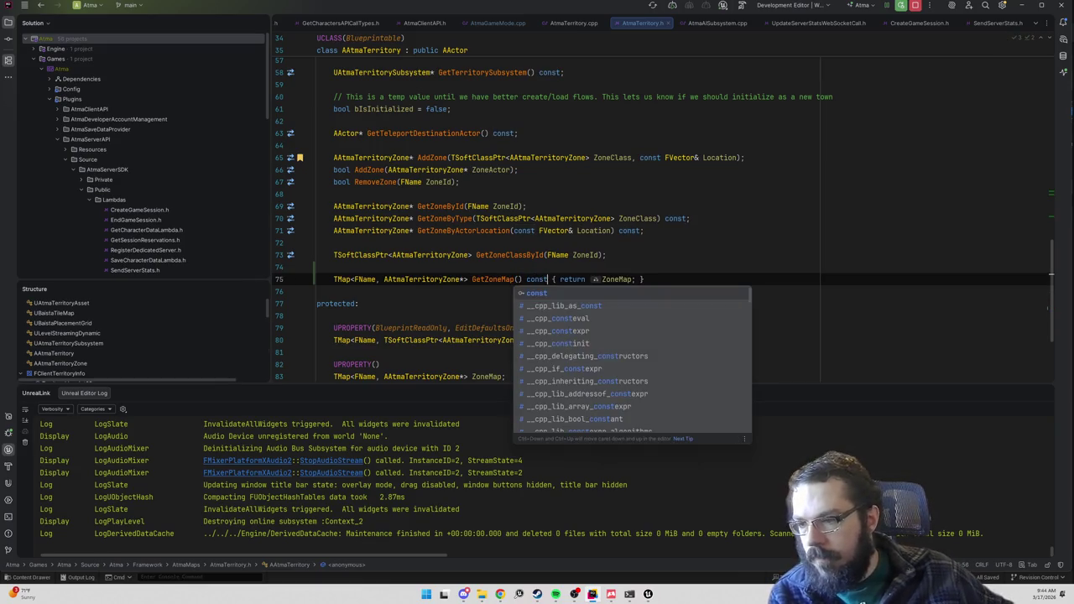
key(Escape)
text(const )
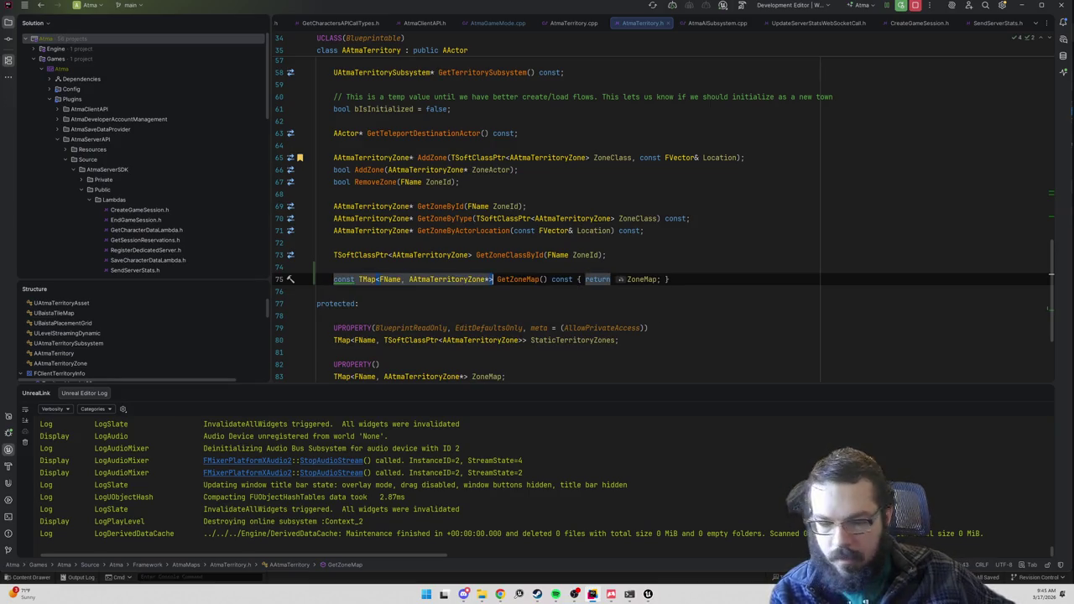
text(&)
key(Up)
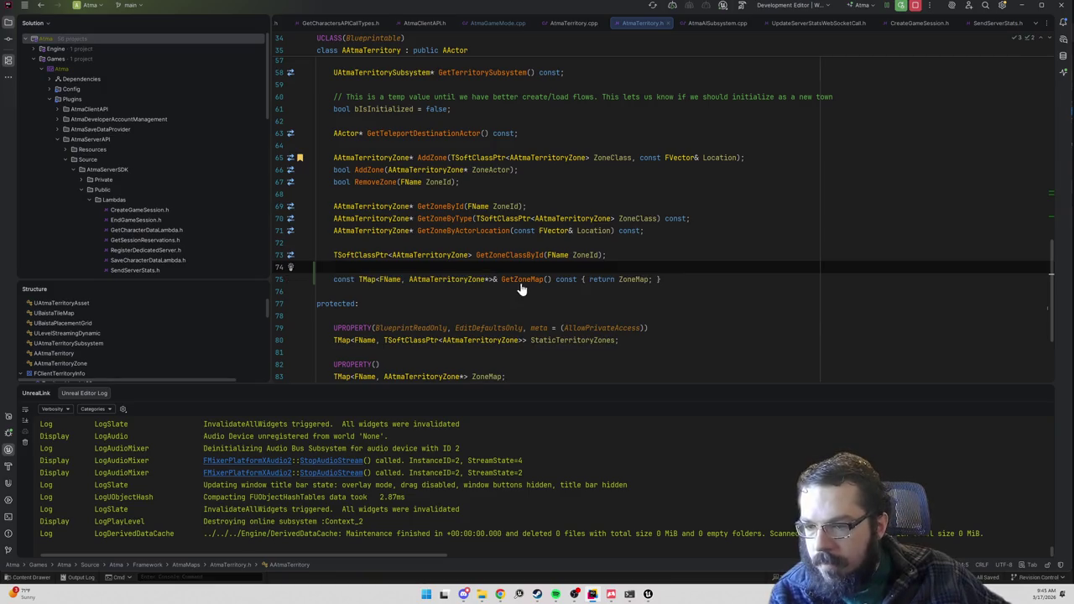
- Jump to GetZoneByType in AtmaTerritory.cpp and go to its usage in AtmaGameMode.cpp
key(ctrl+alt+Home)
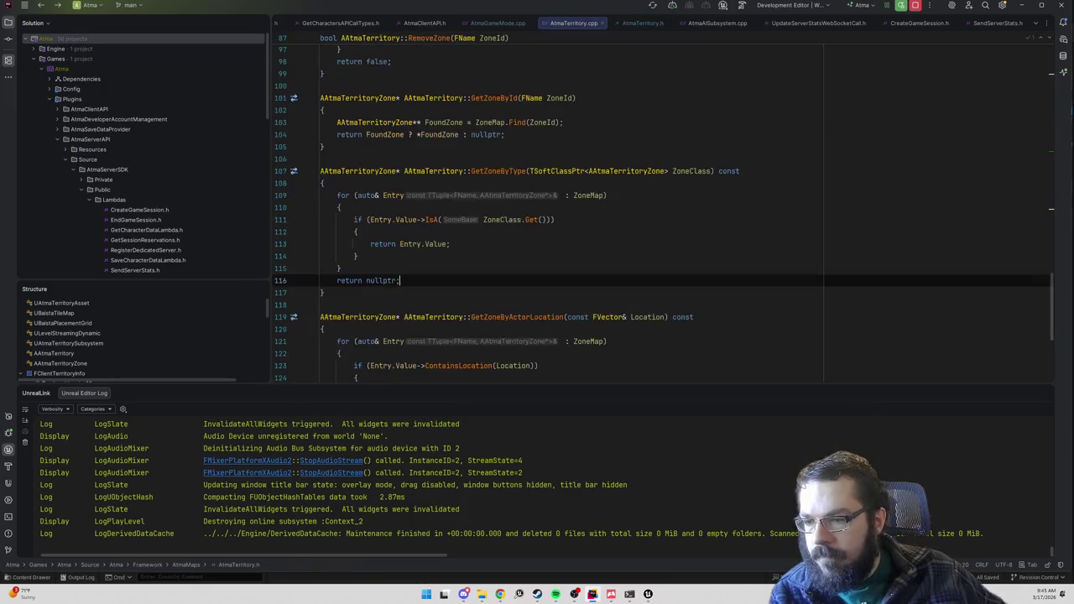
key(alt+Up)
key(ctrl+b)
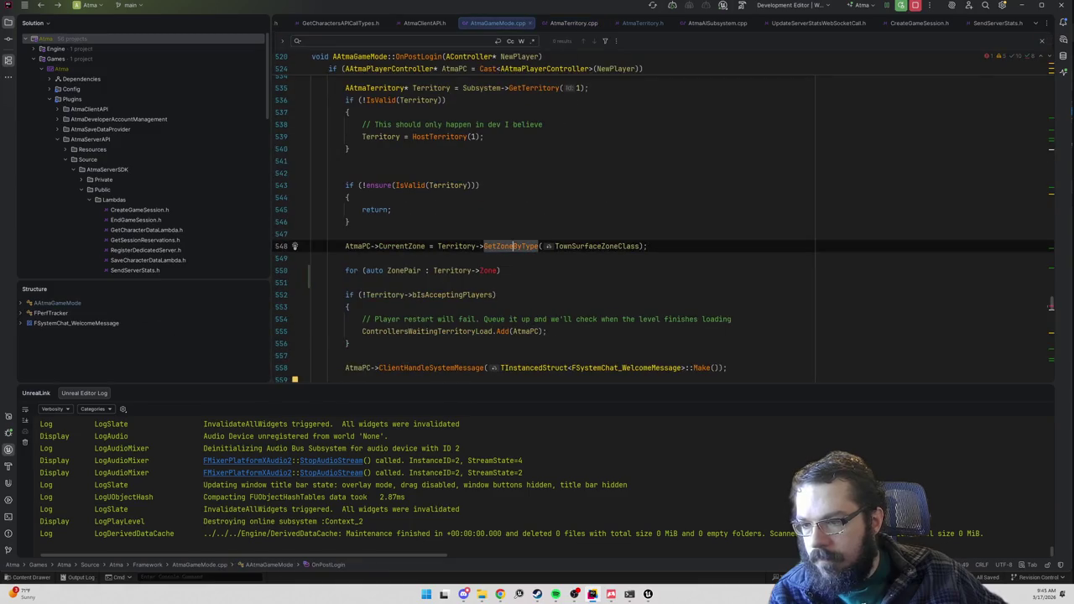
- Make OnPostLogin's for loop iterate over Territory->GetZoneMap()
click(500, 270)
key(BackSpace)
key(BackSpace)
key(BackSpace)
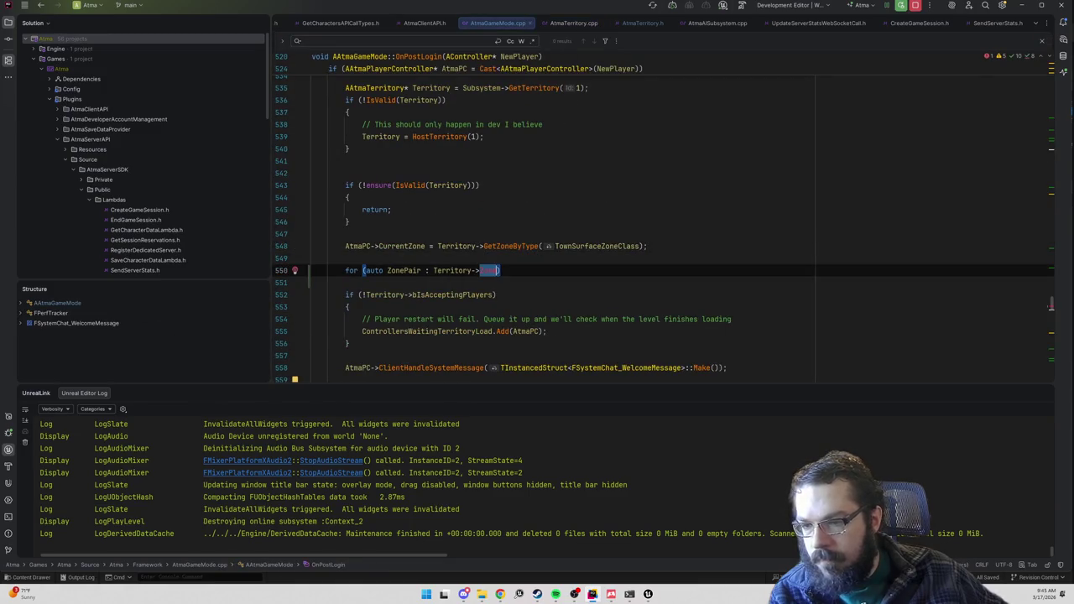
text(GetZoneMap)
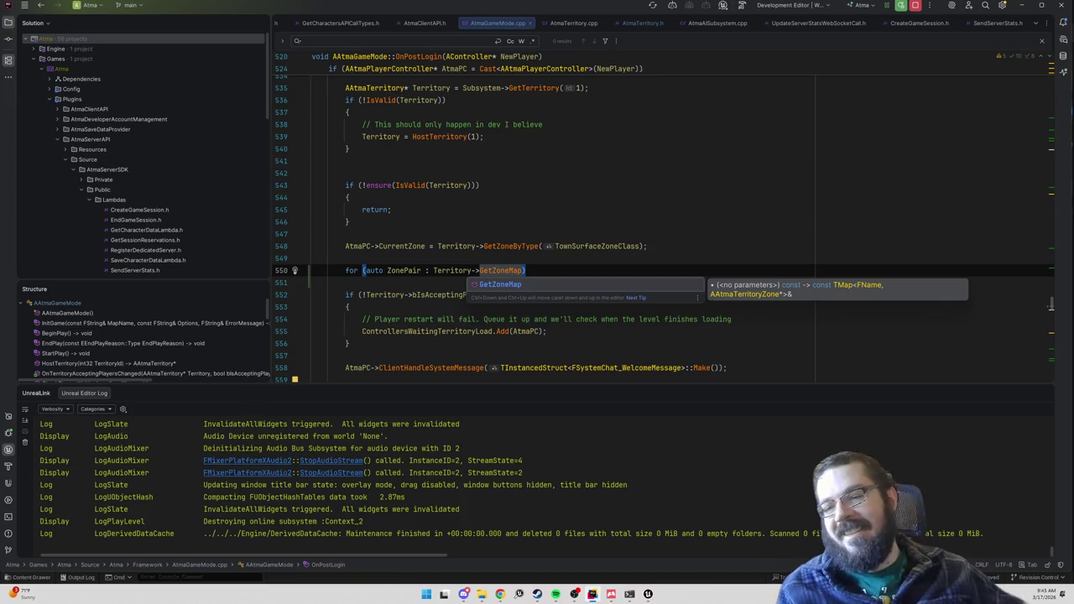
key(Return)
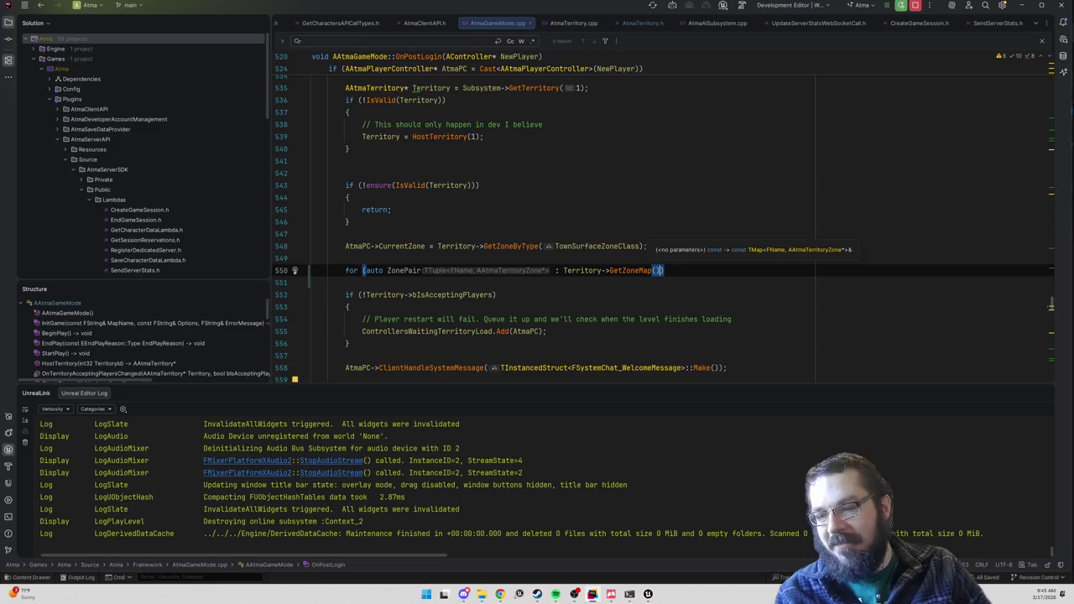
- Add a braced loop body with an if on ZonePair.Value->ActivateZone, then open AtmaTerritoryZone.cpp
key(End)
key(Return)
text({)
key(Return)
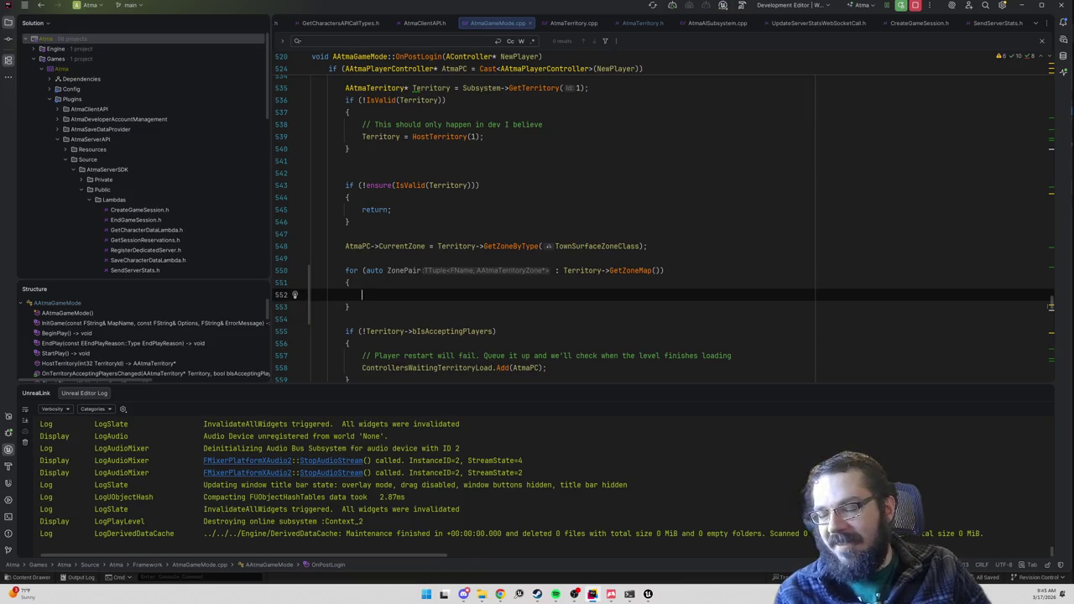
text(if (ZonePa)
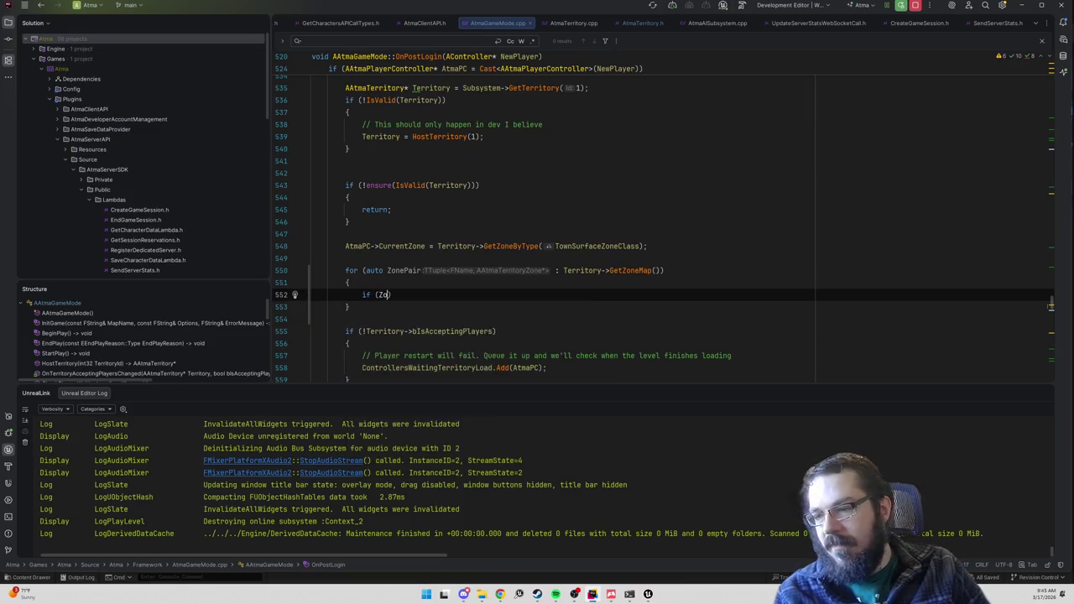
text(ir->)
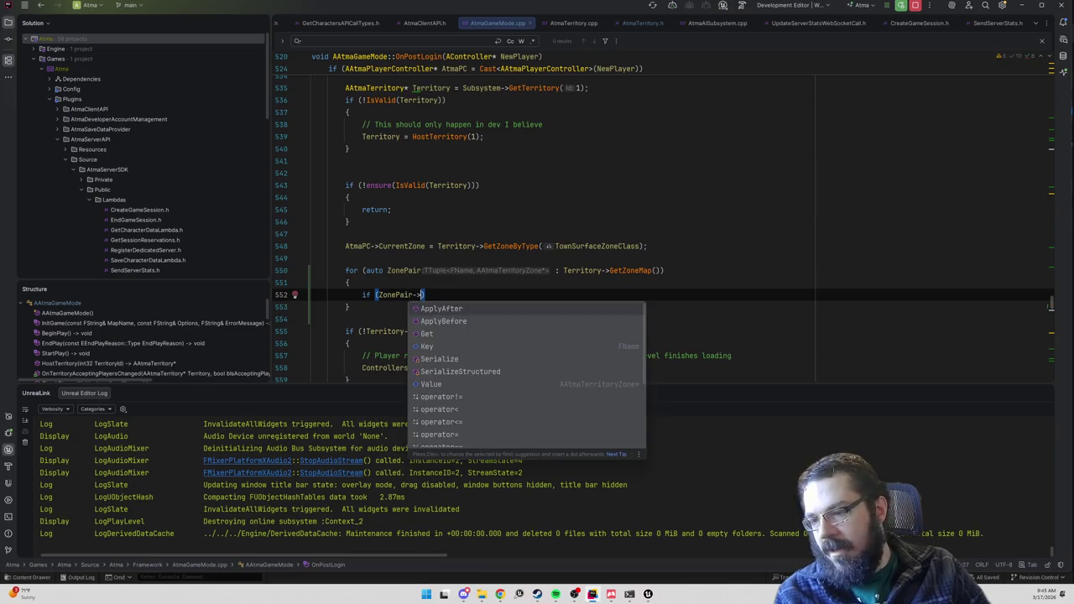
key(BackSpace)
key(BackSpace)
text(.Key->)
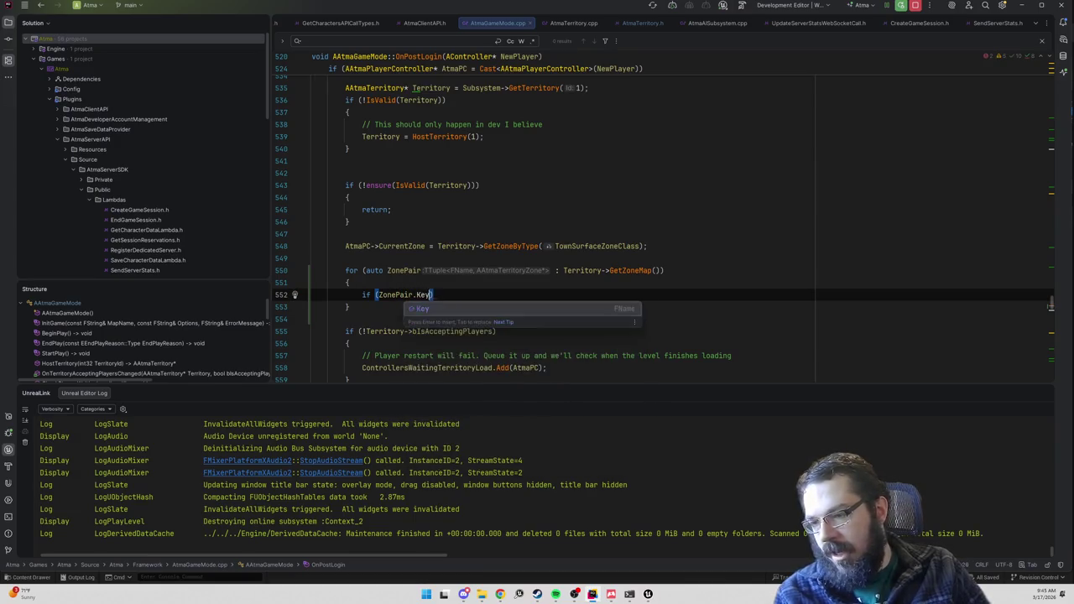
key(BackSpace)
key(BackSpace)
key(BackSpace)
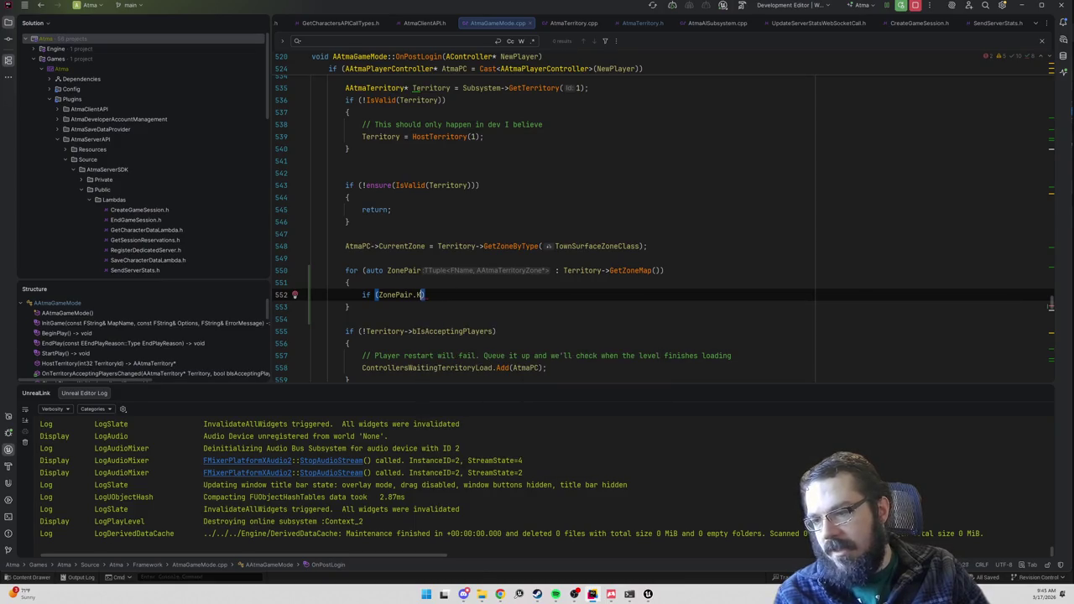
text(Value->)
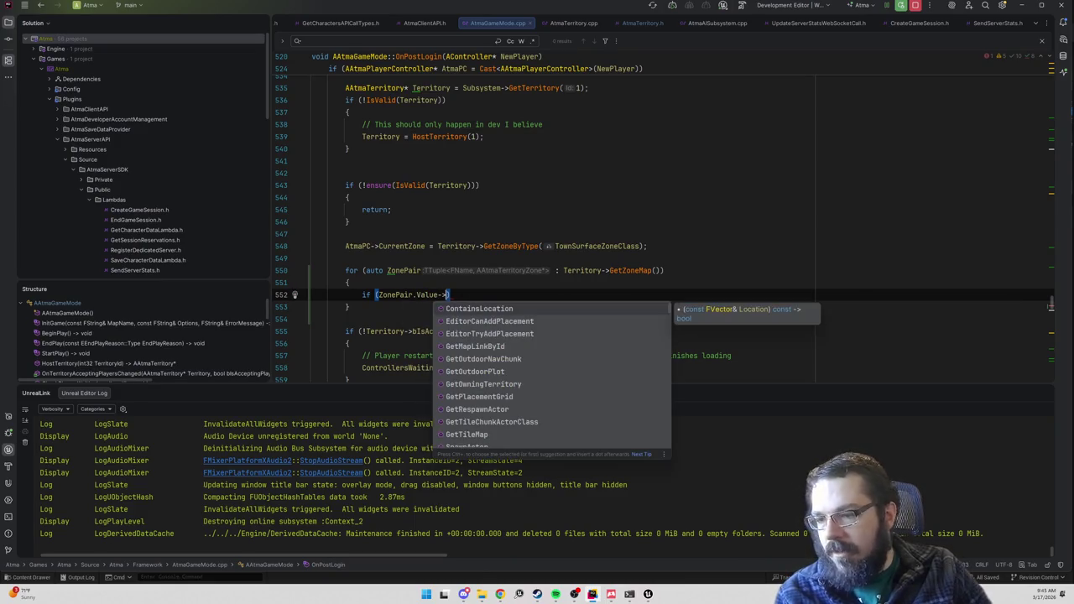
text(activ)
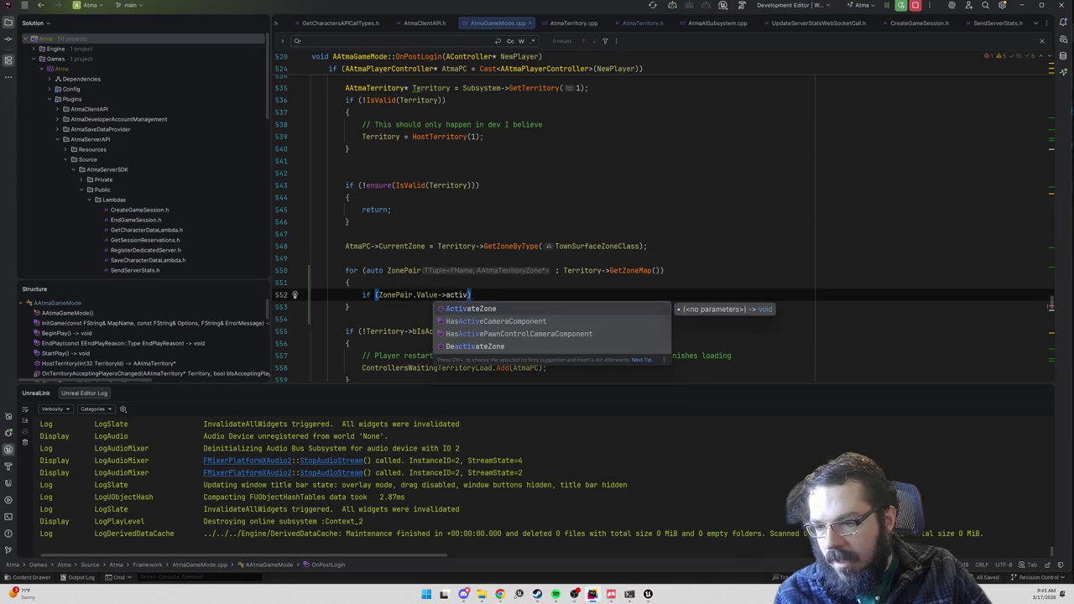
key(Return)
ctrl+click(466, 294)
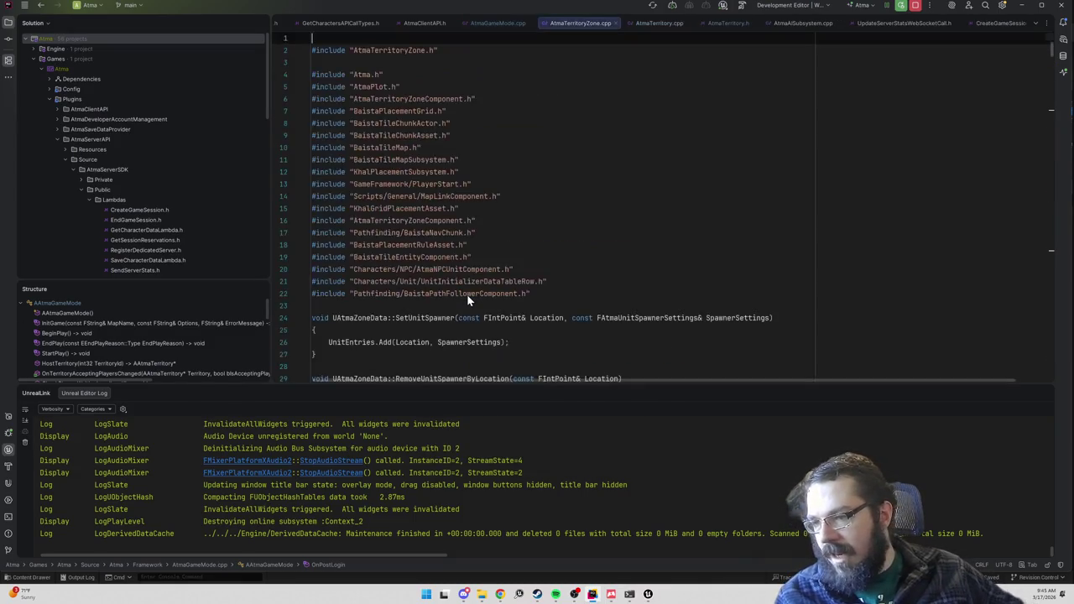
- Inspect ActivateZone in AtmaTerritoryZone.cpp, then find the spot after DeactivateZone in the header
click(348, 240)
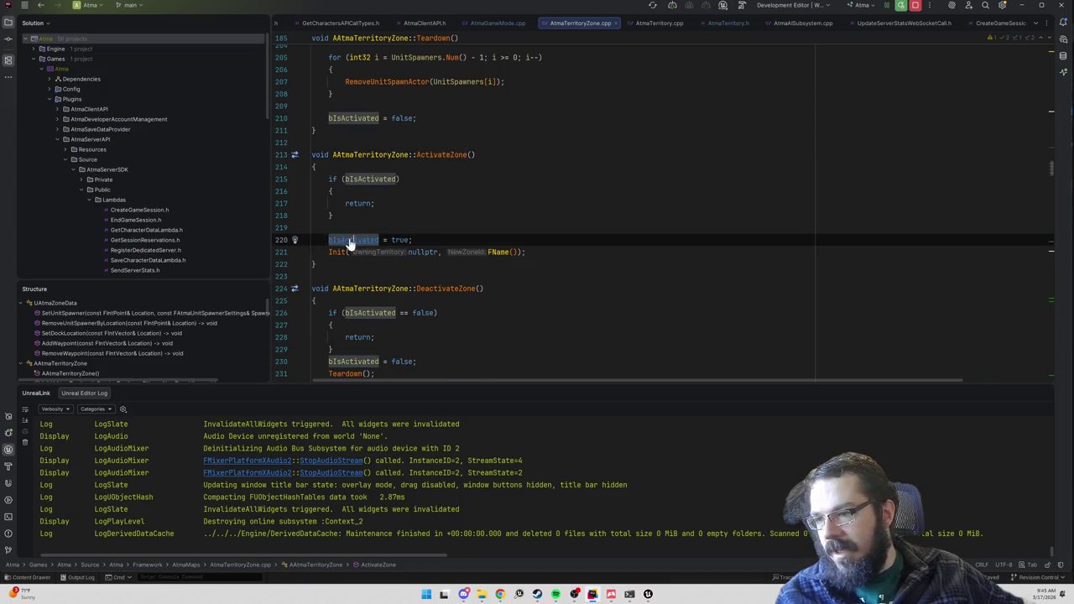
key(Up)
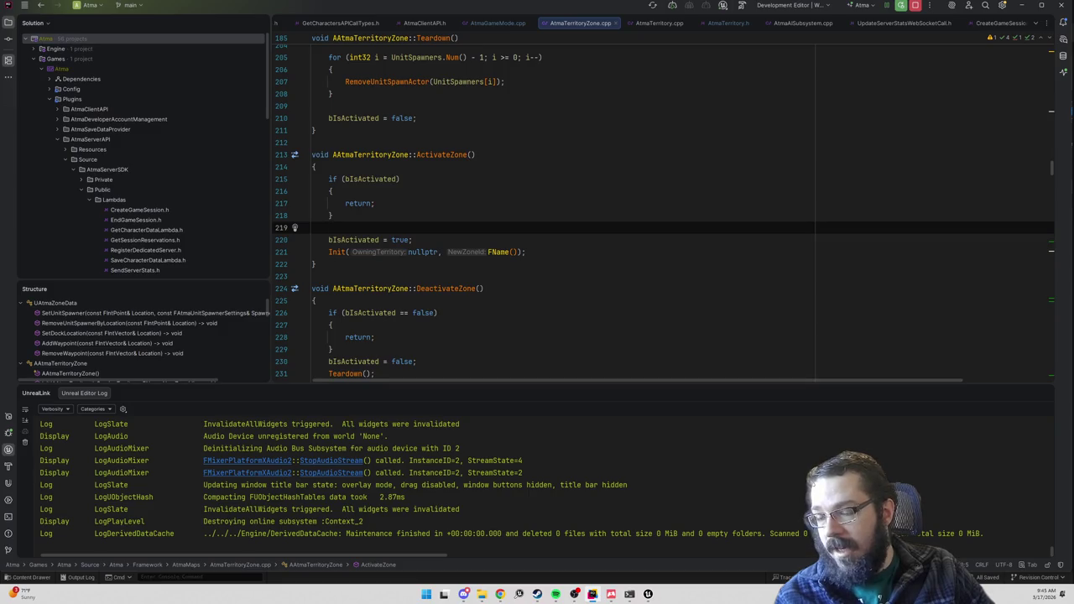
click(375, 203)
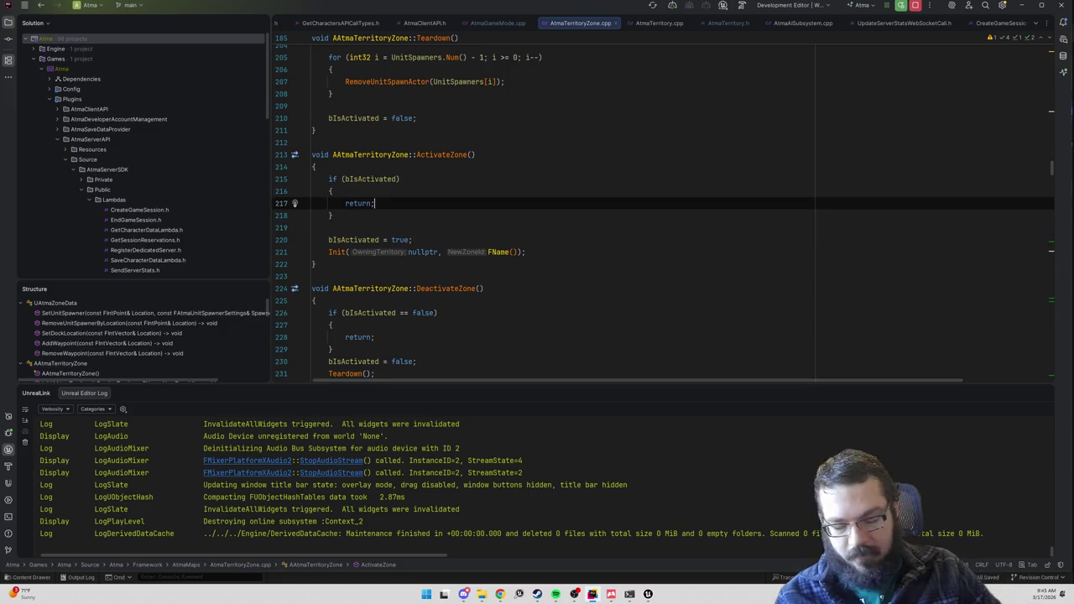
key(ctrl+alt+Home)
key(ctrl+f)
text(is)
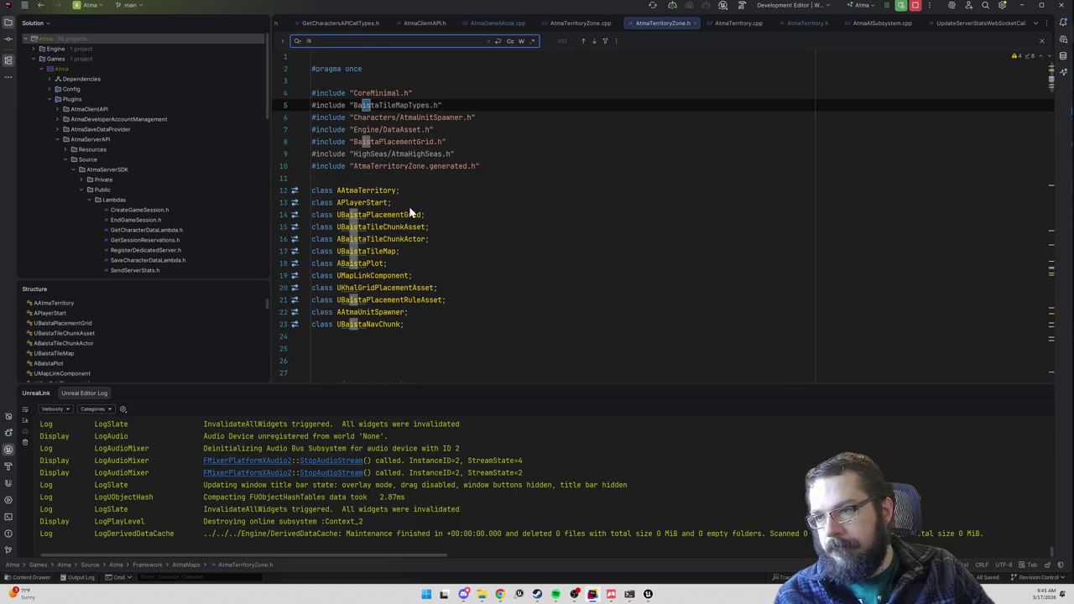
key(BackSpace)
key(BackSpace)
text(activat)
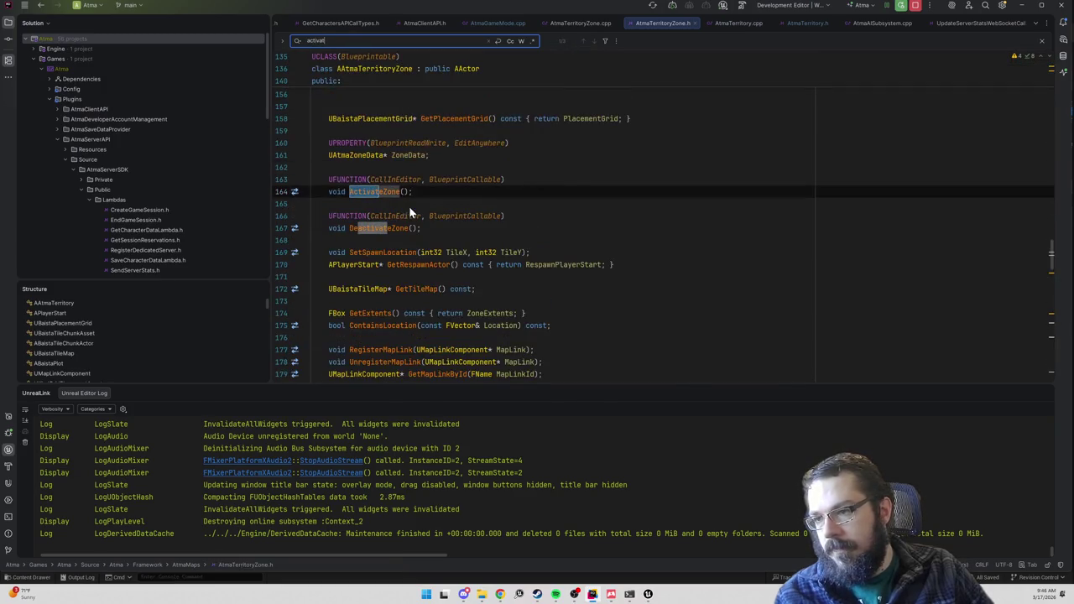
click(312, 240)
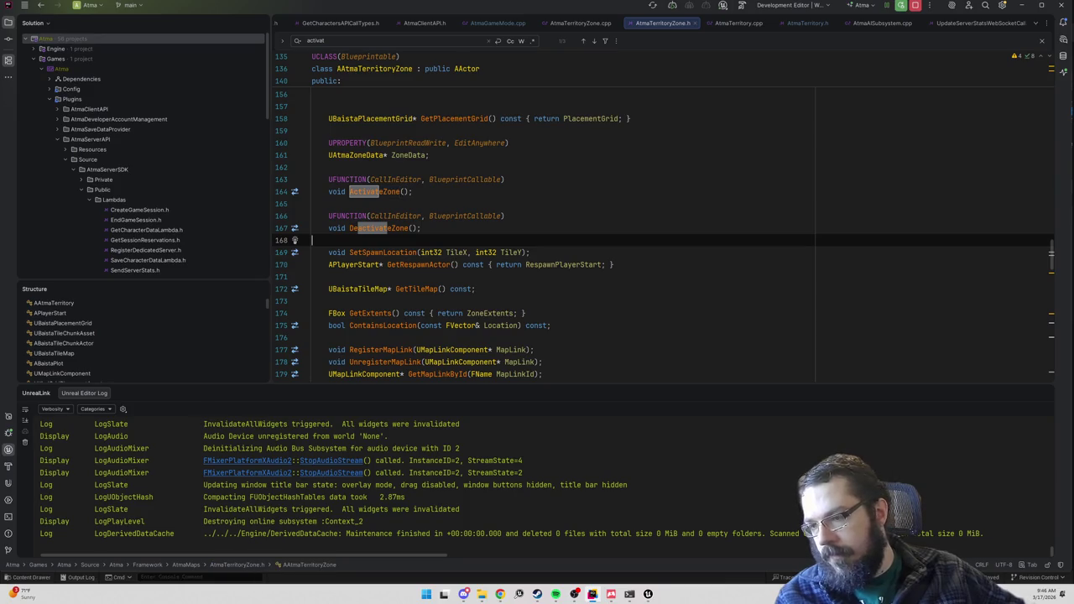
scroll(554, 235, down, 20)
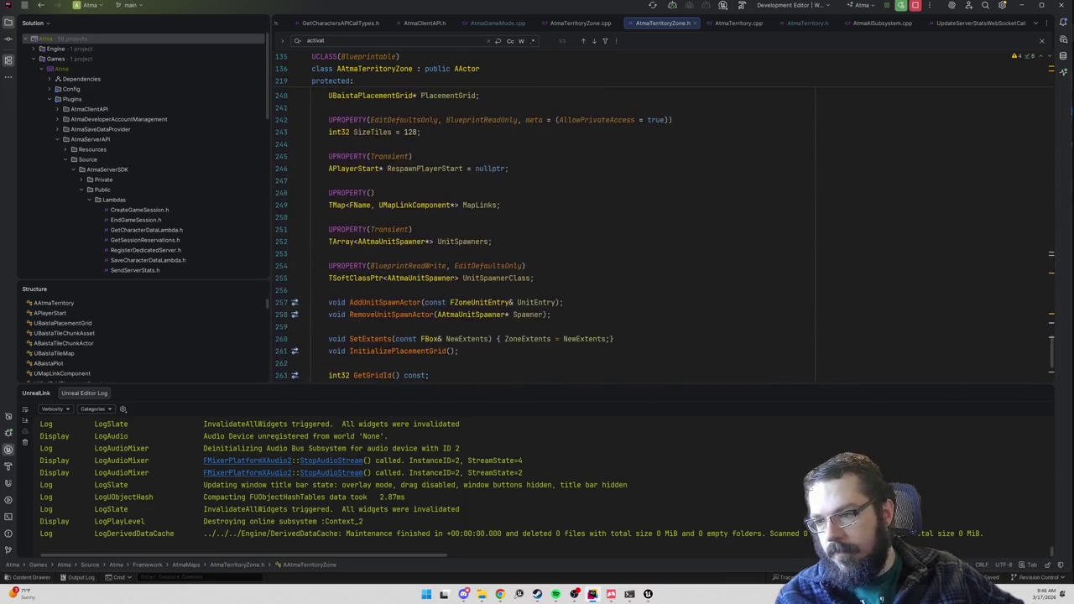
scroll(554, 235, up, 18)
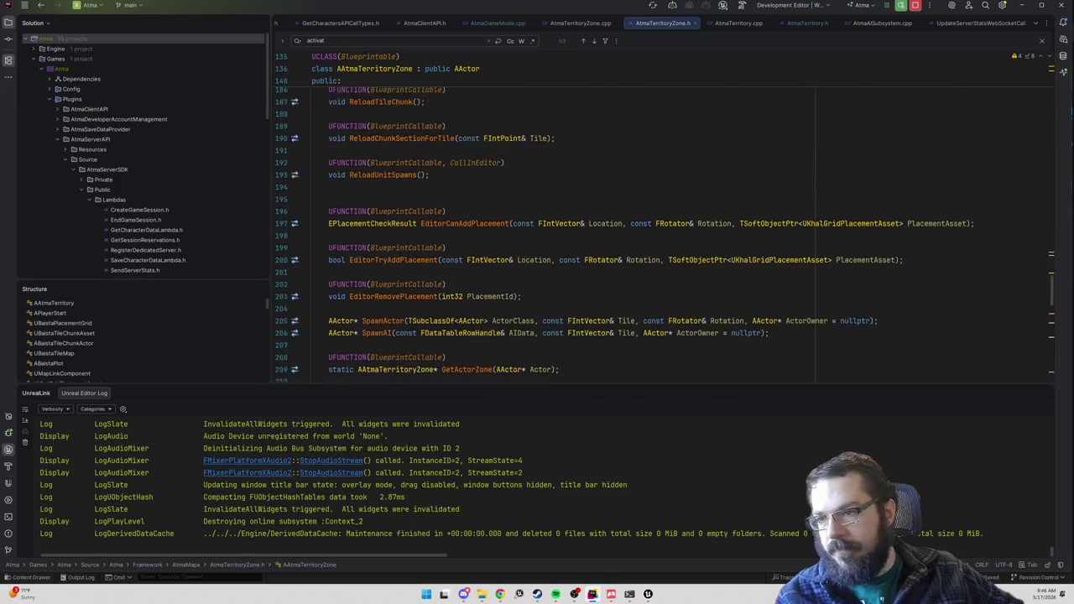
scroll(554, 235, up, 9)
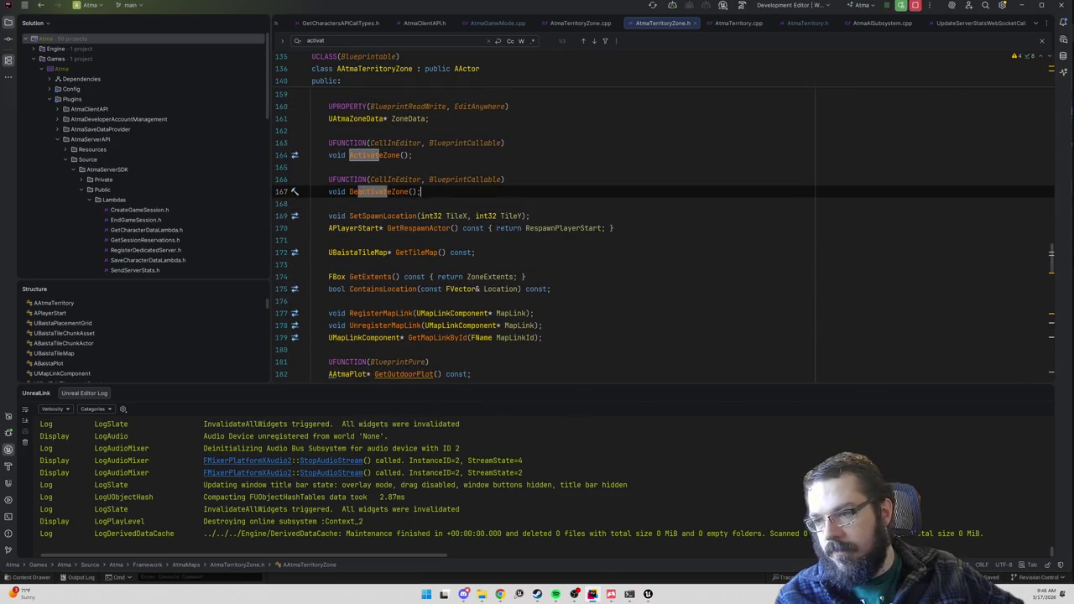
- Add UFUNCTION(BlueprintCallable) bool IsActivated() const { return bIsActivated; } below DeactivateZone
key(Return)
text(UFUNCTIO)
key(Return)
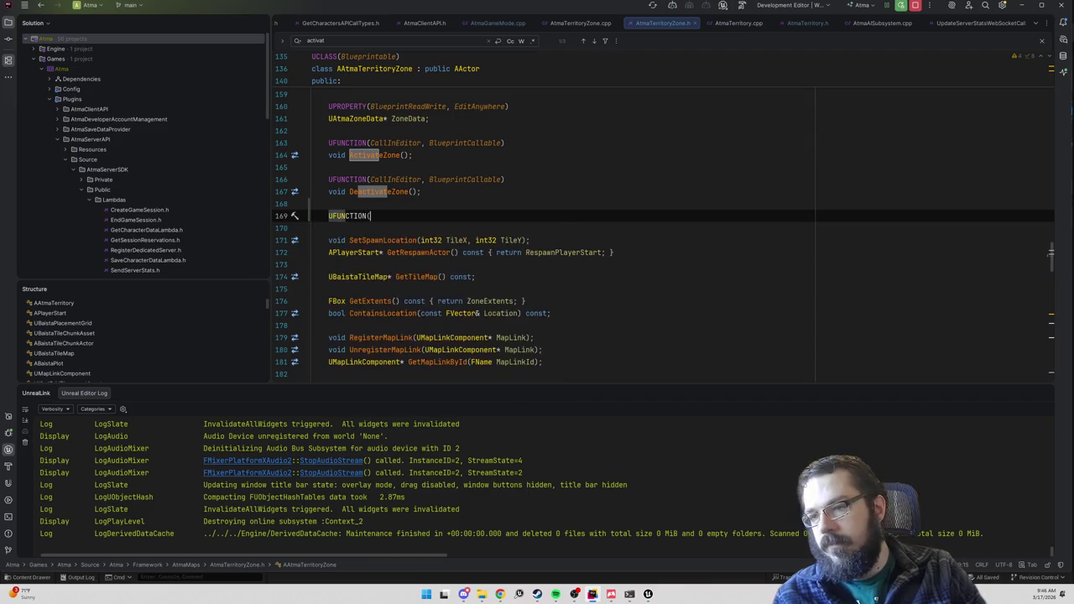
text(BlueprintCallab)
key(Return)
key(End)
key(Return)
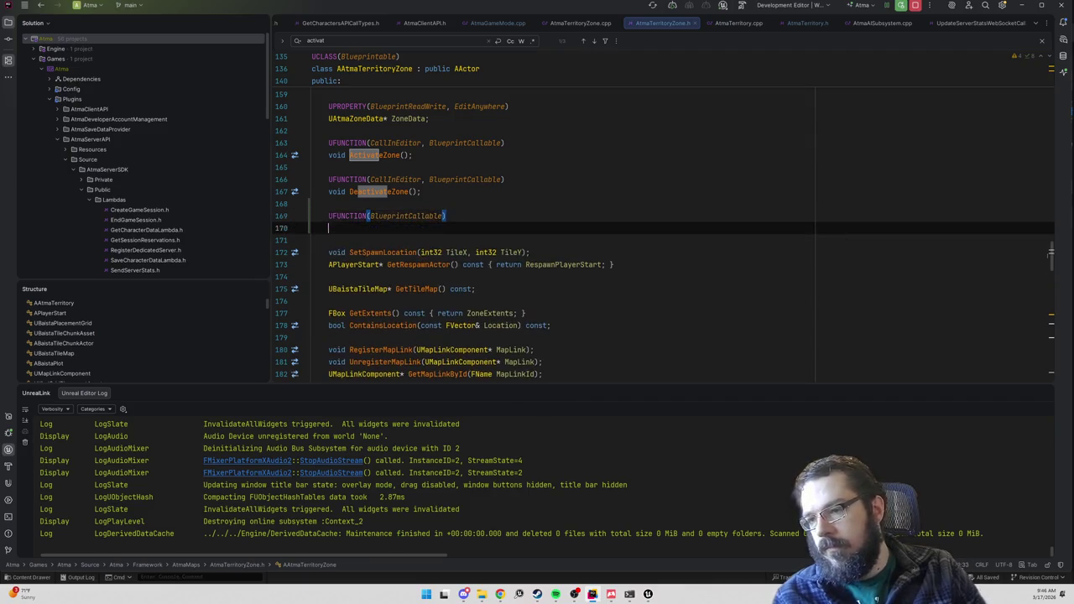
text(bool IsActivated() const { retu)
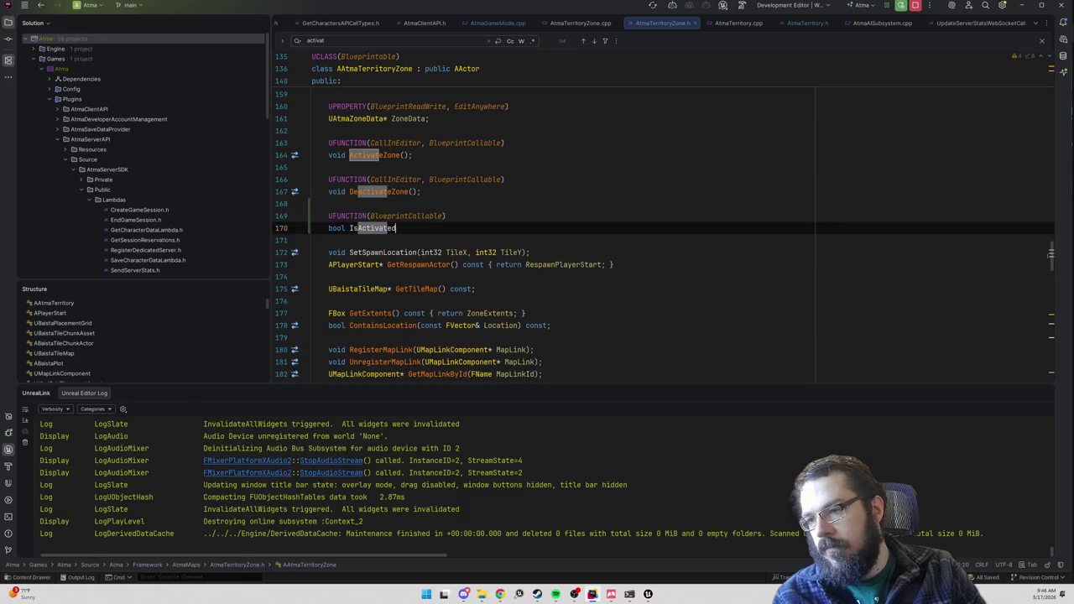
text(rn bIsAct)
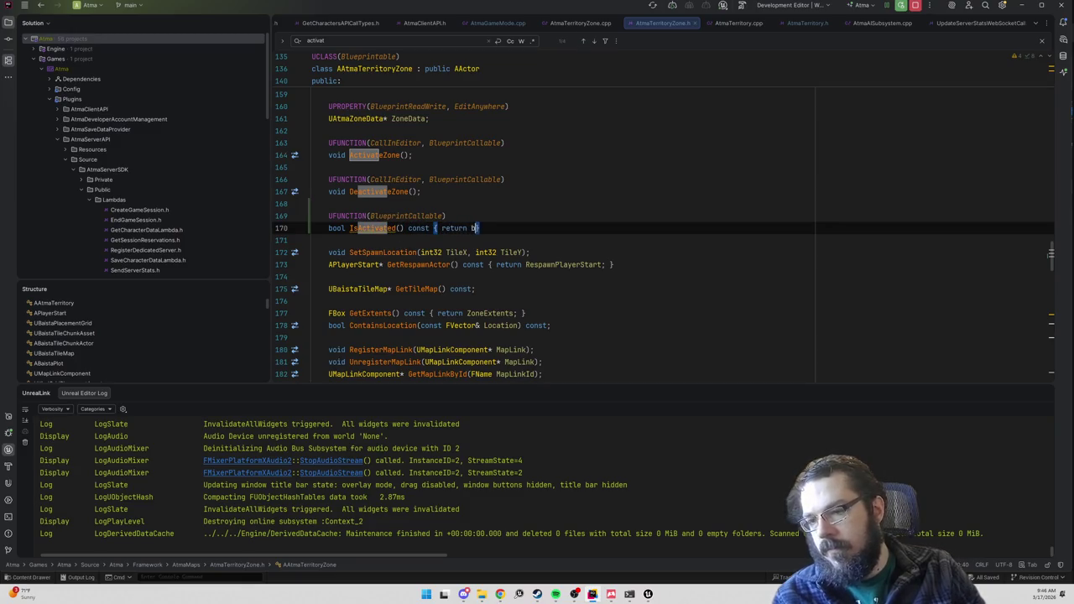
key(Return)
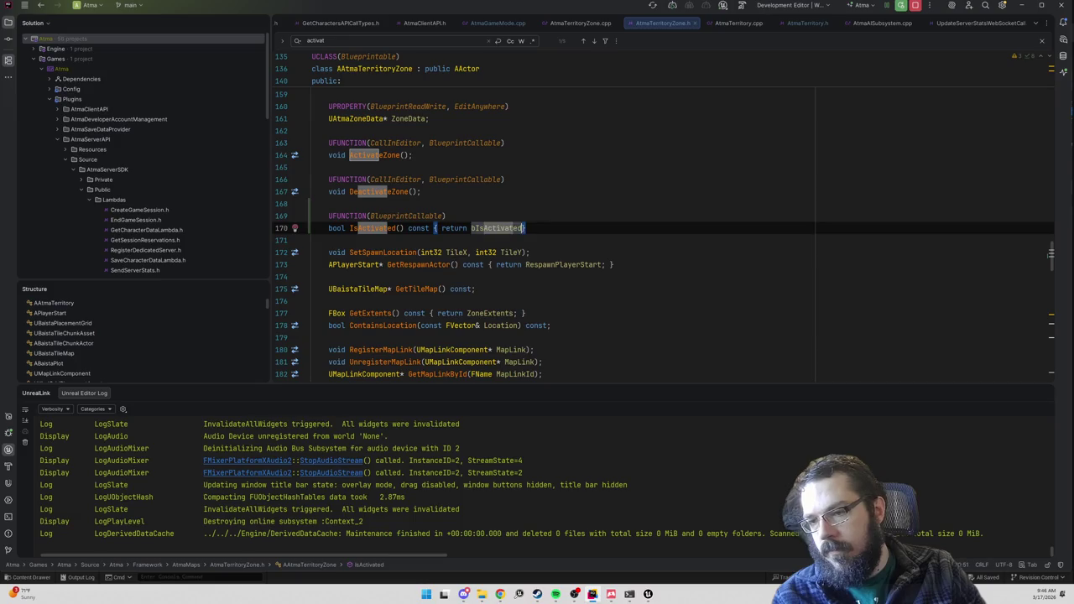
text(;)
- Return to AtmaTerritoryZone.cpp and move to the top of the file
key(ctrl+Home)
key(ctrl+Tab)
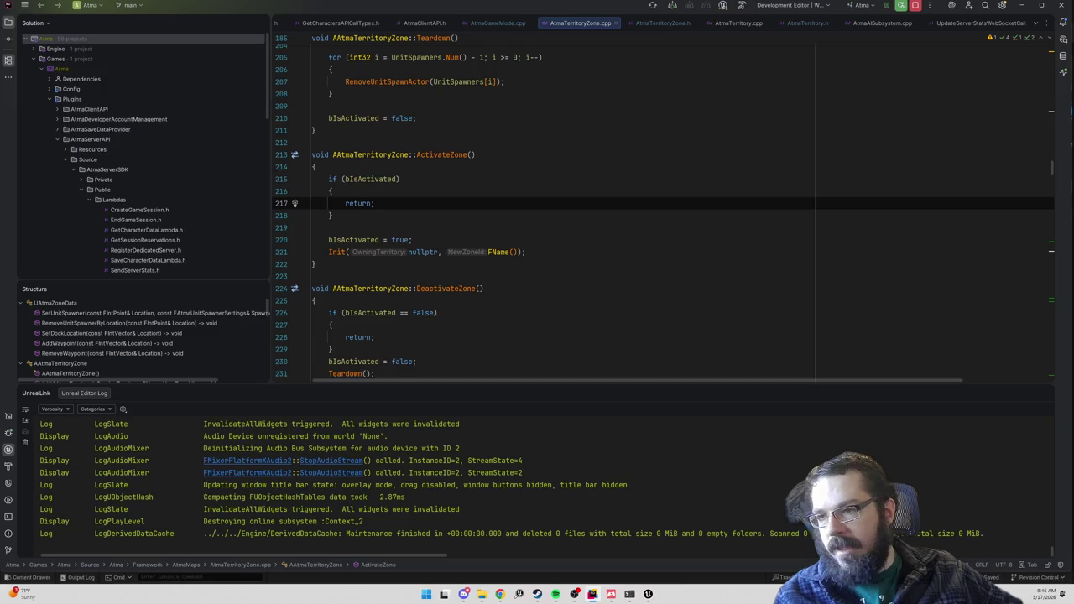
key(alt+Up)
key(ctrl+Home)
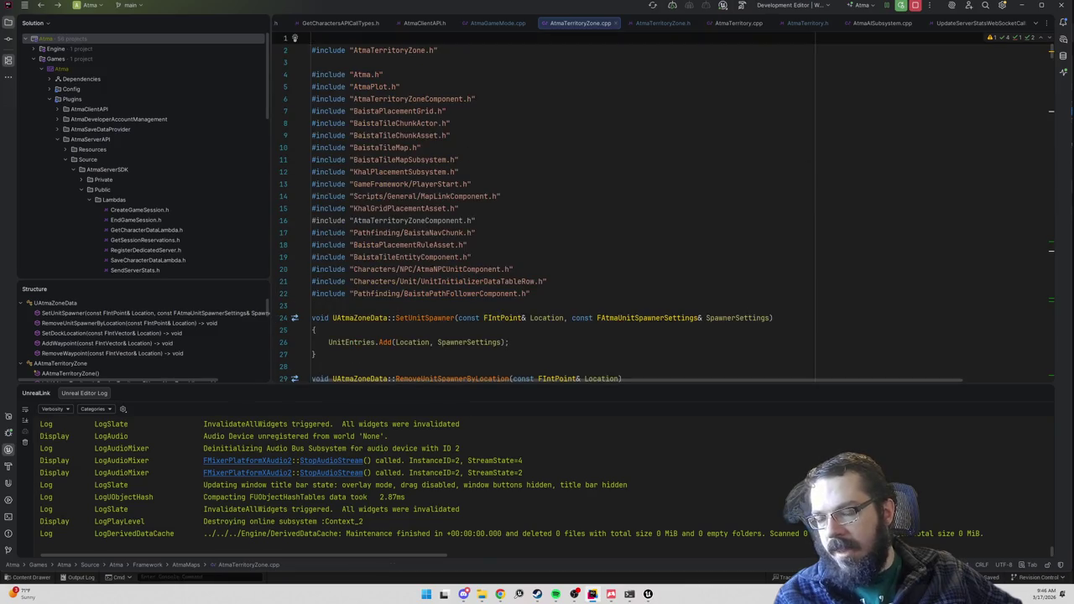
- In OnPostLogin, change the loop's condition to ZonePair.Value->IsActivated()
key(ctrl+Tab)
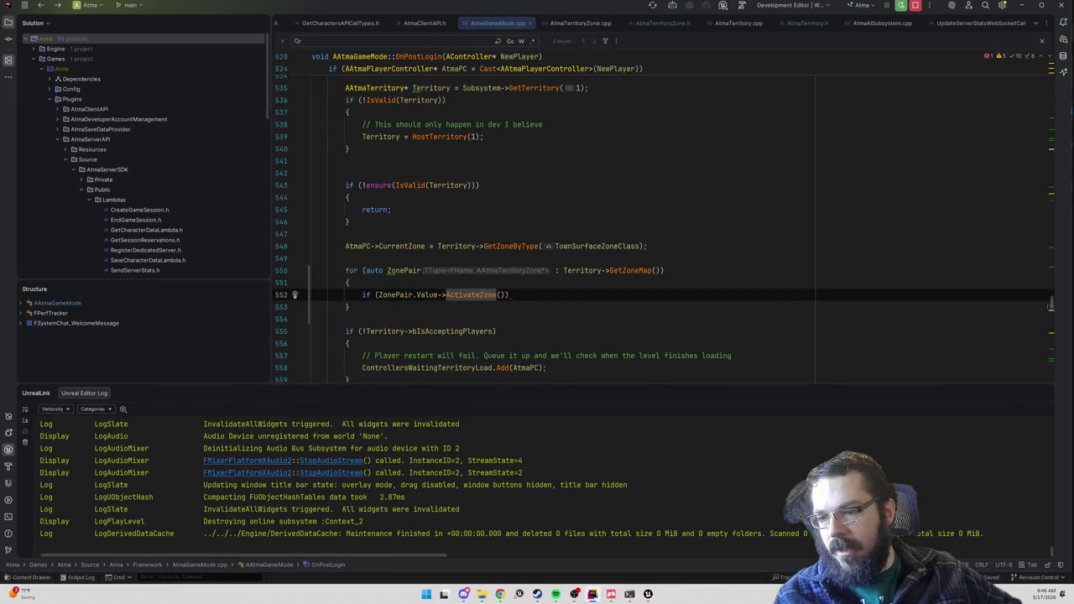
key(End)
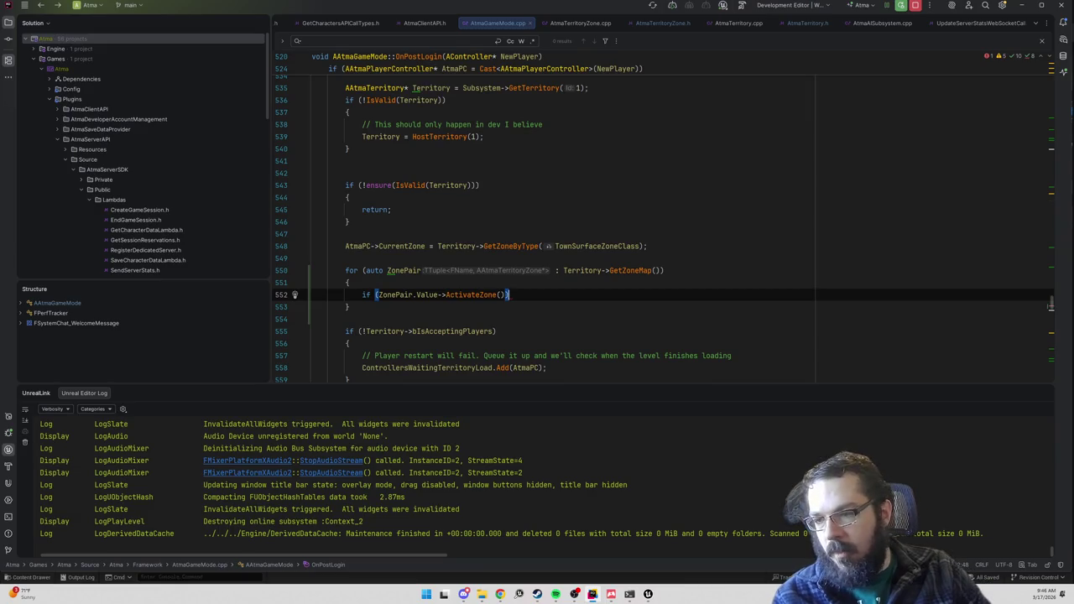
key(BackSpace)
key(BackSpace)
key(BackSpace)
key(ctrl+BackSpace)
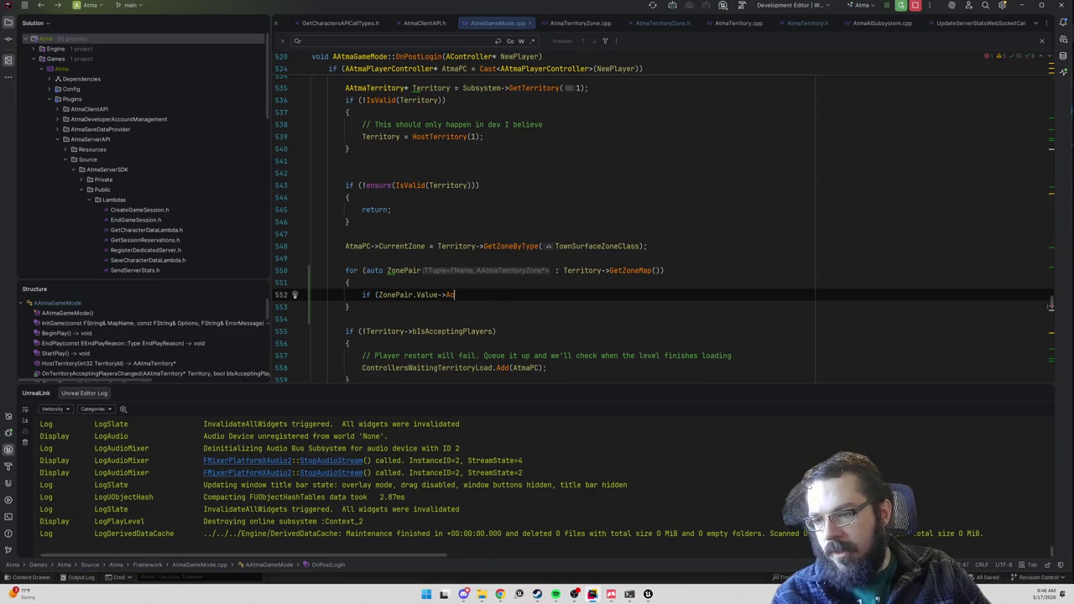
text(bi)
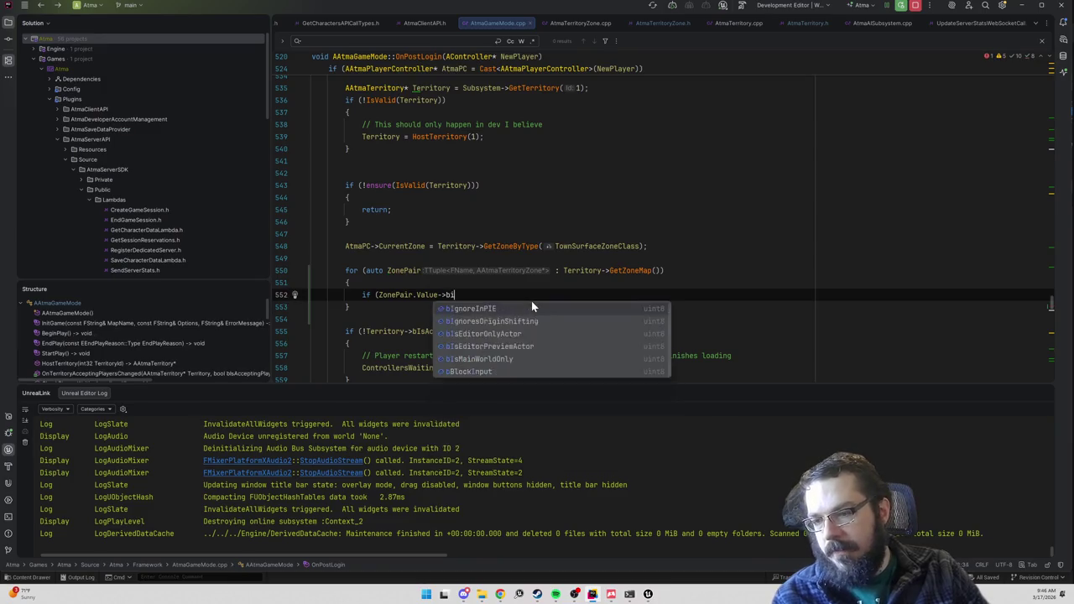
key(BackSpace)
key(BackSpace)
text(isactivate)
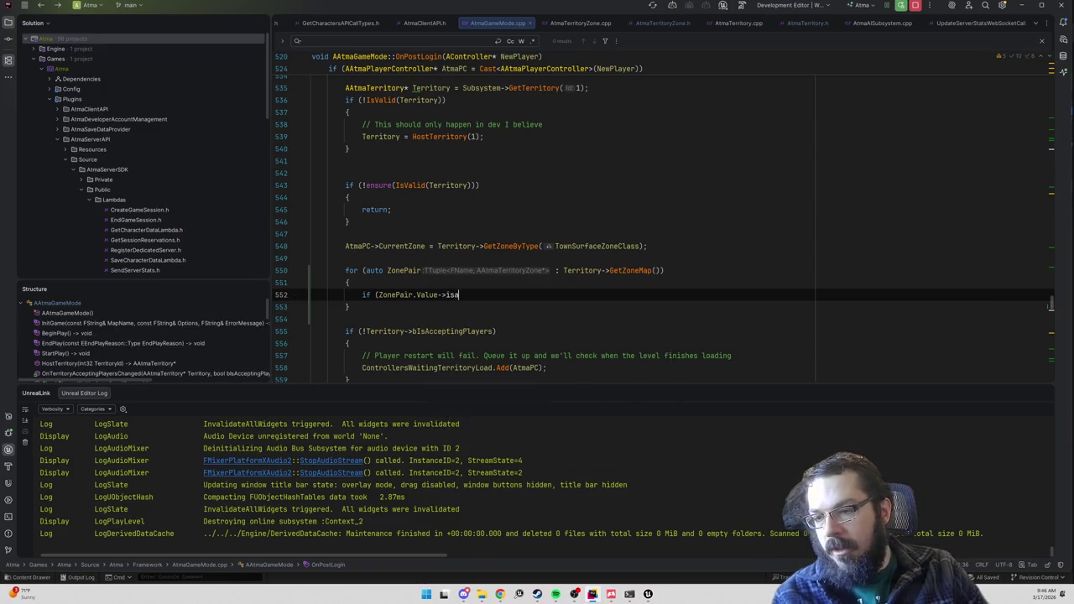
key(Return)
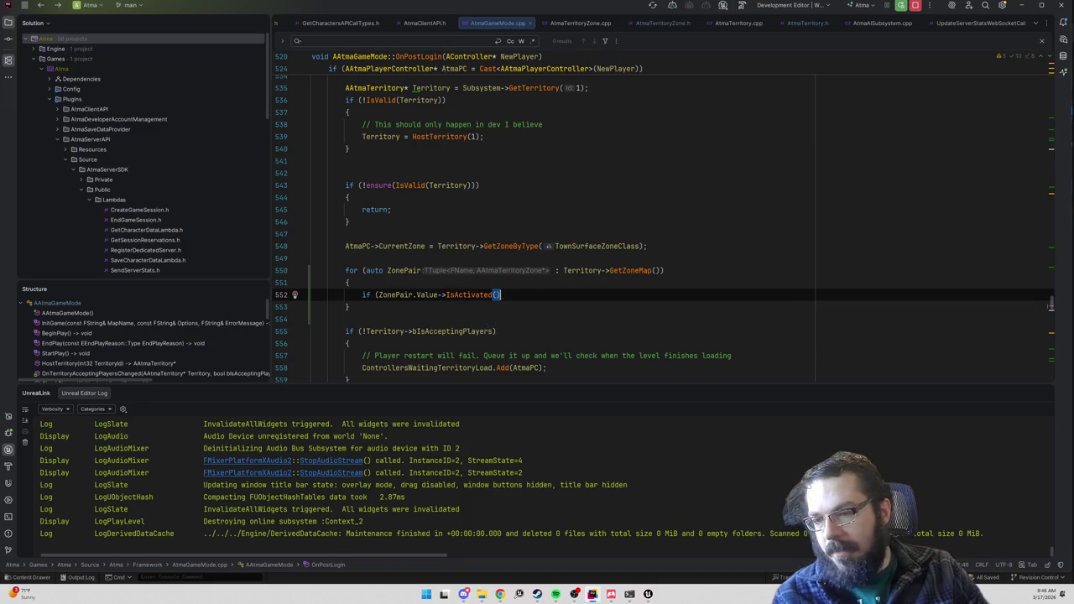
text())
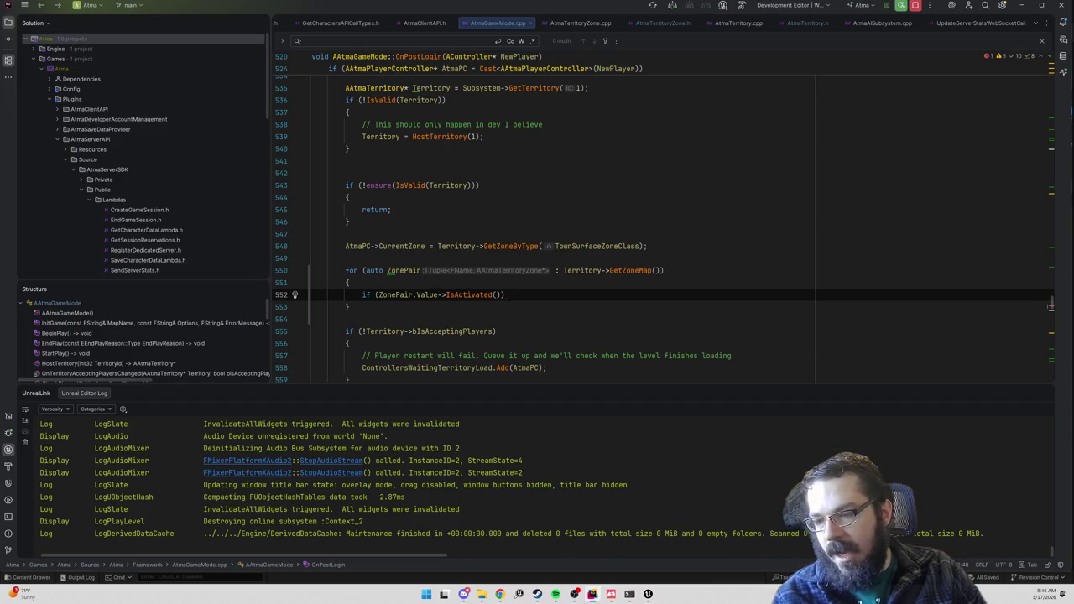
key(BackSpace)
key(BackSpace)
text())
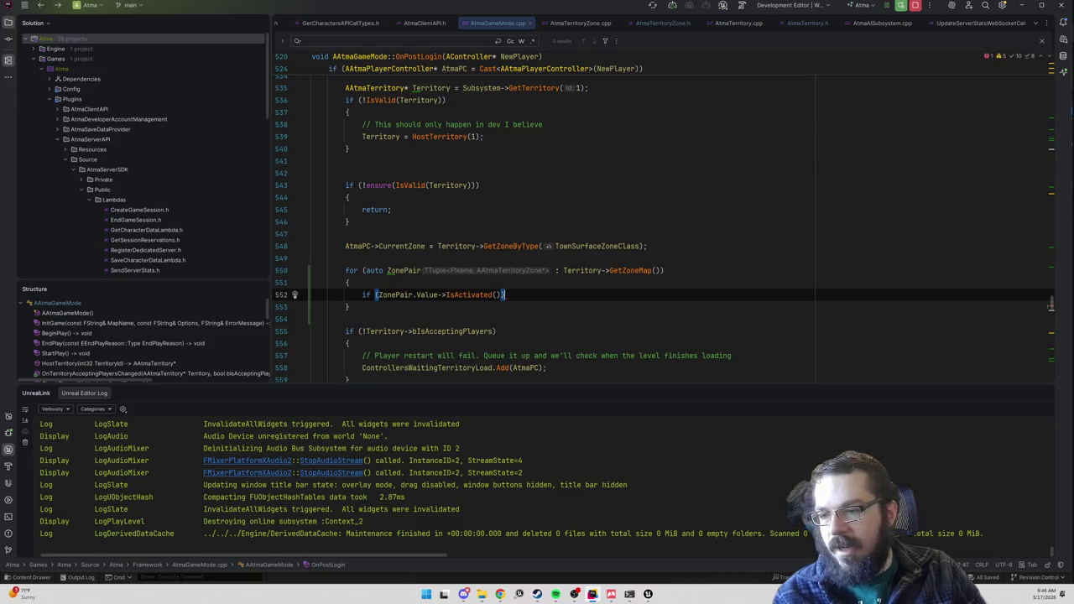
- Inside that if block, assign AtmaPC->CurrentZone = ZonePair.Value
key(Return)
text({)
key(Return)
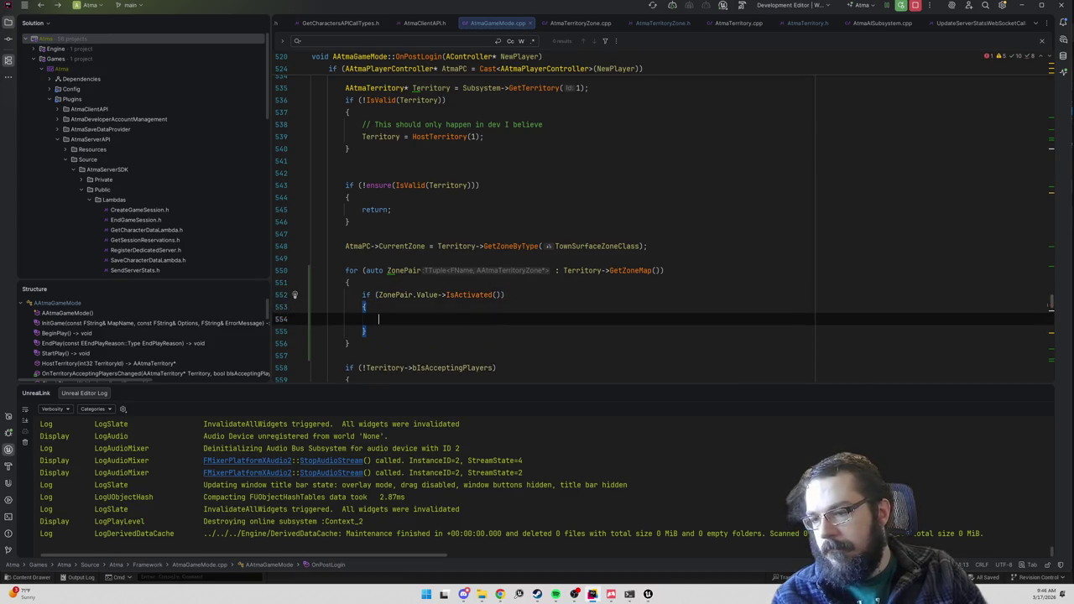
text(Atm)
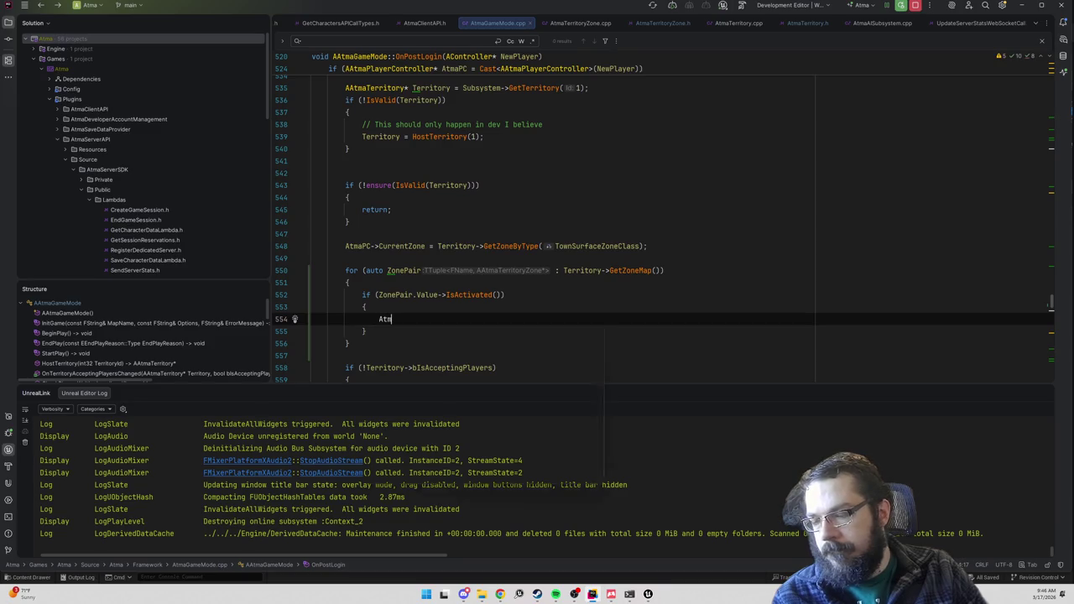
text(aPC->CurrentZone)
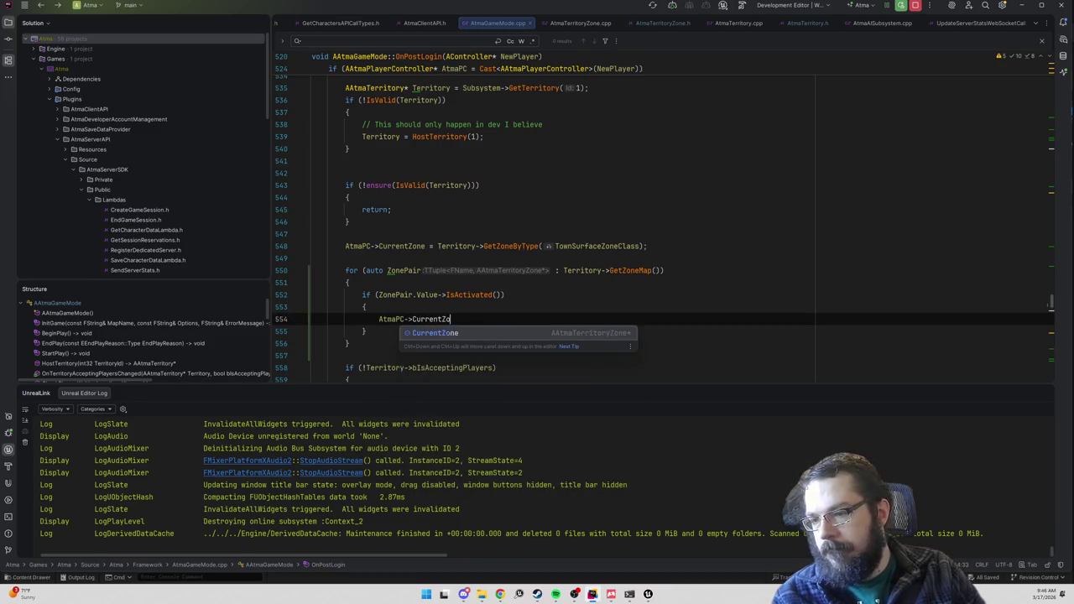
key(Escape)
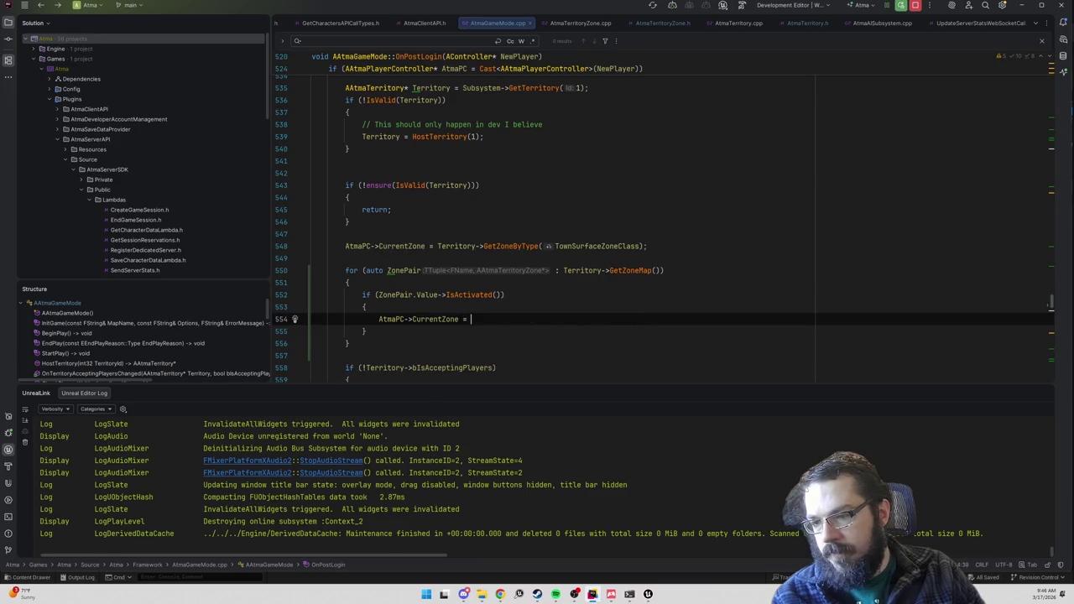
text(ZonePair.Value;)
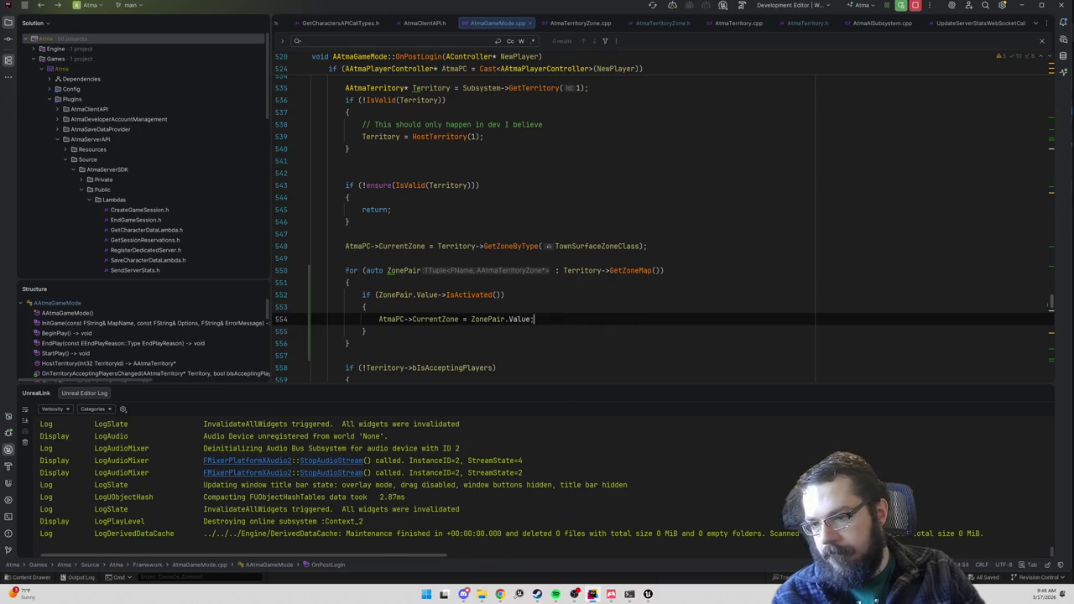
- Remove the old GetZoneByType line and add an if (!IsValid(AtmaPC->CurrentZone)) check after the loop
click(647, 246)
key(shift+Up)
key(BackSpace)
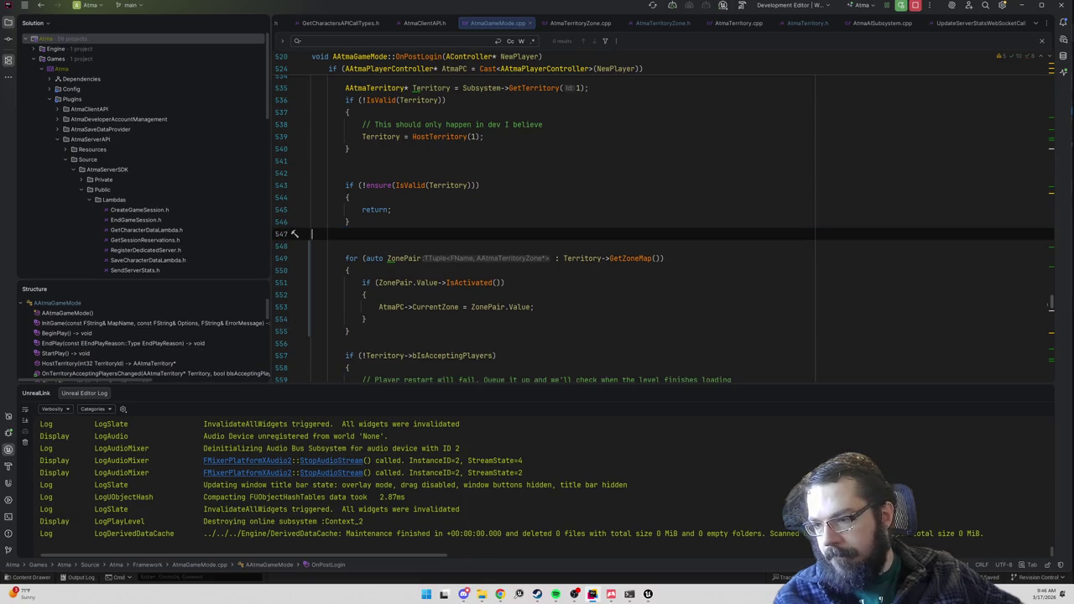
click(349, 331)
key(Return)
key(Return)
text(if ()
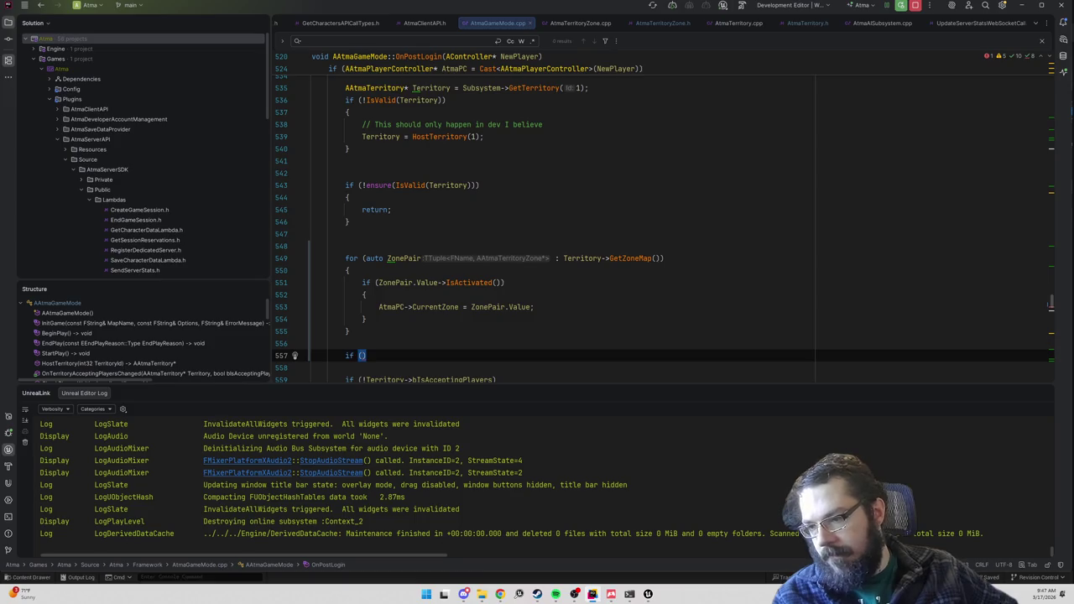
text(AtmaPC->Curre)
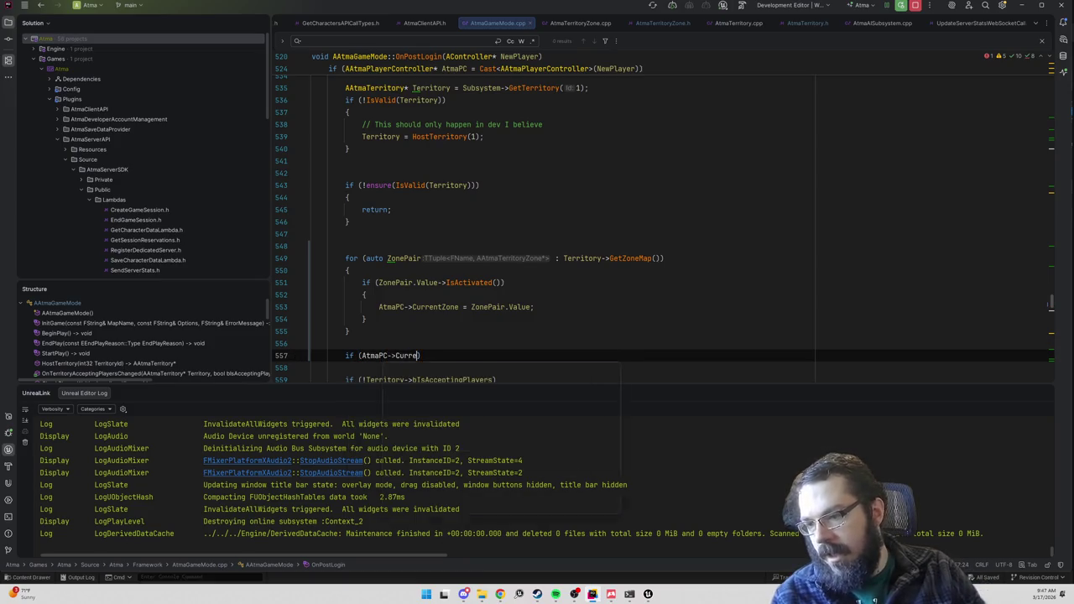
text(ntZon)
key(Return)
text(==)
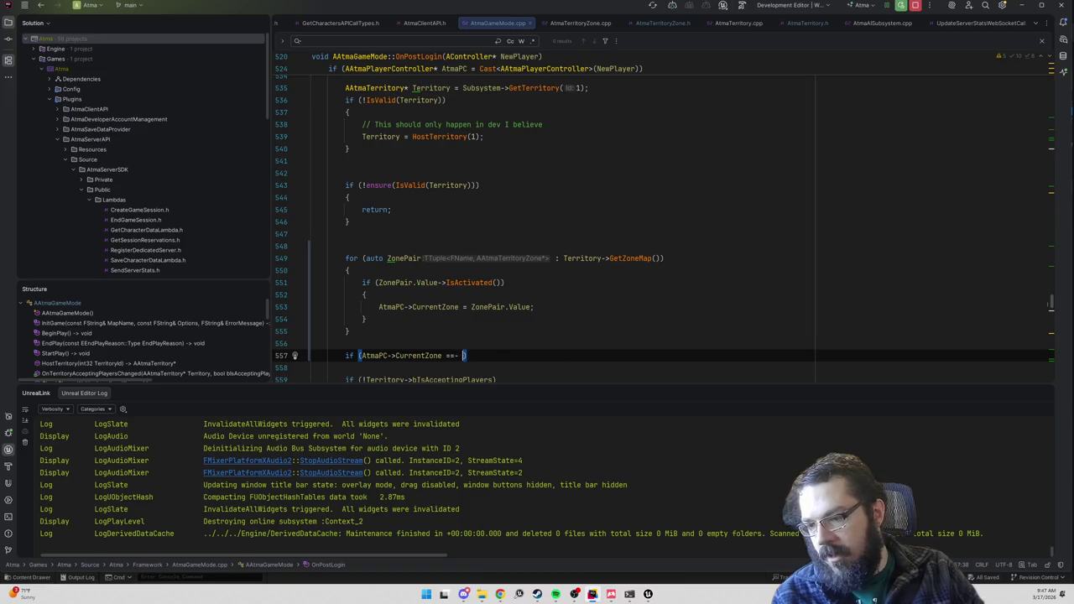
key(BackSpace)
key(BackSpace)
key(BackSpace)
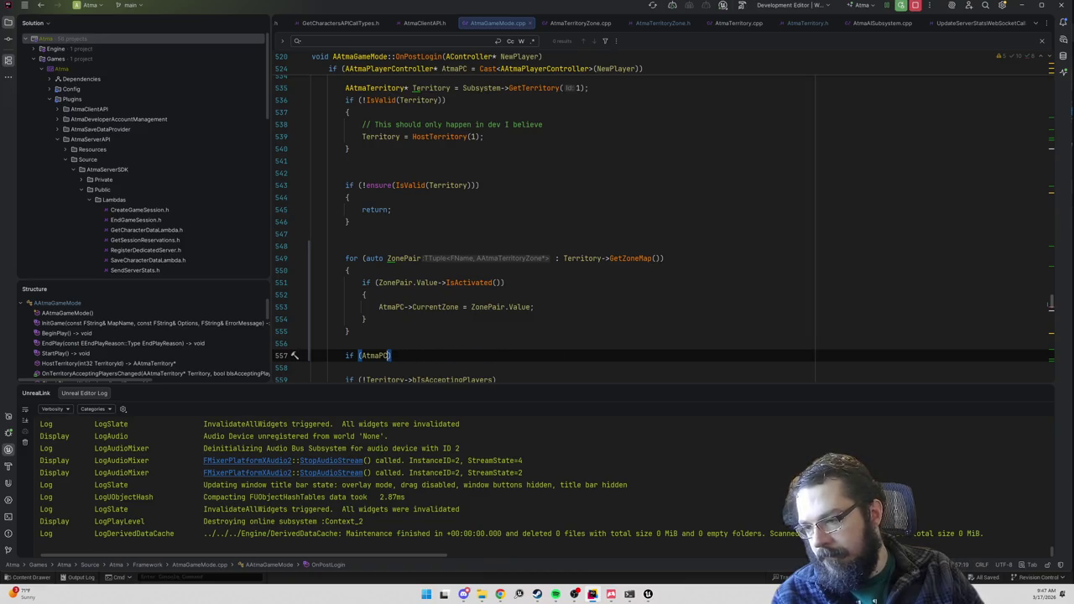
key(BackSpace)
key(BackSpace)
key(BackSpace)
text(!IsVal)
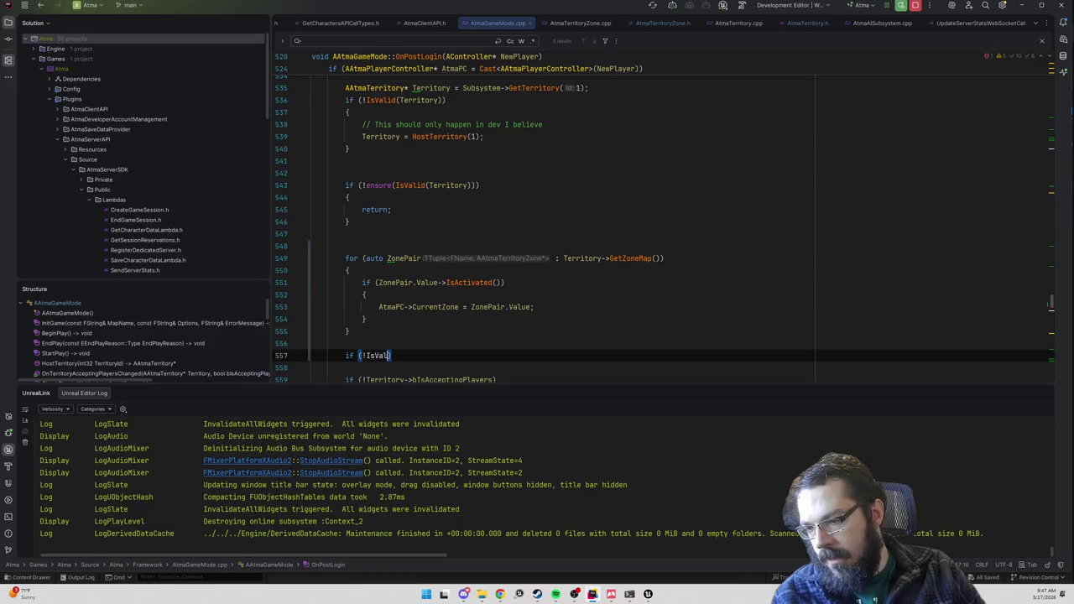
text(id(AtmaPC->Curr)
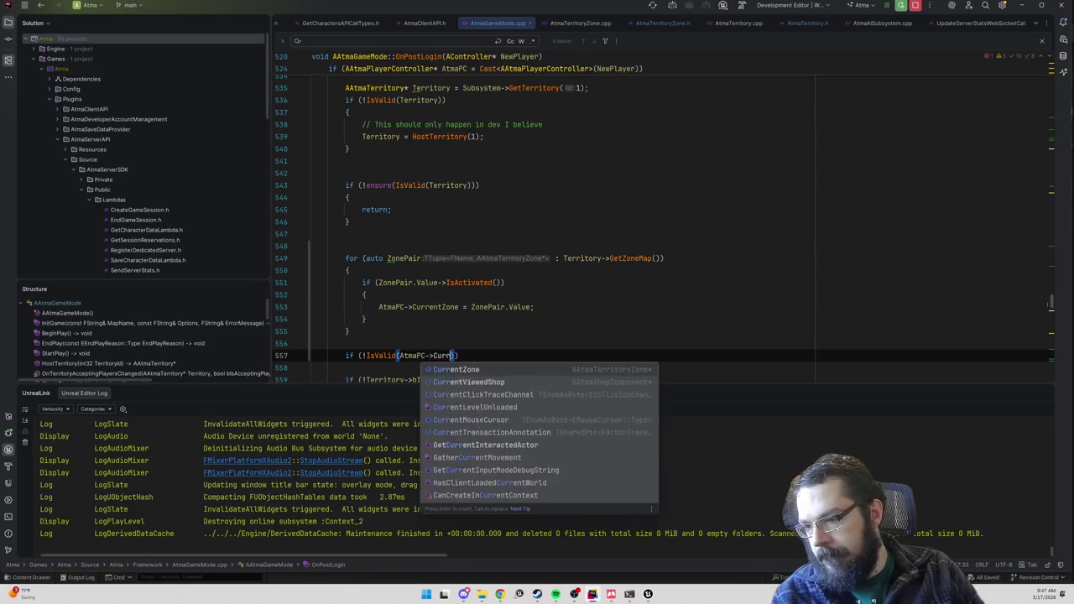
key(Return)
text())
- Place the GetZoneByType(TownSurfaceZoneClass) assignment inside the new fallback block
key(Return)
text({)
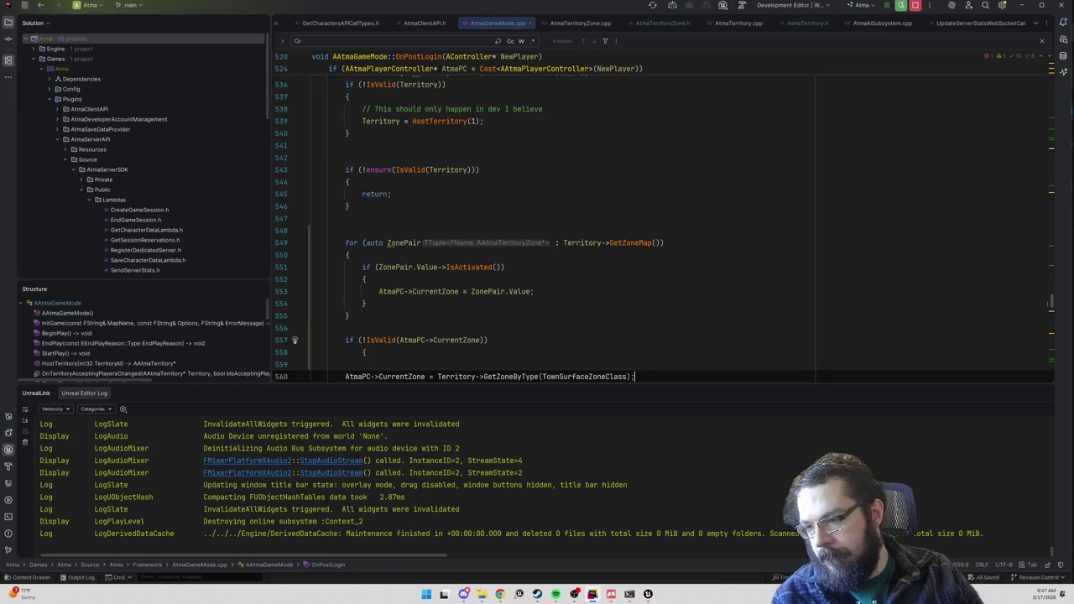
key(Home)
key(Tab)
key(Up)
key(shift+Up)
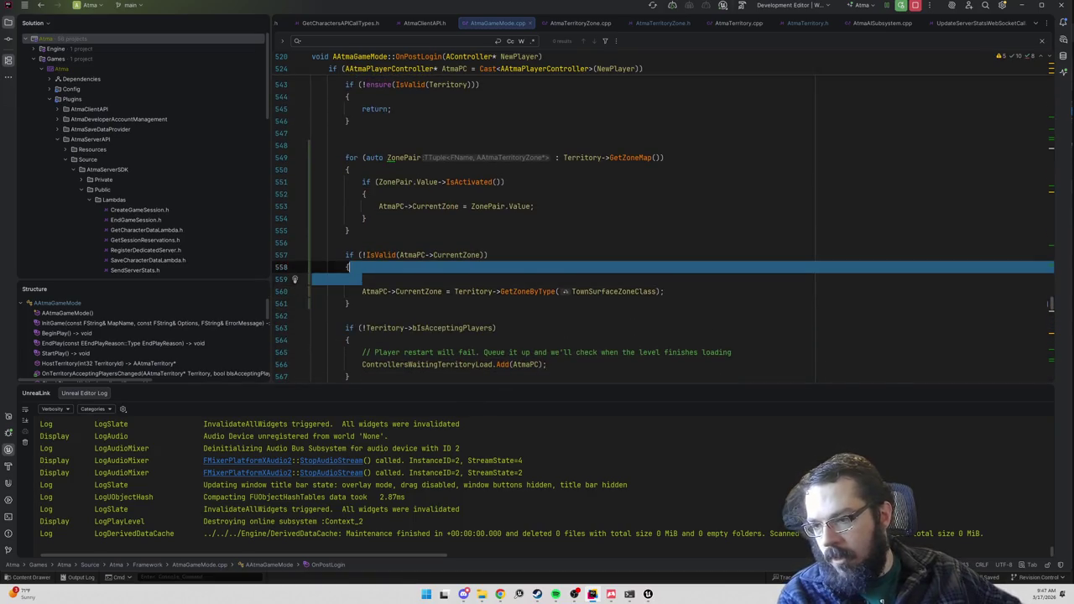
key(BackSpace)
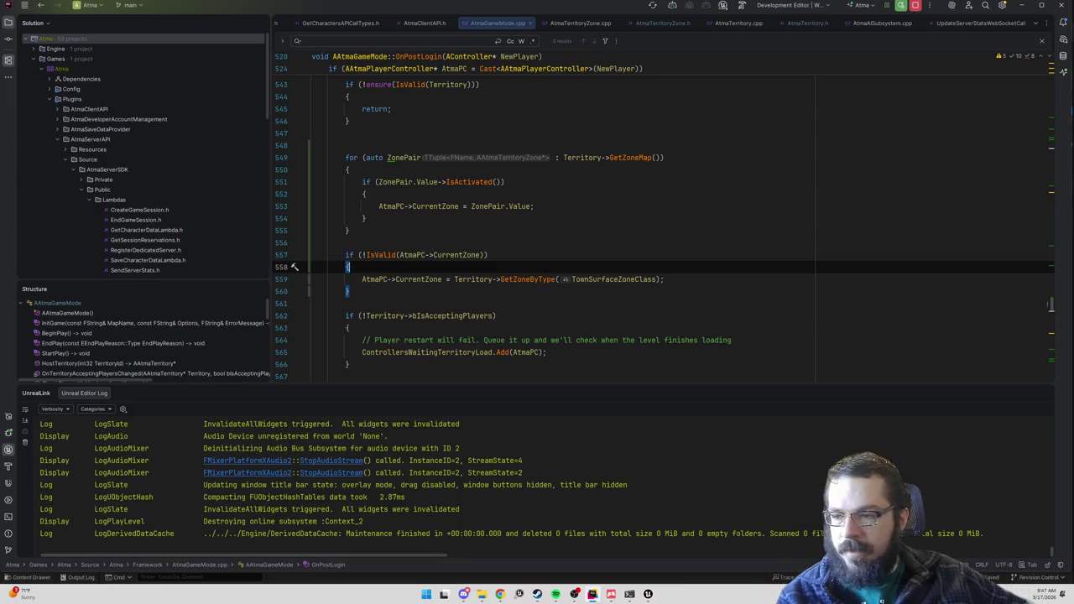
- Tidy the lines after the fallback block, dropping an unfinished ensureAlways, and switch to Unreal Editor
key(Down)
key(Down)
scroll(386, 281, down, 1)
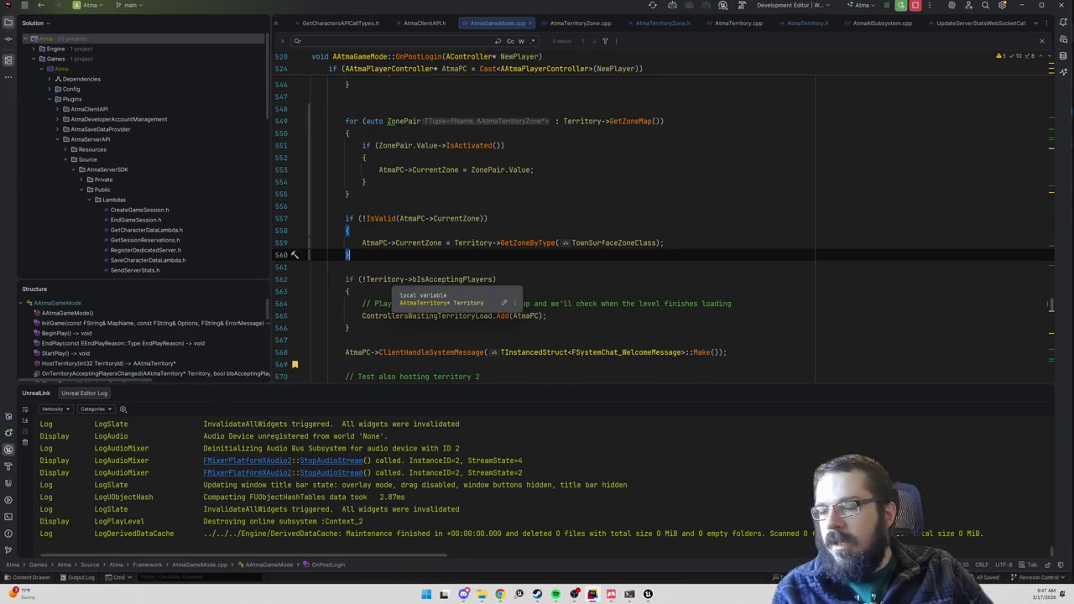
key(Return)
key(Return)
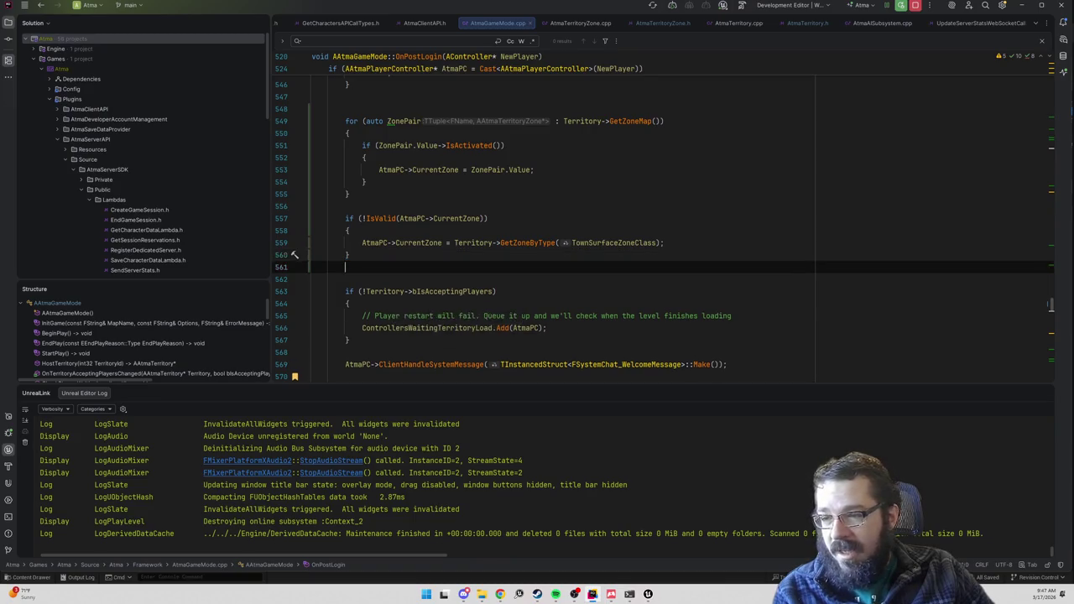
text(ensureAlways)
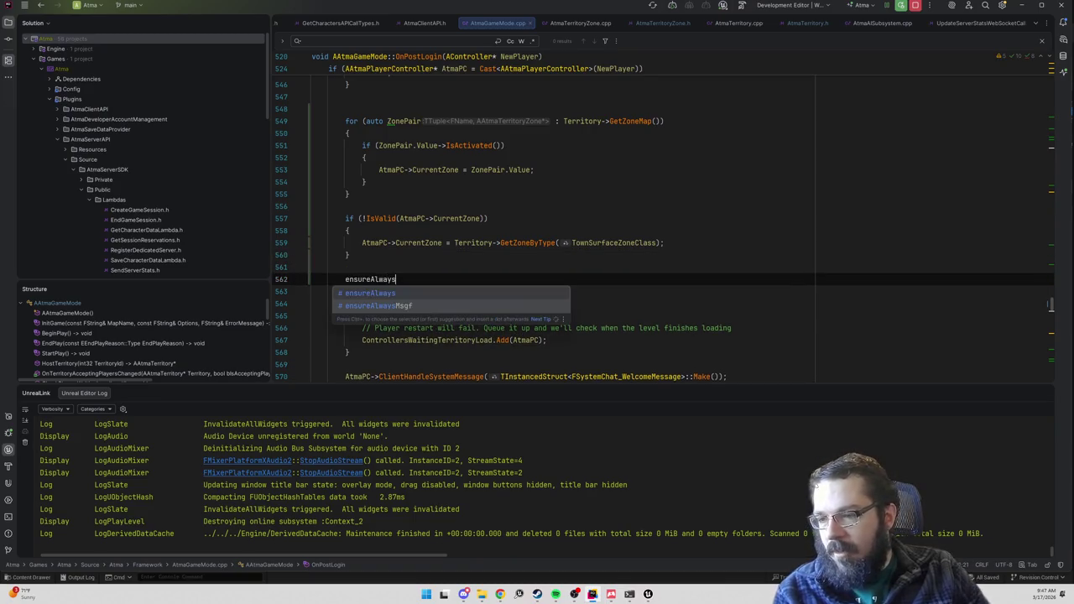
key(BackSpace)
key(BackSpace)
key(BackSpace)
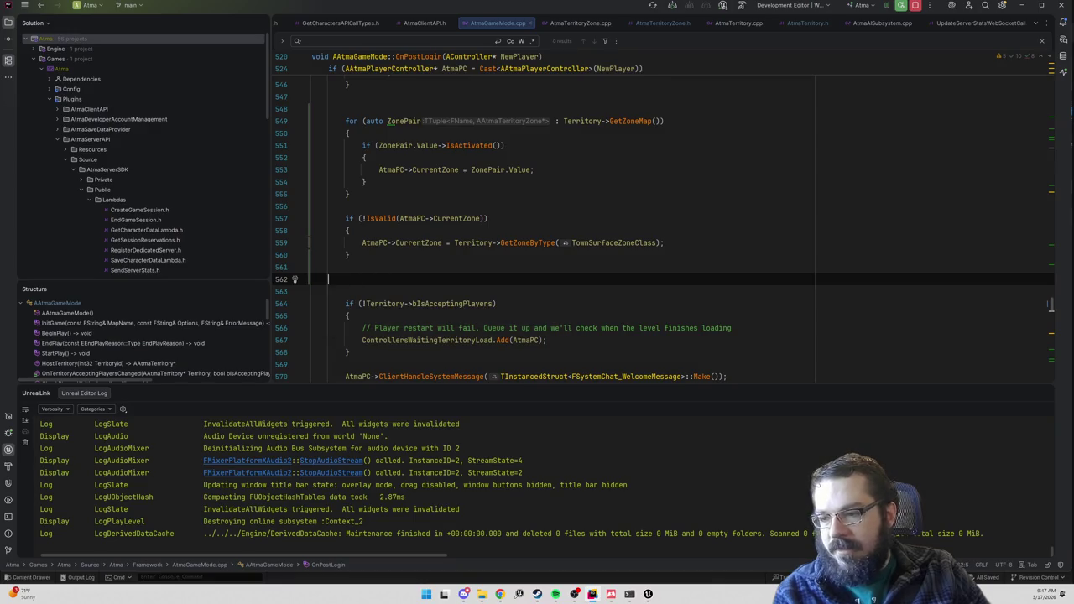
key(BackSpace)
key(BackSpace)
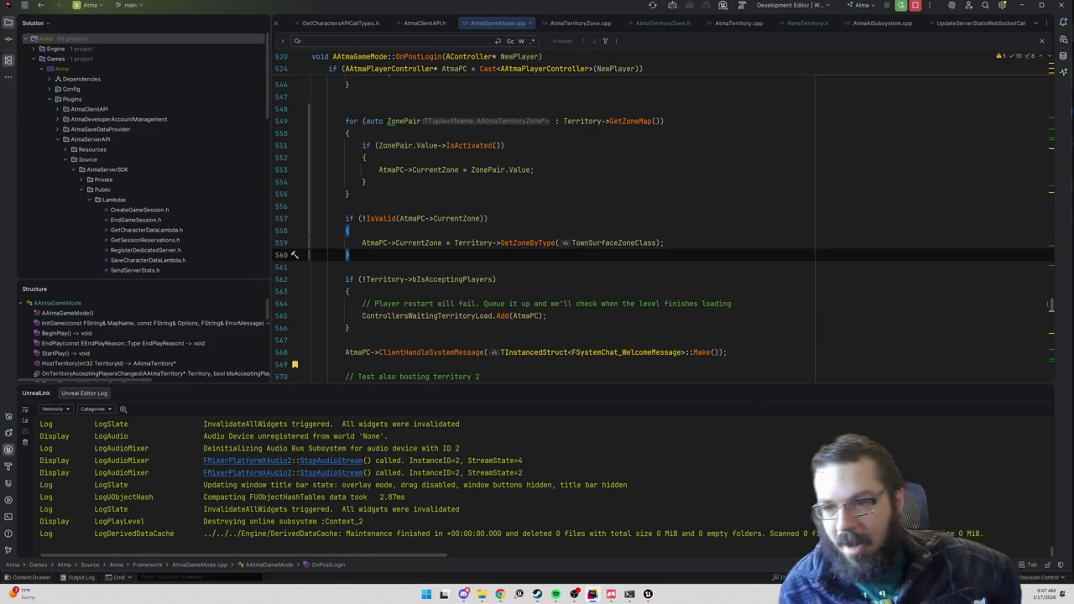
key(alt+Tab)
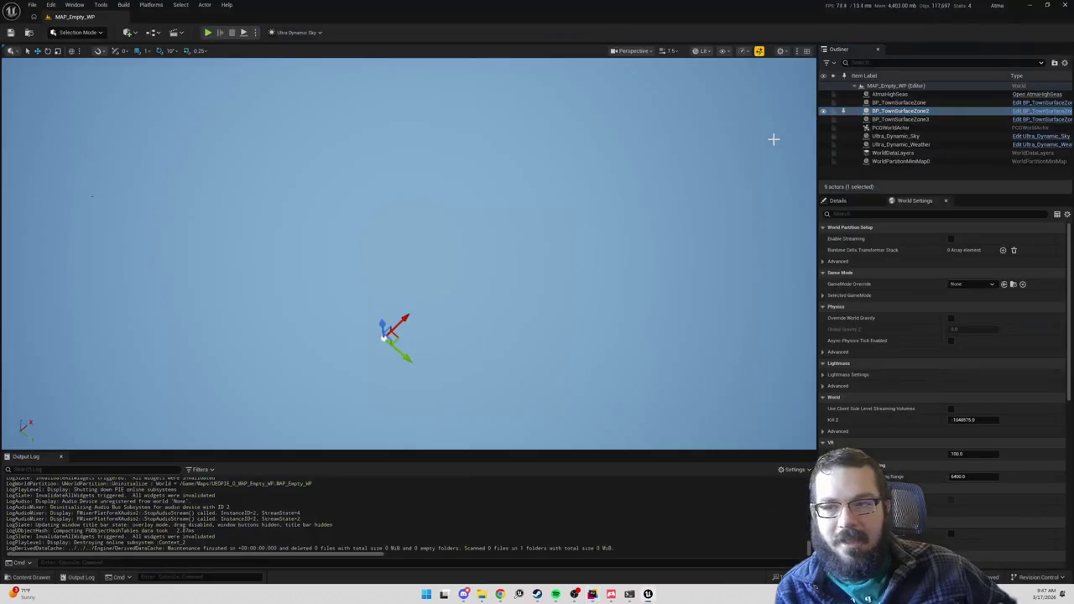
- Start a Live Coding recompile with Ctrl+Alt+F11 and bring up the itch app showing Atma Dev
key(alt+Tab)
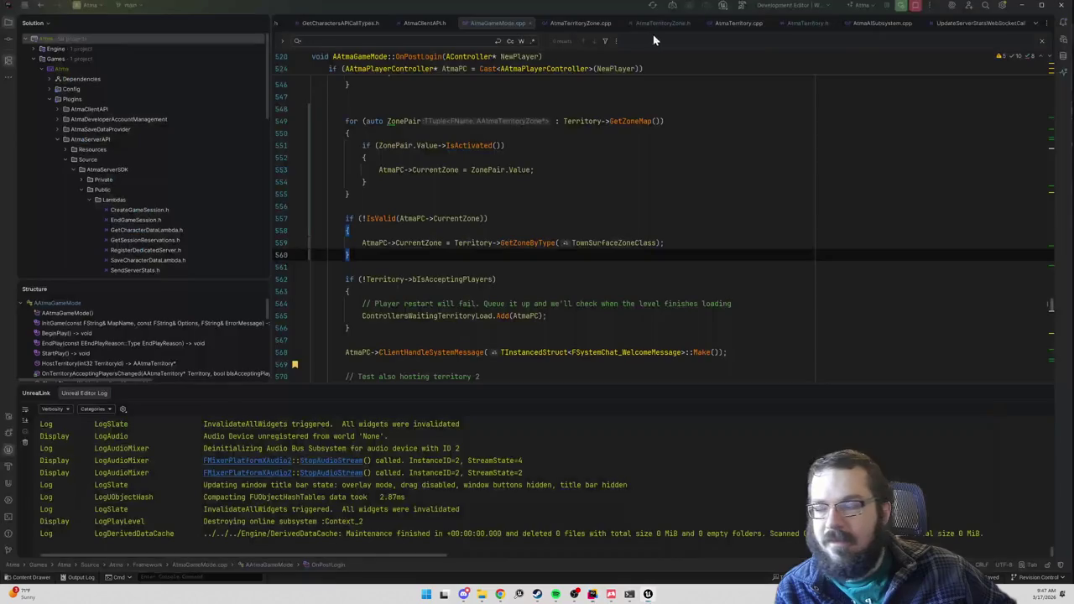
key(alt+Tab)
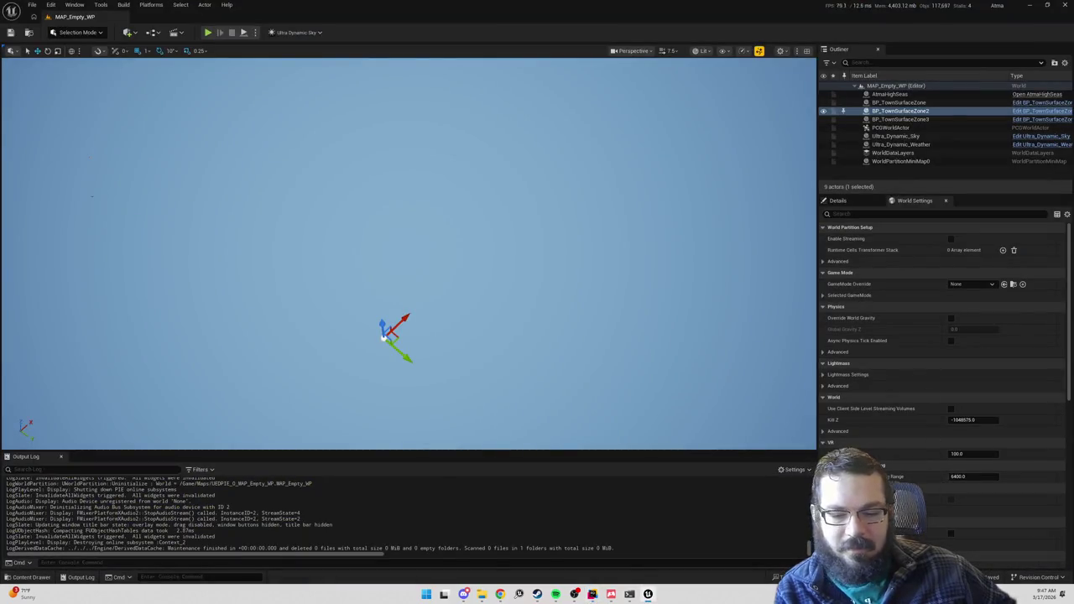
key(ctrl+alt+F11)
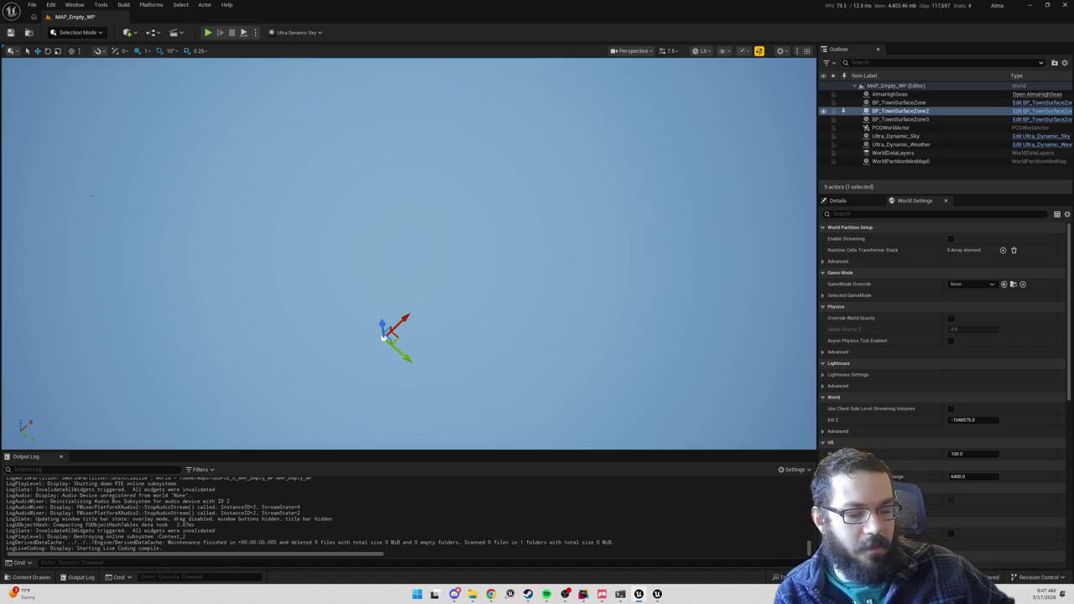
click(602, 594)
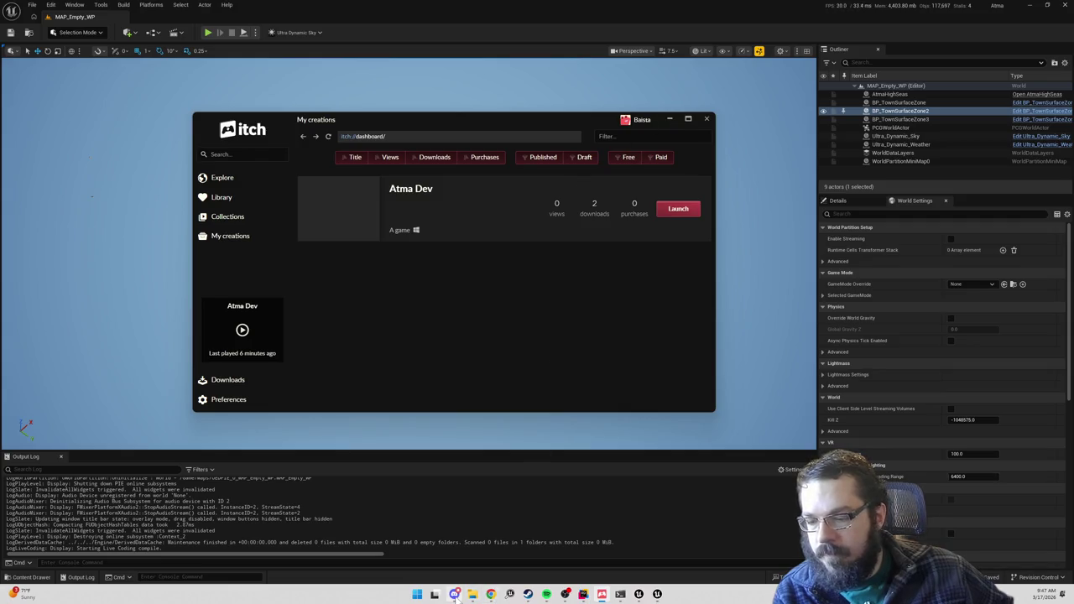
- Minimize the itch window to reveal the MAP_Empty_WP viewport again
mouse_move(454, 594)
click(669, 119)
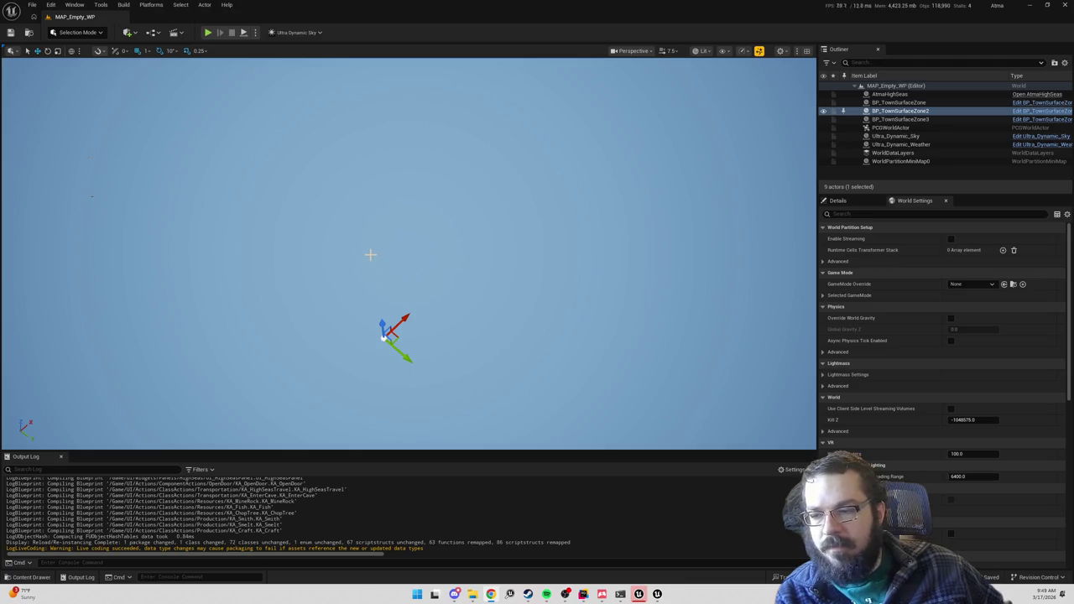
- Orbit the level, review the Play options and Selection Mode dropdowns, and start Play in Editor
mouse_move(437, 296)
mouse_down()
mouse_move(353, 348)
mouse_move(406, 366)
mouse_move(424, 390)
mouse_move(307, 159)
mouse_up()
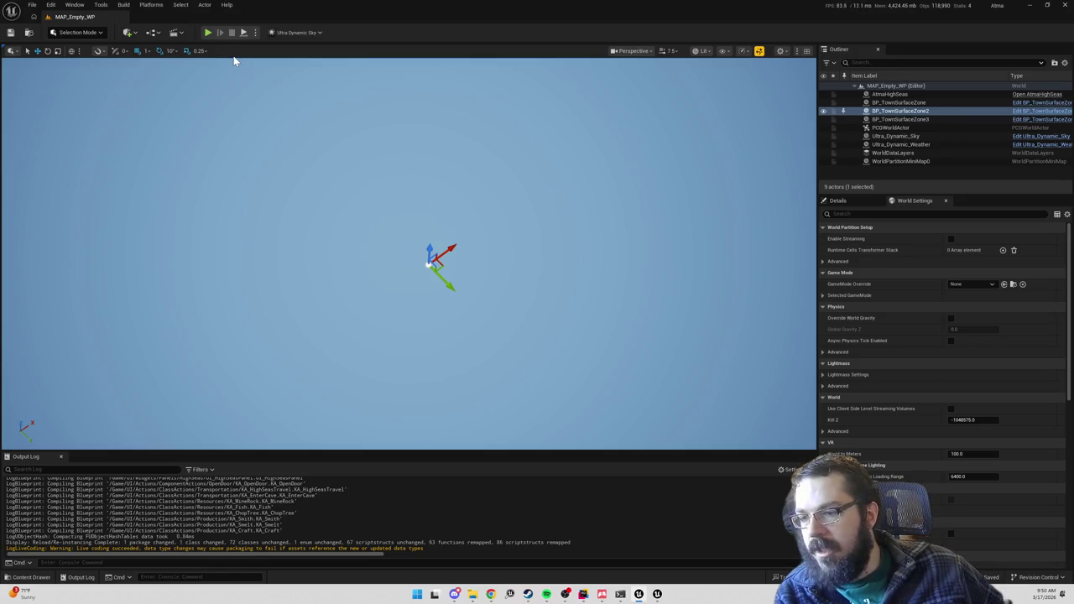
click(256, 34)
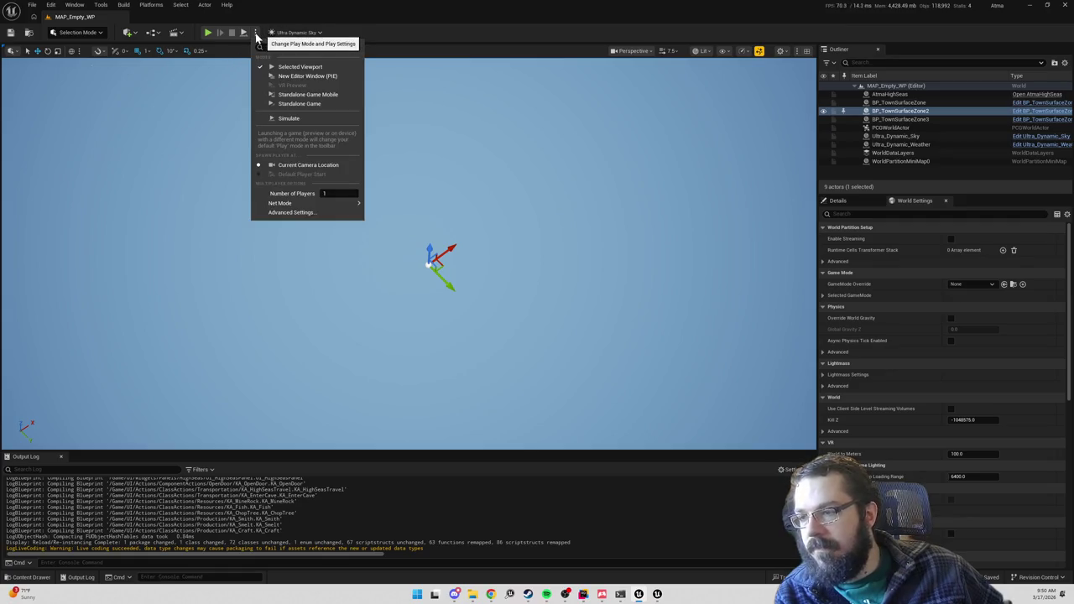
click(256, 35)
click(256, 35)
click(256, 35)
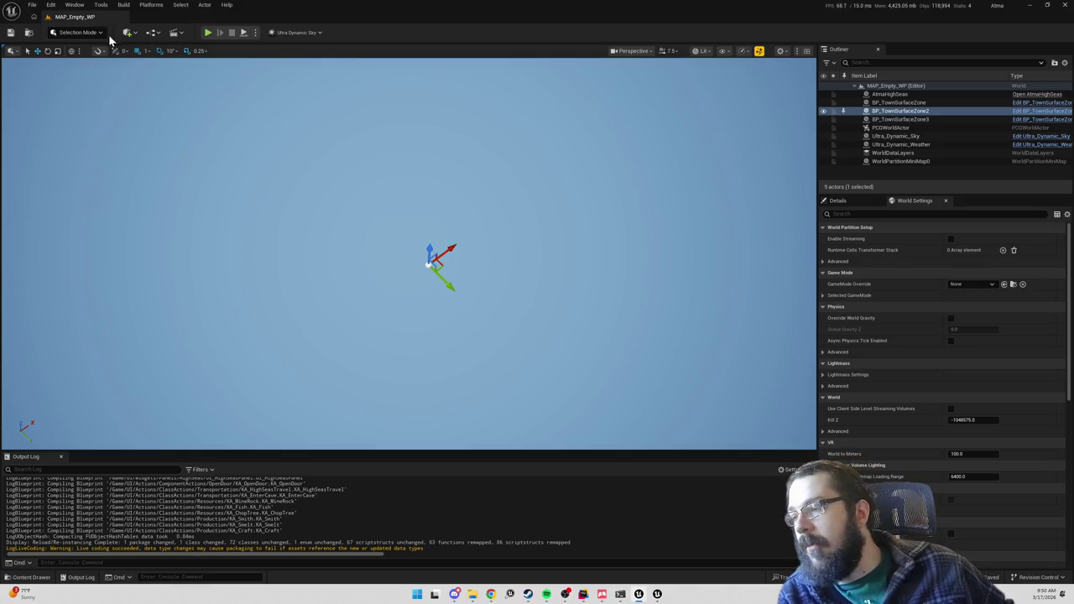
click(84, 32)
click(84, 32)
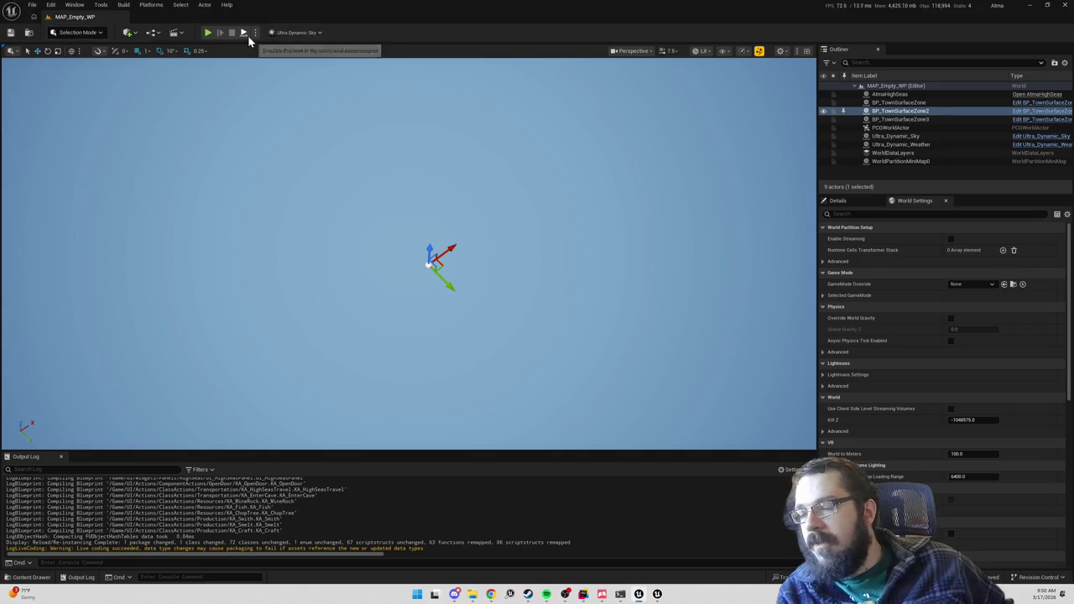
drag(324, 100, 325, 134)
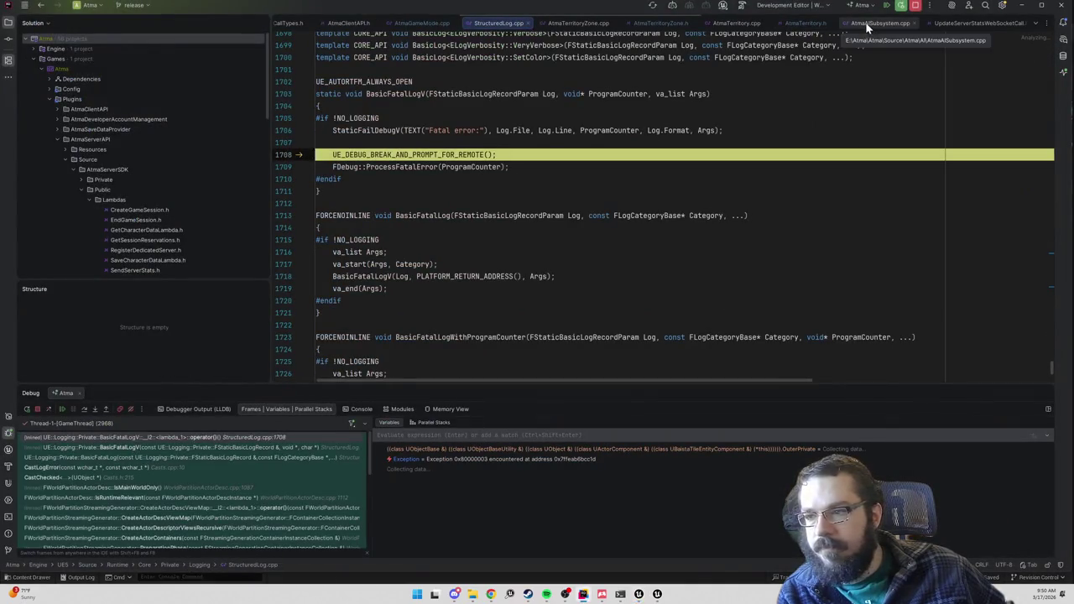
- Scroll the call stack, resume past both error breaks, and return to OnPostLogin in AtmaGameMode.cpp
scroll(186, 491, down, 2)
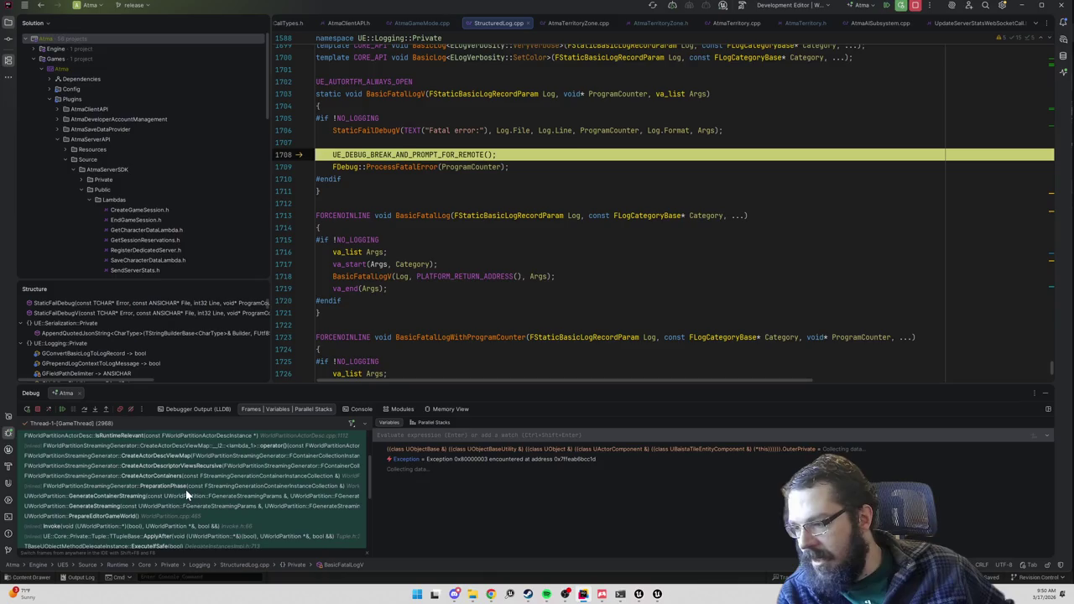
scroll(186, 490, down, 1)
scroll(192, 484, down, 1)
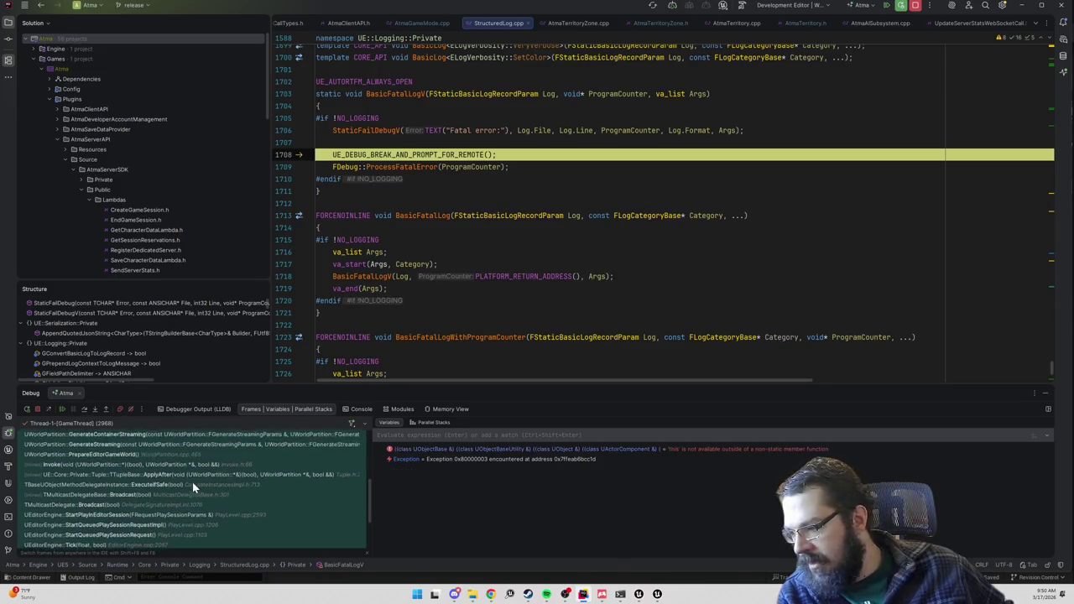
scroll(193, 480, down, 2)
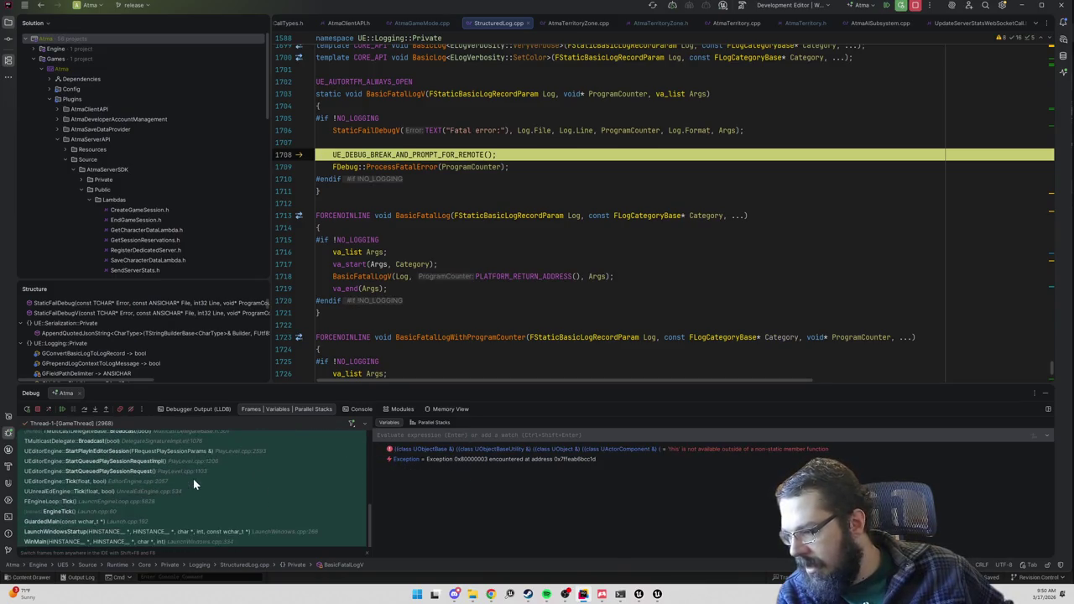
scroll(193, 482, up, 5)
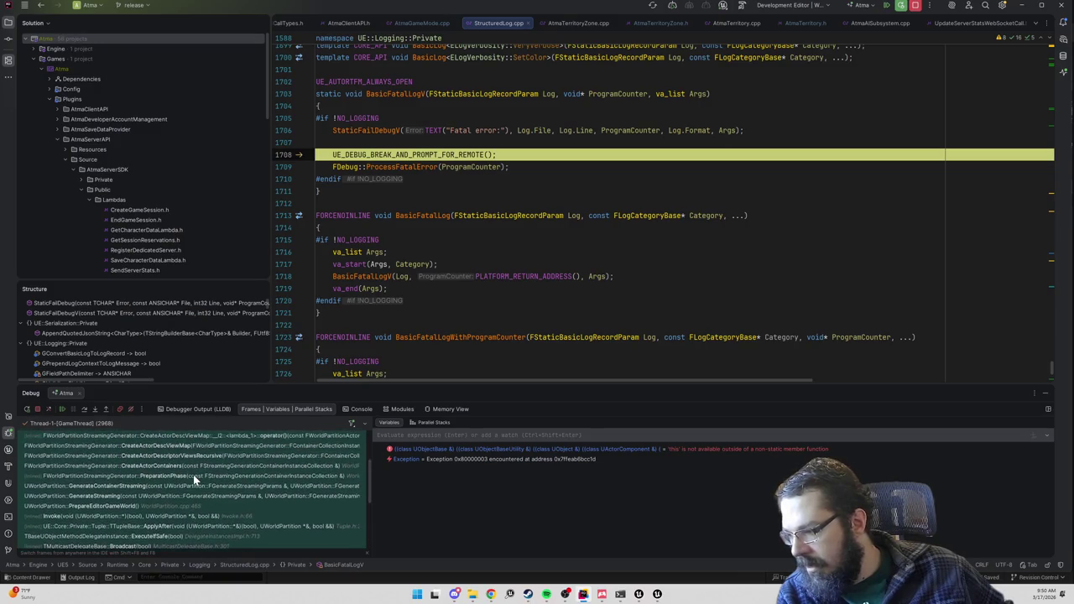
scroll(193, 475, up, 2)
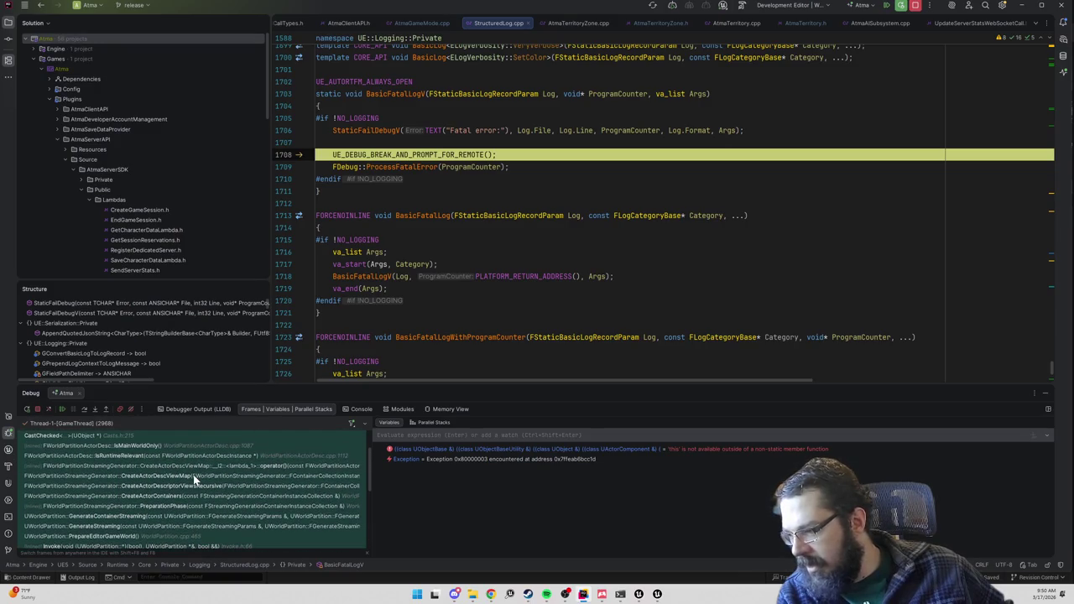
scroll(193, 475, up, 2)
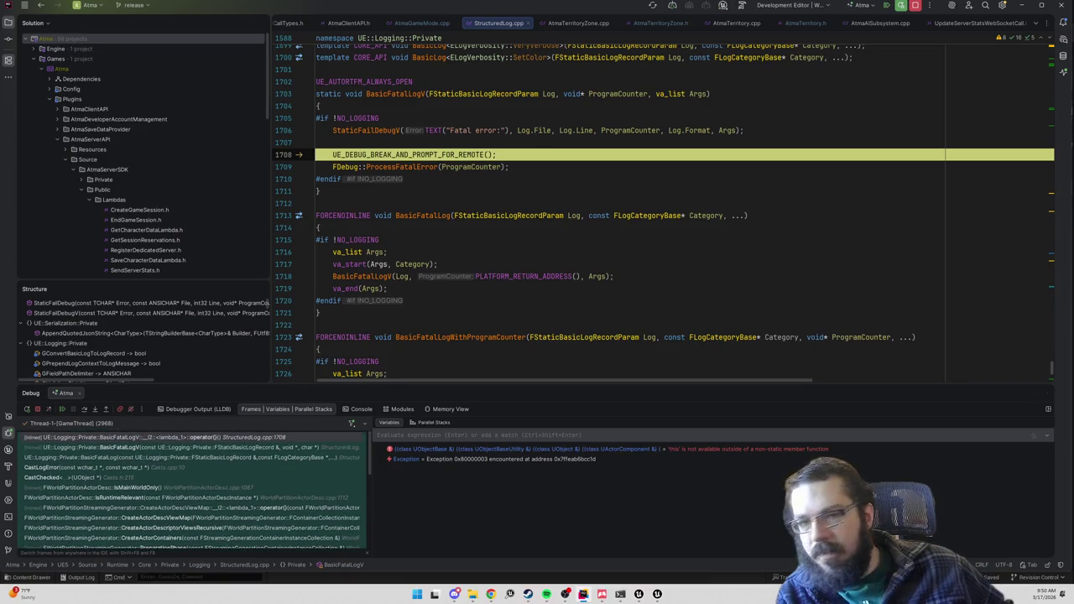
key(F5)
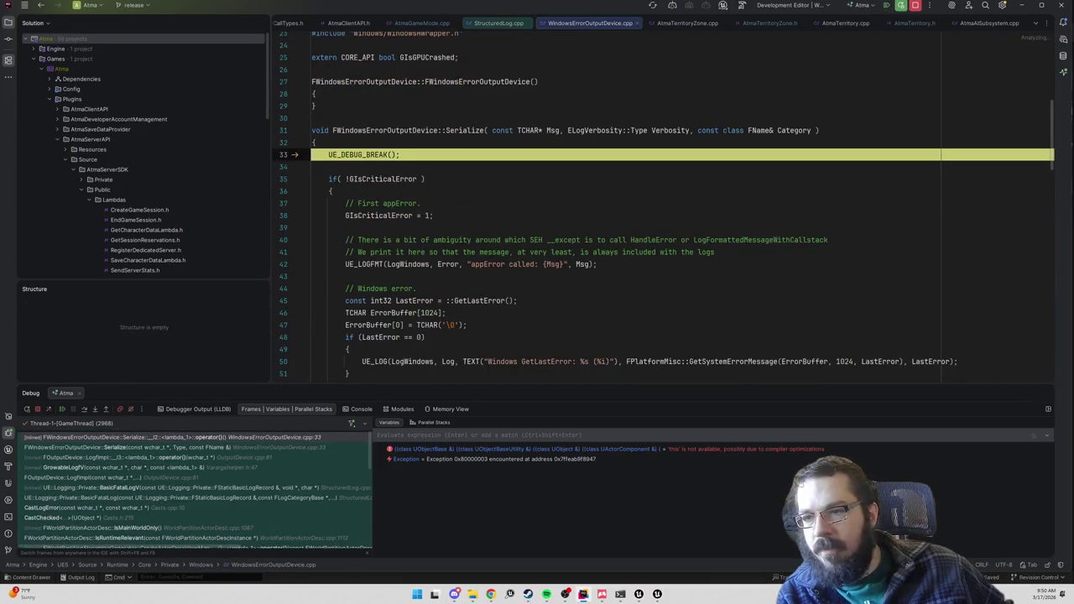
click(900, 5)
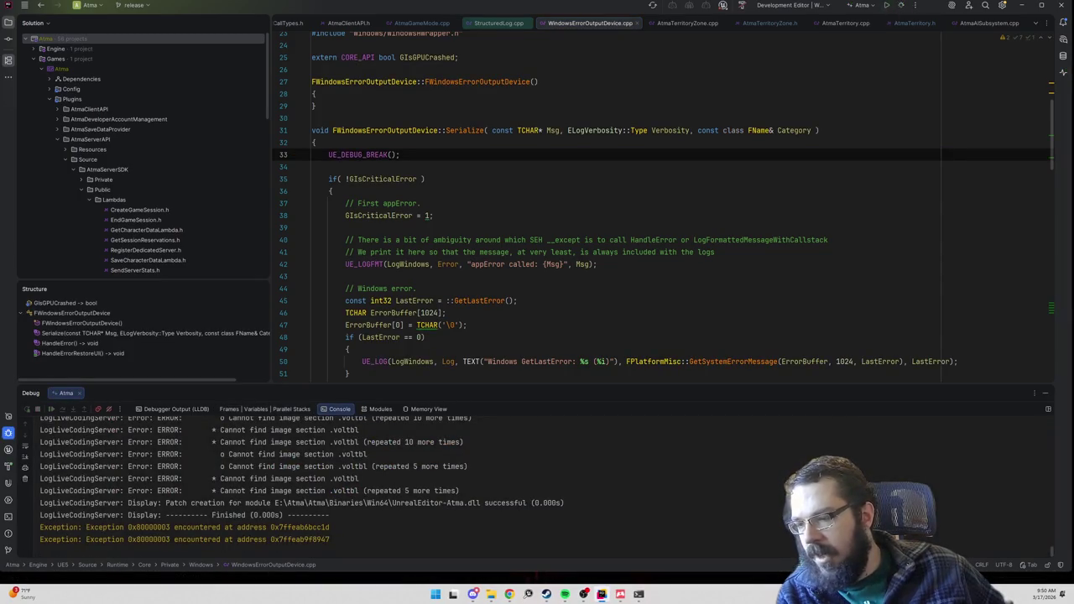
key(ctrl+alt+Left)
key(ctrl+alt+Left)
key(ctrl+alt+Left)
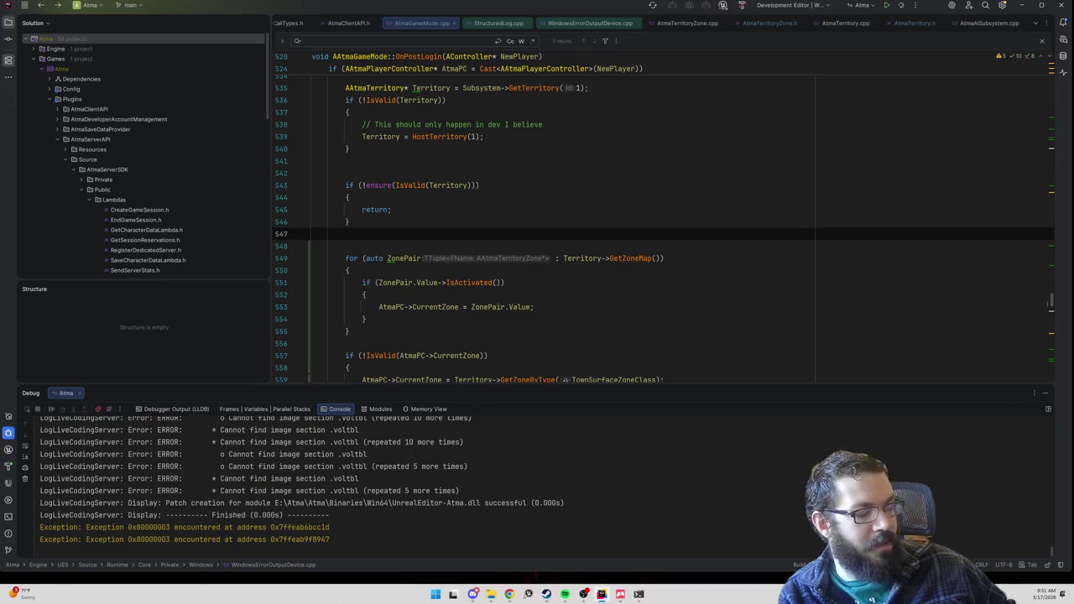
- Put the cursor on blank line 542 before the ensure check in AtmaGameMode.cpp
click(312, 173)
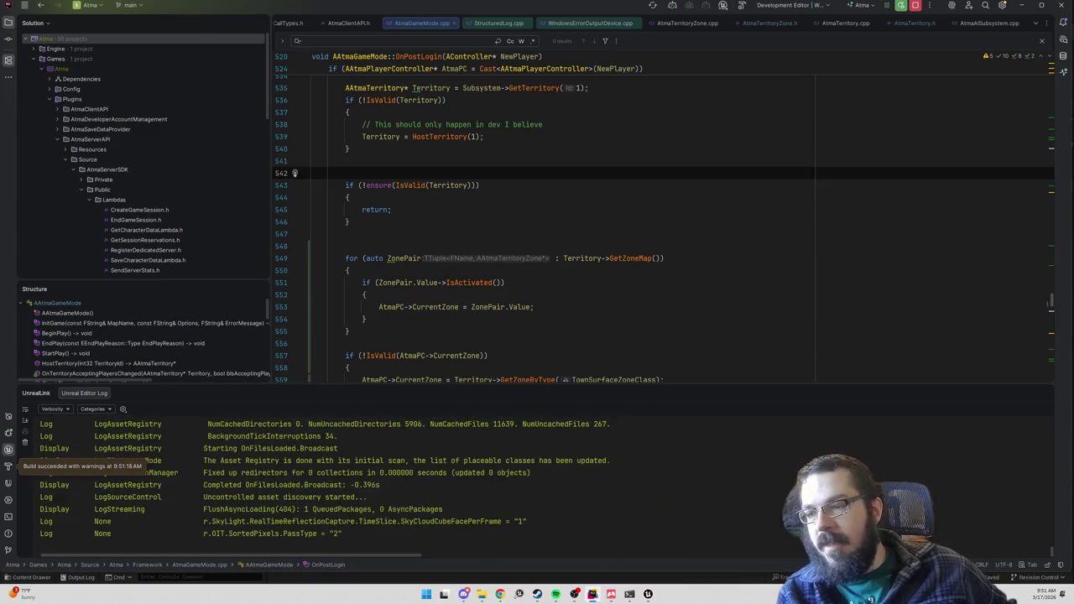
- Re-indent the blank line 541 after the fallback block in OnPostLogin
click(345, 161)
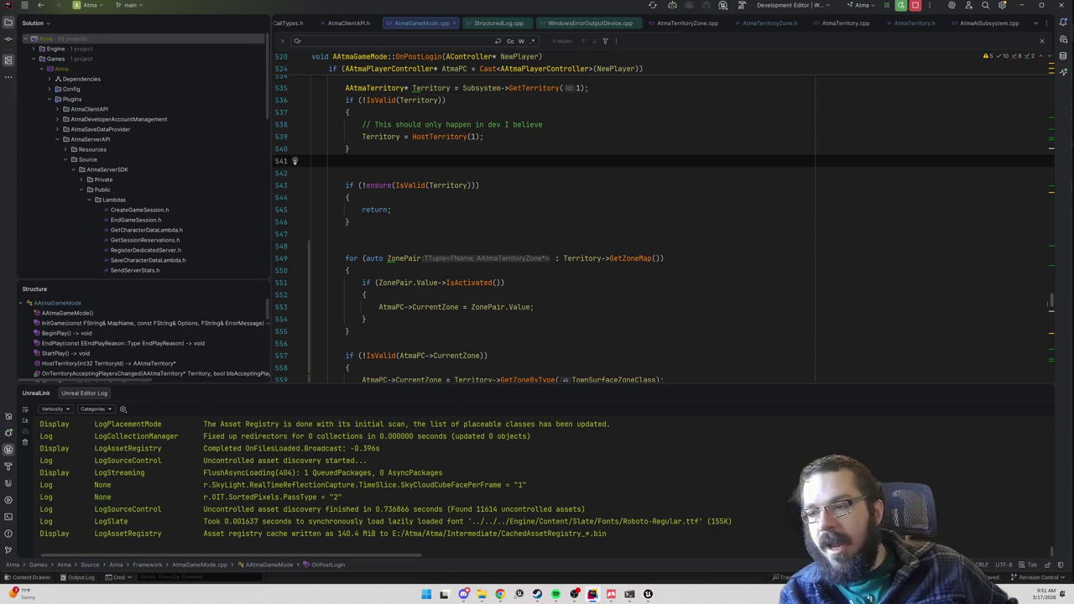
click(312, 173)
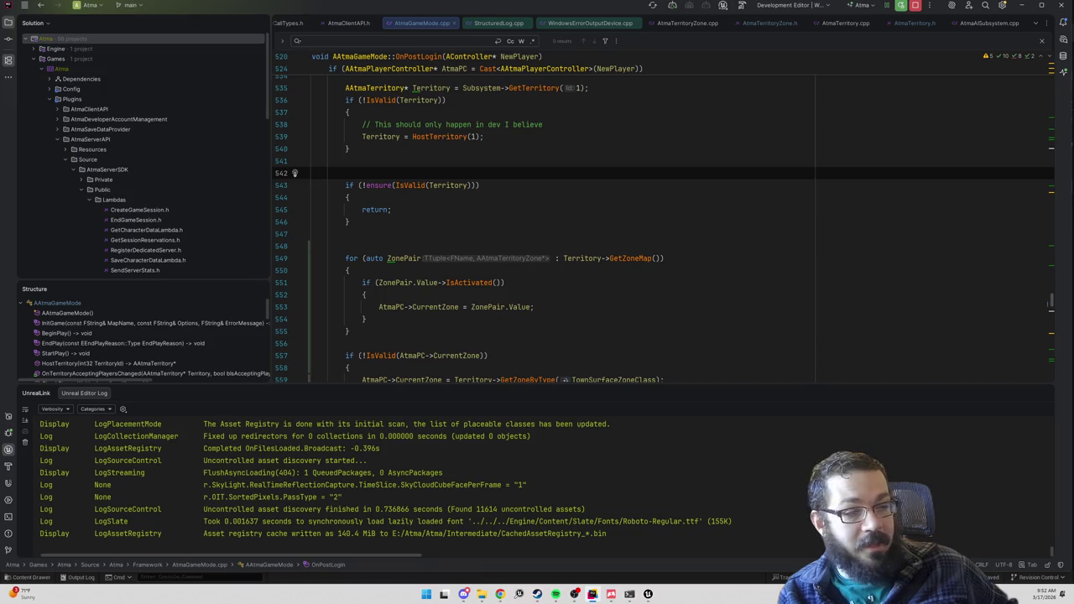
key(Up)
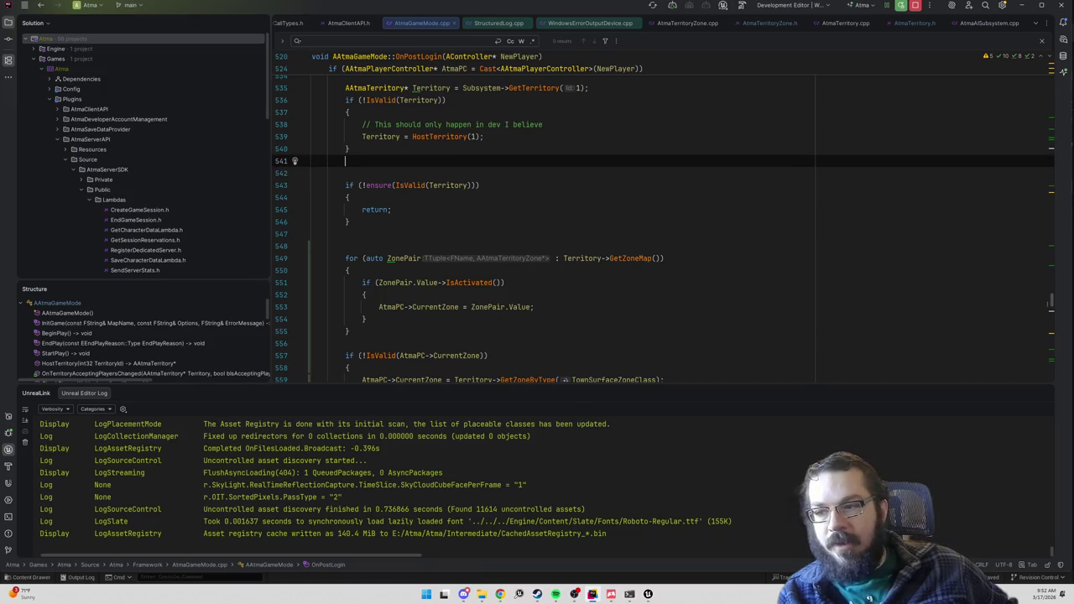
key(Down)
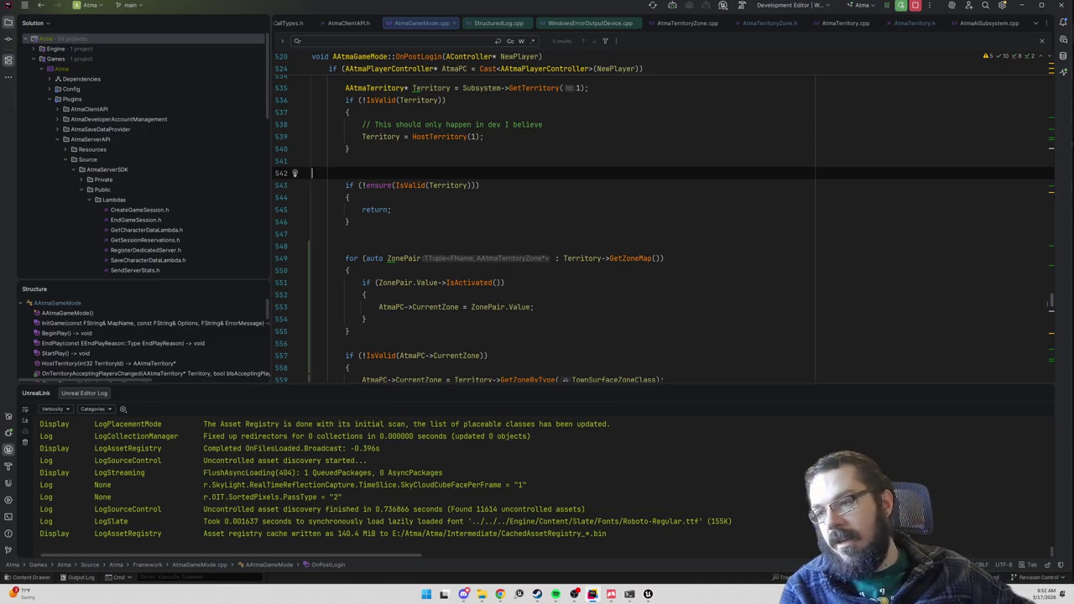
key(shift+Up)
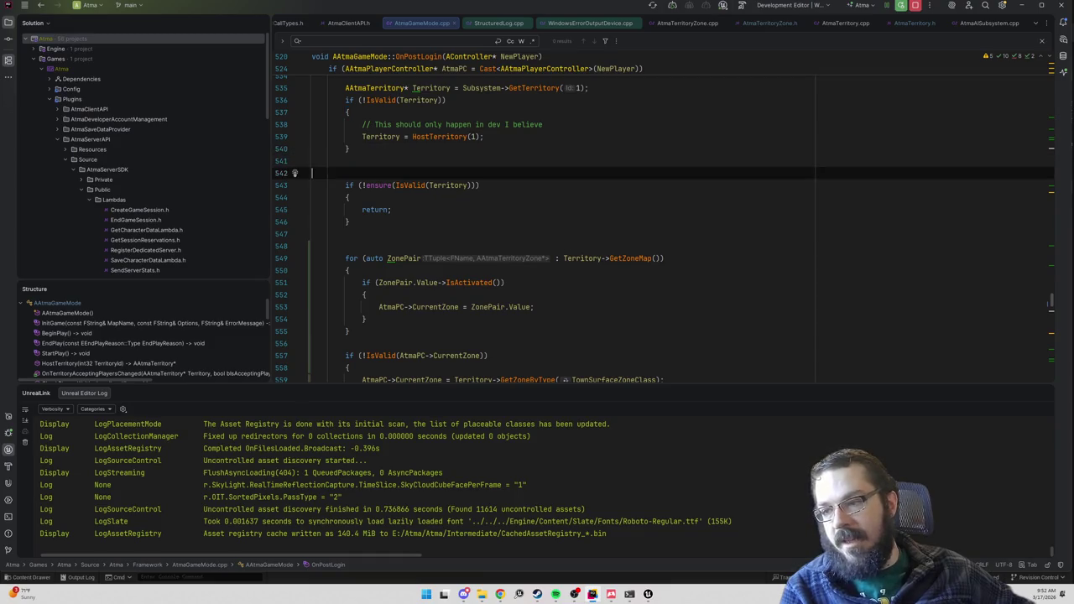
key(shift+Left)
key(Return)
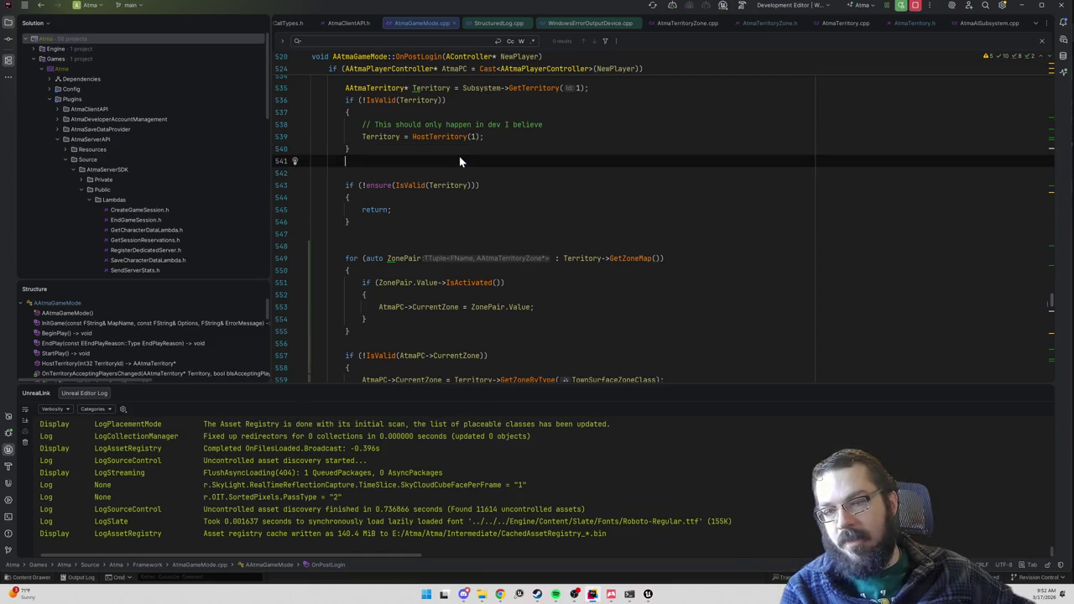
- Close the leftover Message Log, bring Unreal Editor forward and check the play mode options
mouse_move(647, 595)
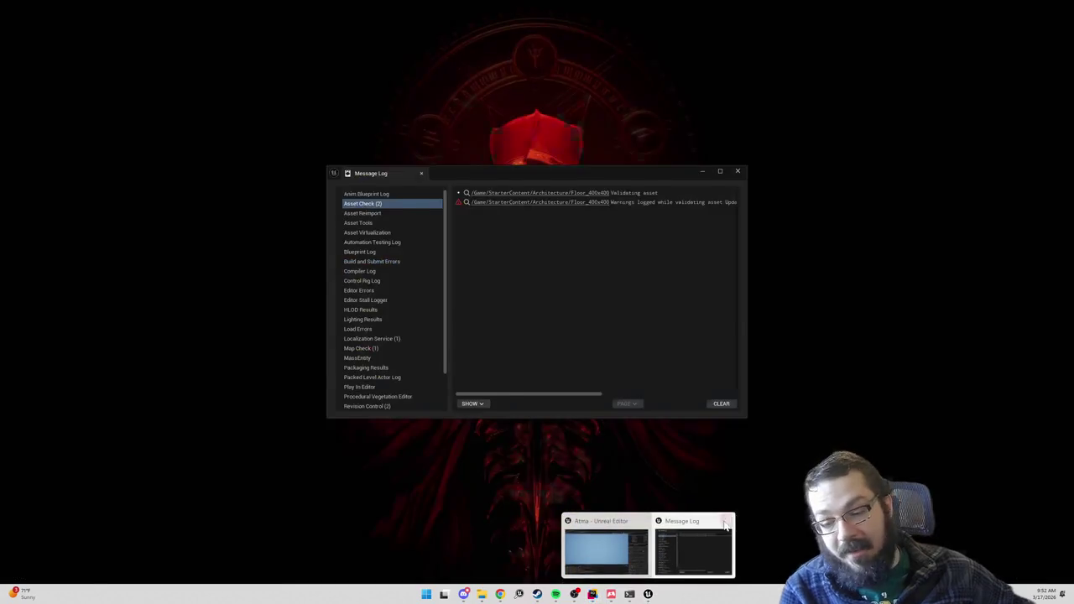
click(727, 521)
click(650, 547)
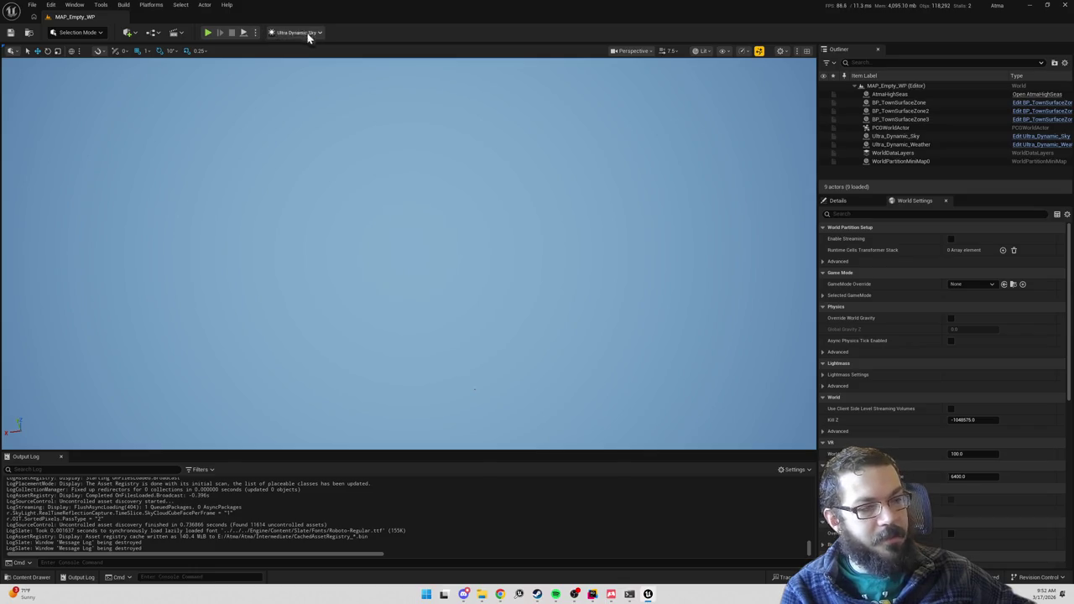
click(256, 34)
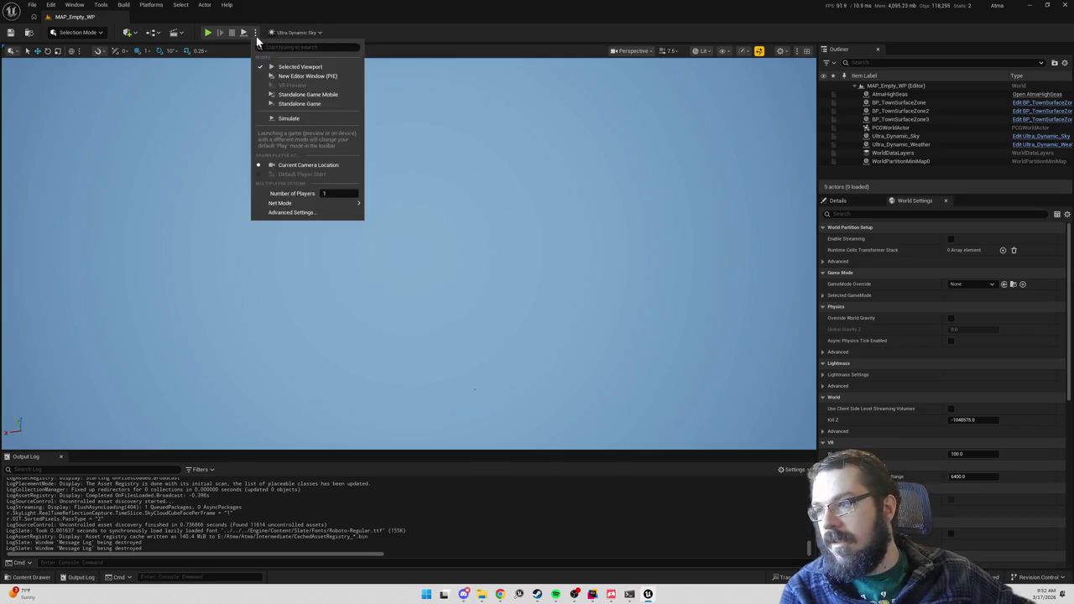
mouse_move(297, 206)
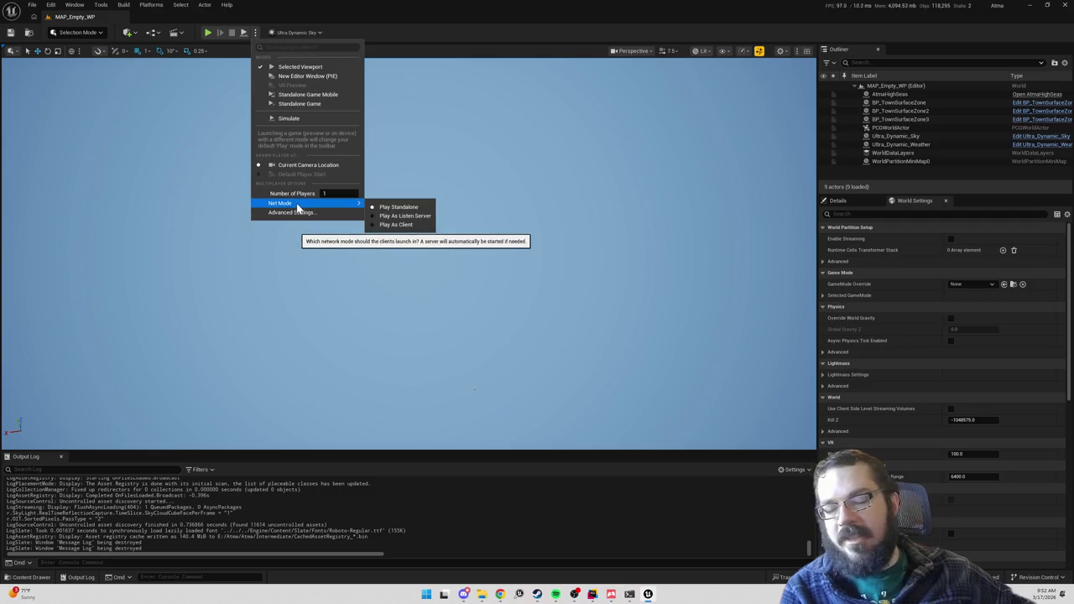
click(257, 34)
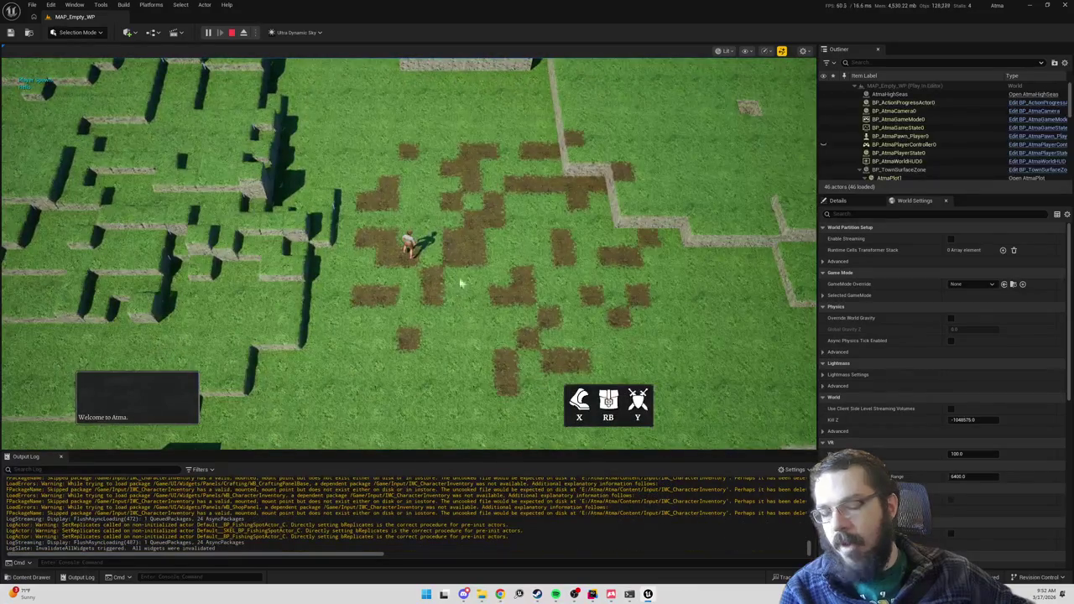
- Detach from the player with F8 and orbit around neighbouring territory spheres, then return to Rider
key(F8)
scroll(460, 284, down, 10)
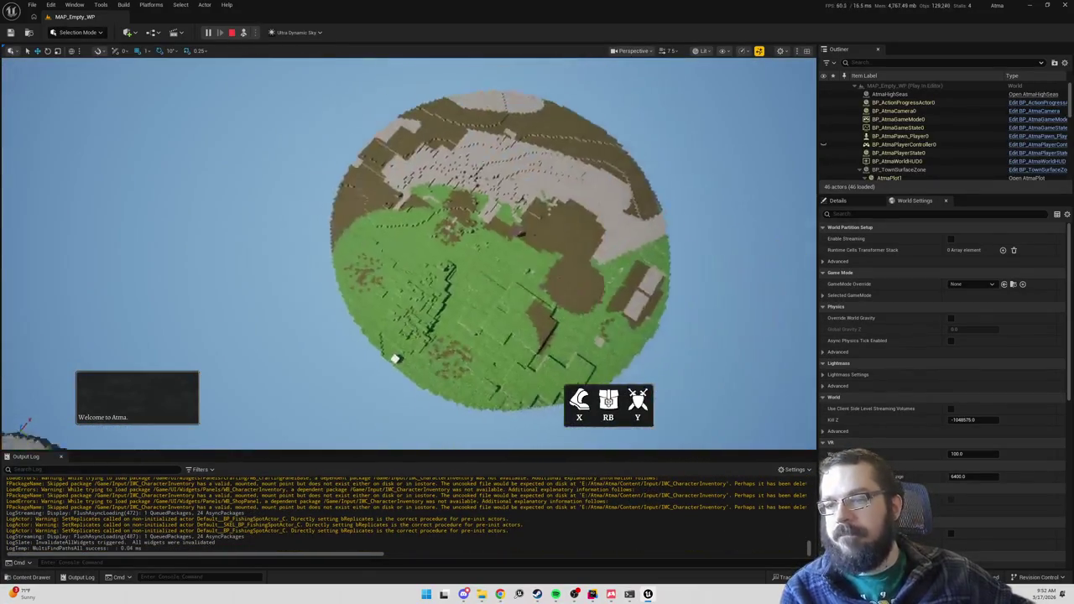
scroll(408, 252, down, 5)
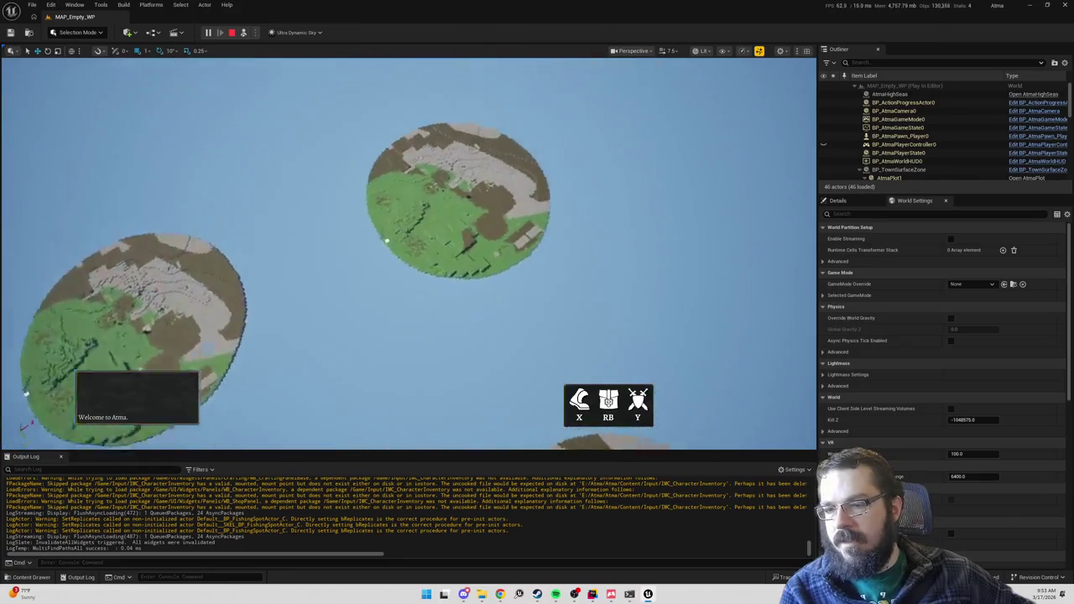
drag(588, 277, 645, 271)
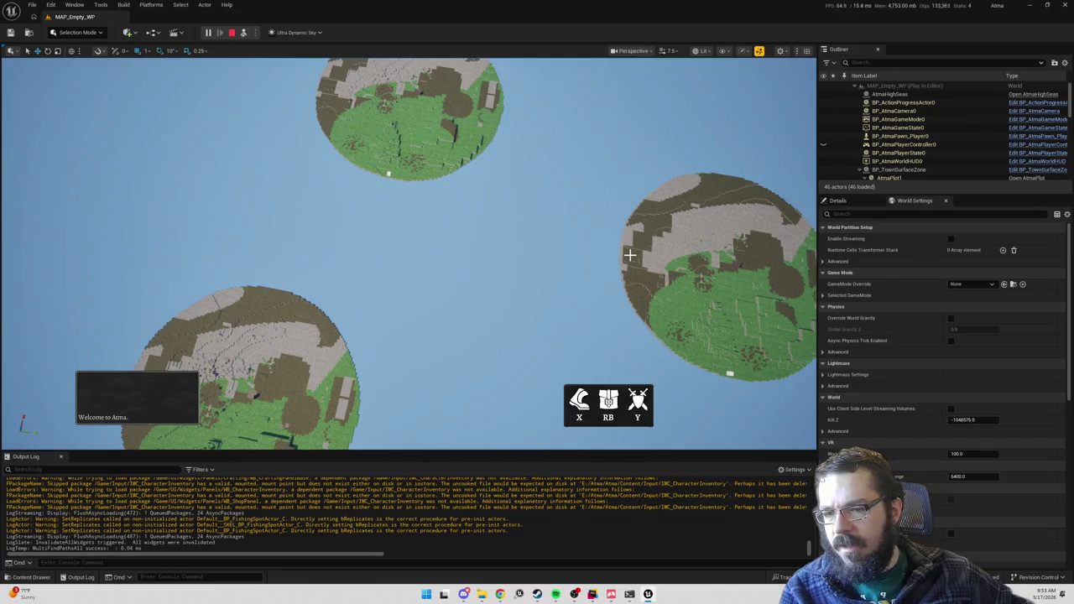
scroll(718, 277, up, 5)
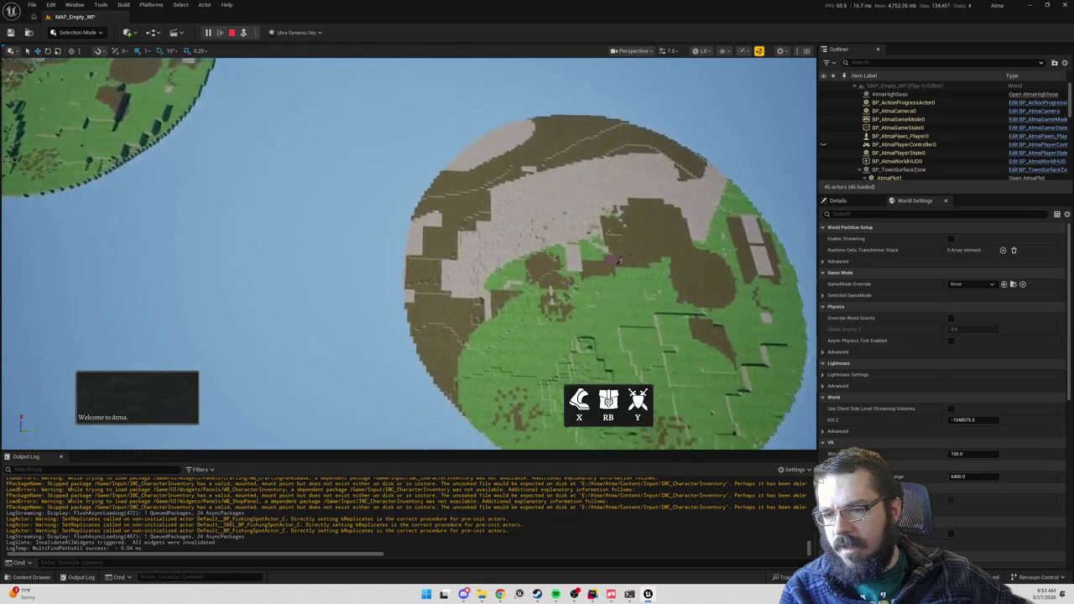
scroll(643, 260, down, 5)
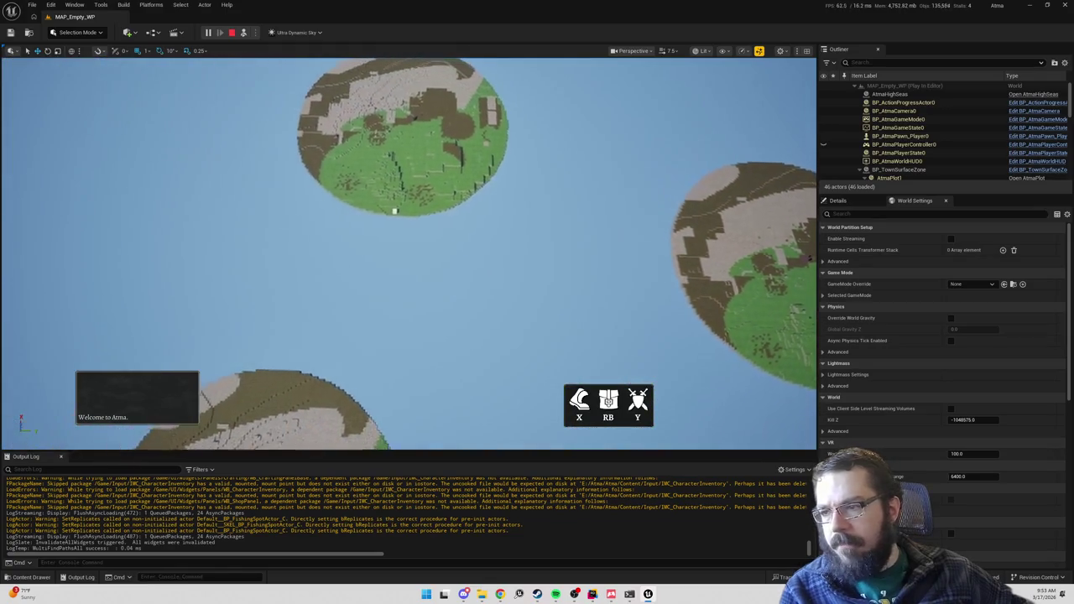
key(alt+Tab)
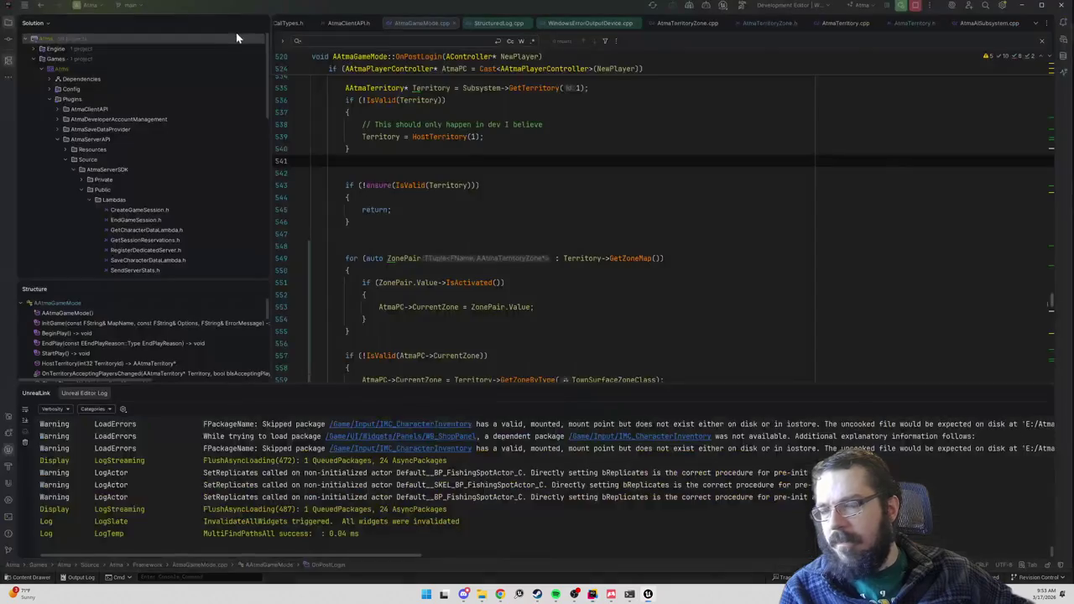
- Review the ZonePair for-loop (lines 547–555) in OnPostLogin, then go to HostTerritory's definition
scroll(529, 208, down, 2)
drag(353, 260, 315, 163)
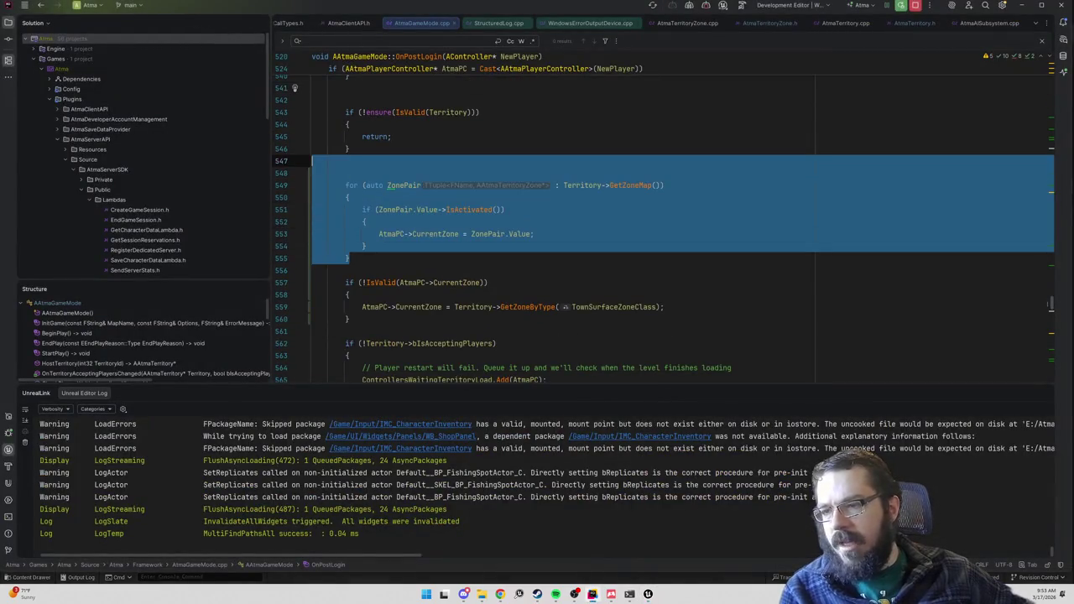
scroll(528, 208, up, 5)
scroll(528, 208, down, 3)
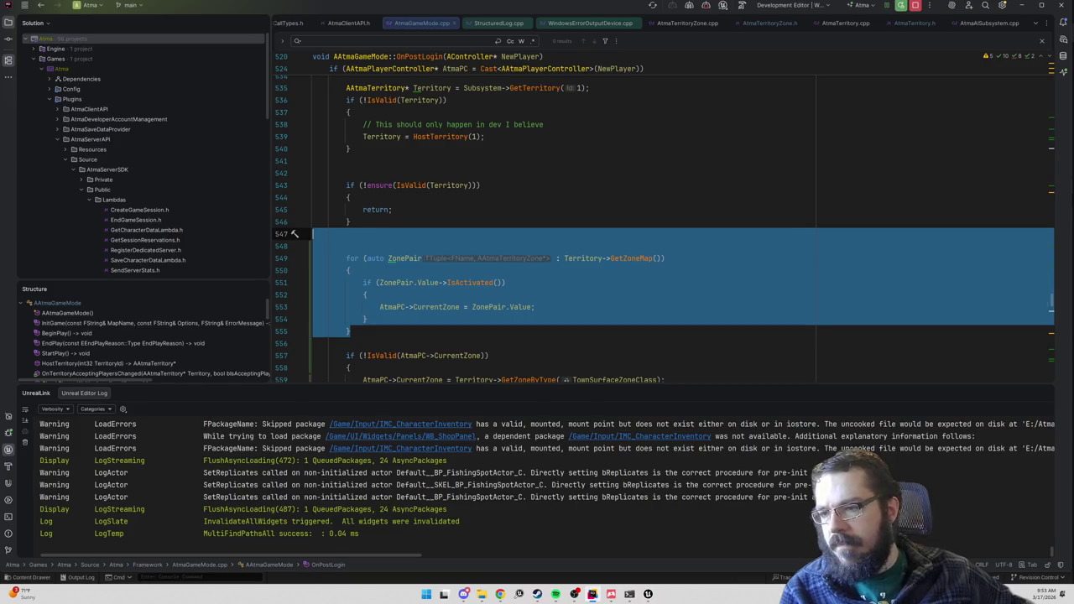
scroll(528, 218, up, 6)
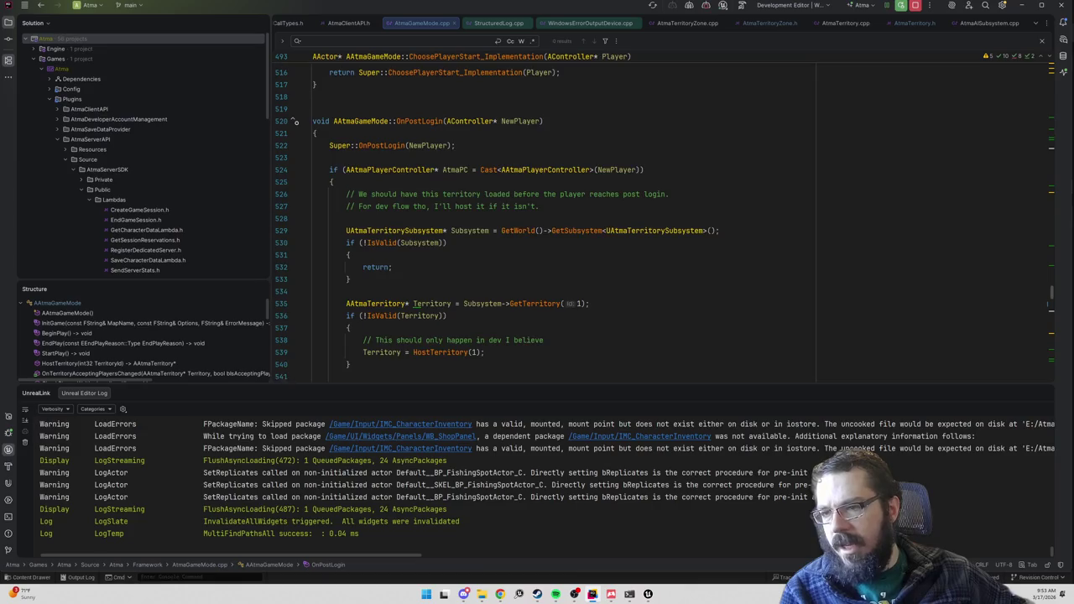
scroll(528, 218, down, 6)
scroll(663, 227, up, 3)
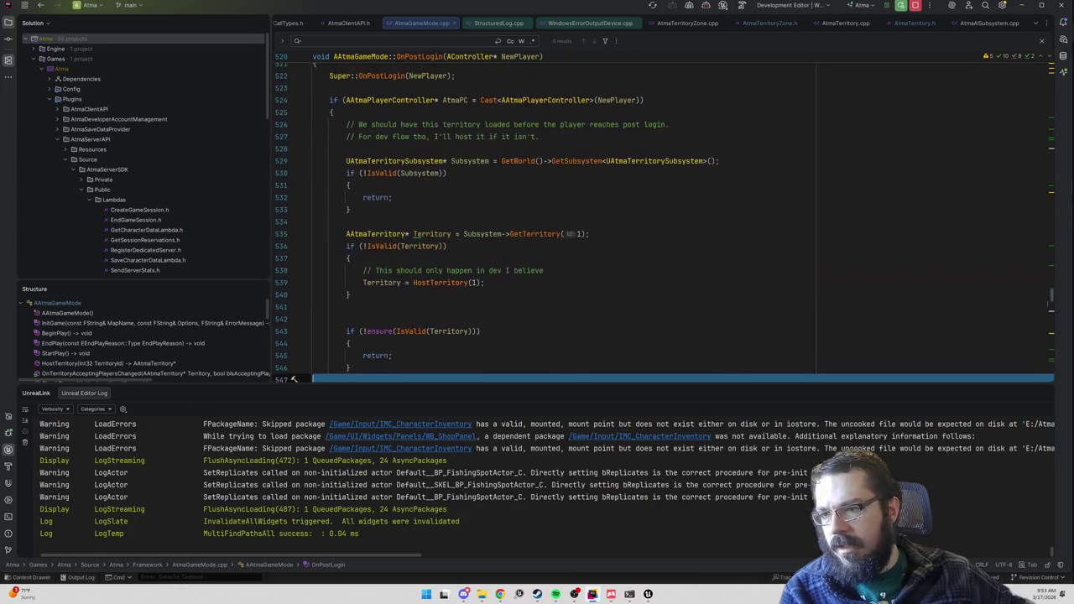
scroll(663, 222, down, 2)
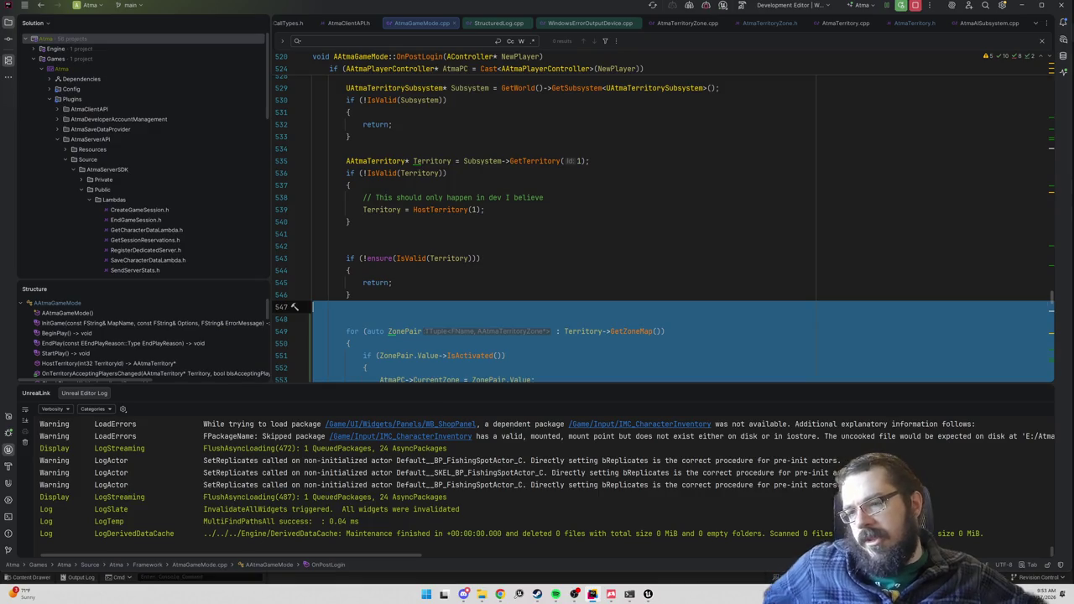
ctrl+click(434, 209)
scroll(445, 235, down, 1)
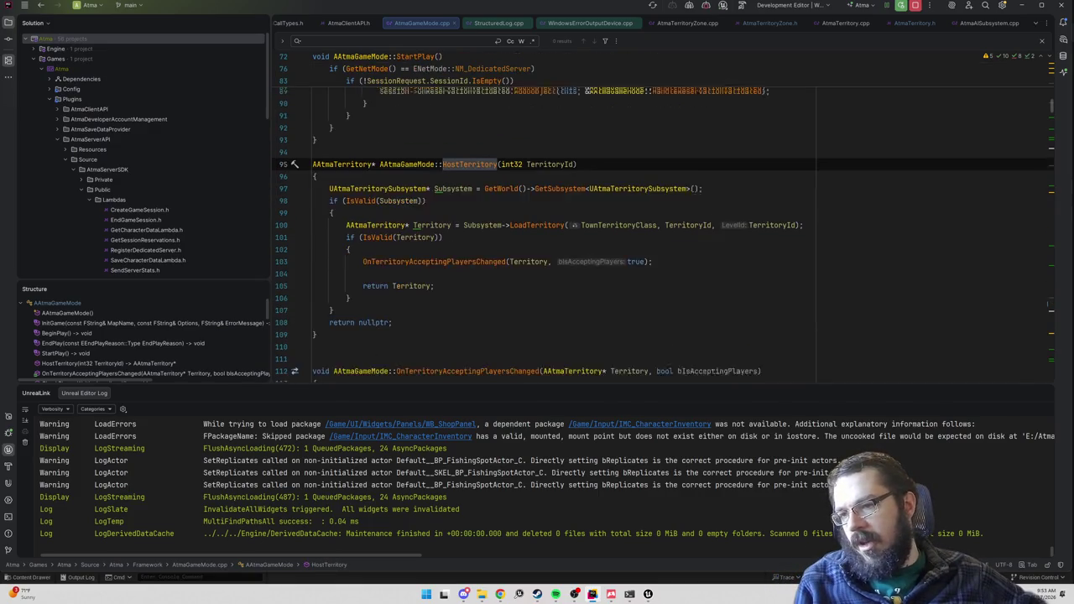
- Inspect the LoadTerritory definition, return to OnPostLogin and search the file for 'Init'
ctrl+click(542, 208)
scroll(542, 205, down, 9)
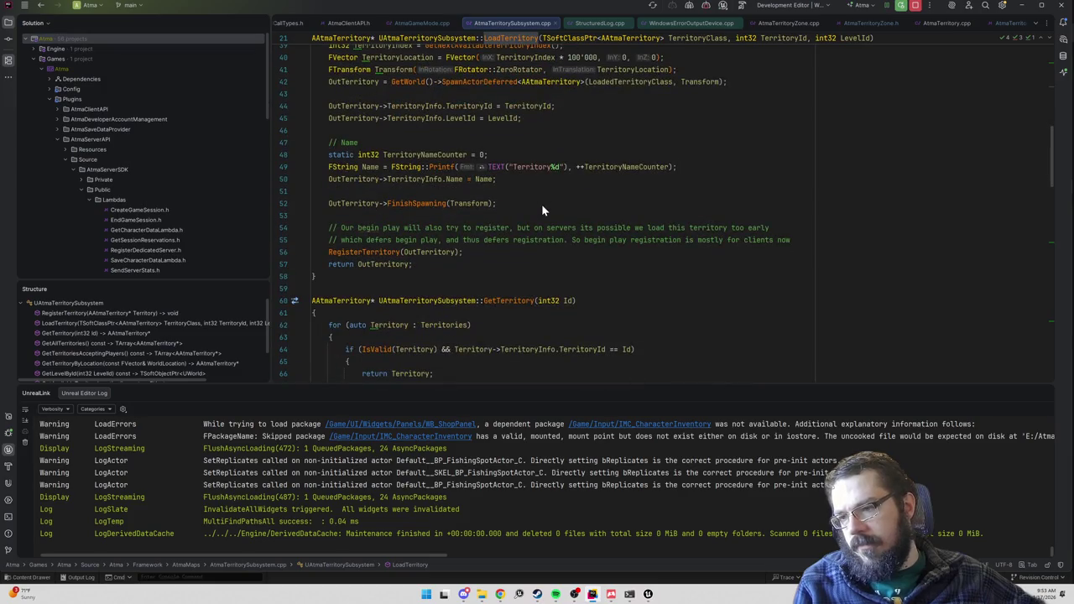
scroll(541, 204, up, 3)
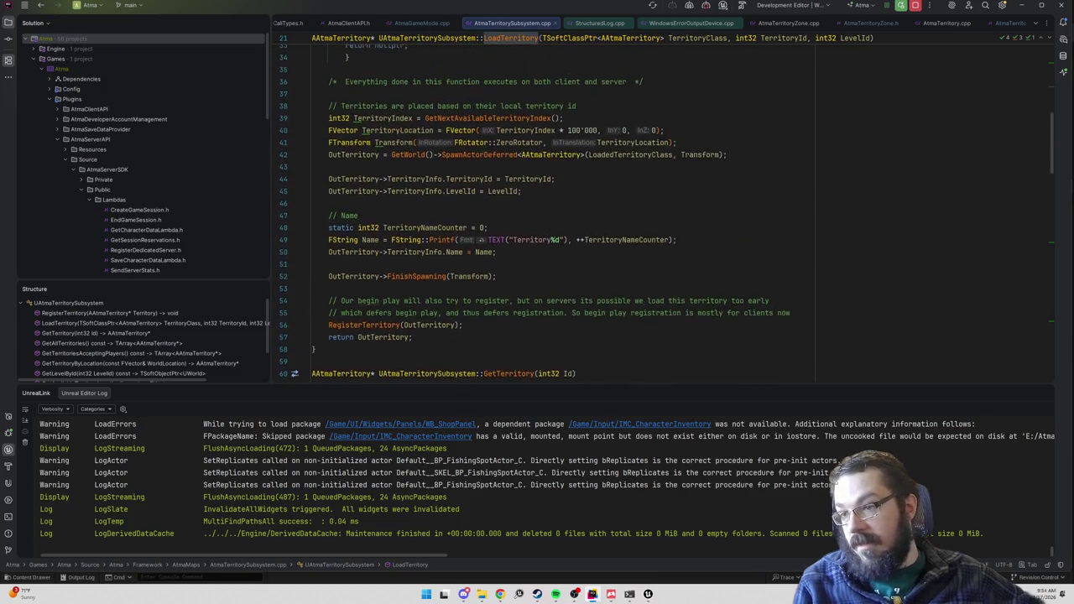
key(ctrl+alt+Left)
key(ctrl+alt+Left)
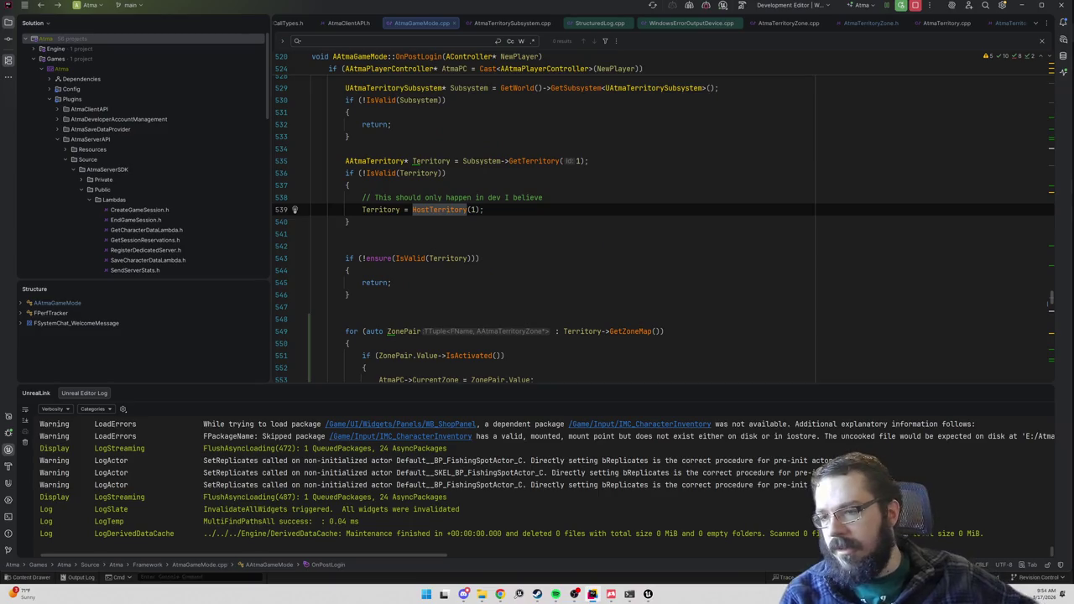
scroll(588, 226, down, 2)
click(311, 233)
key(ctrl+f)
text(Init)
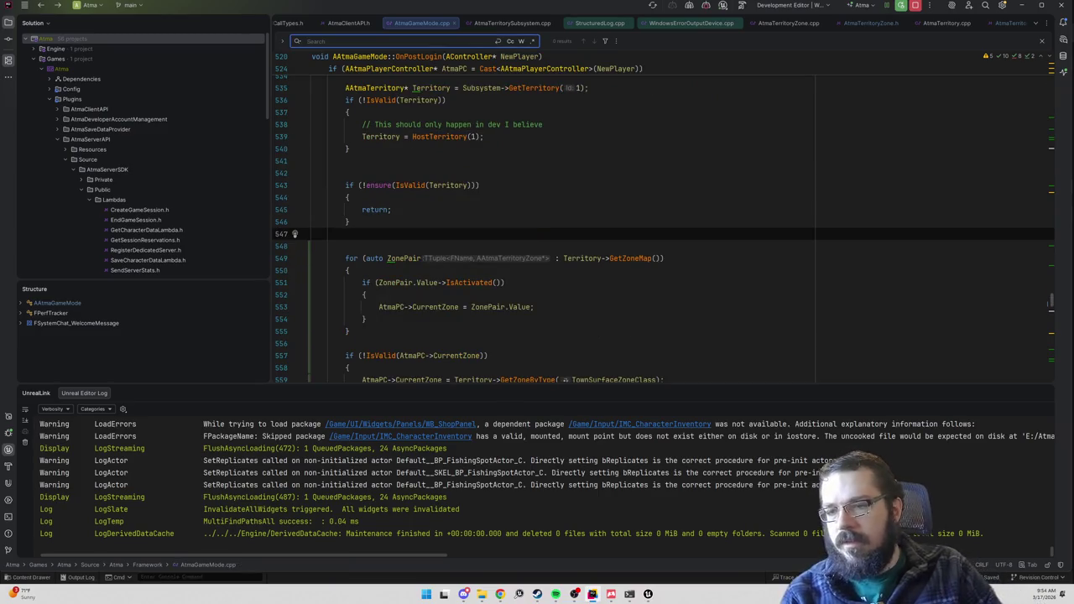
text(()
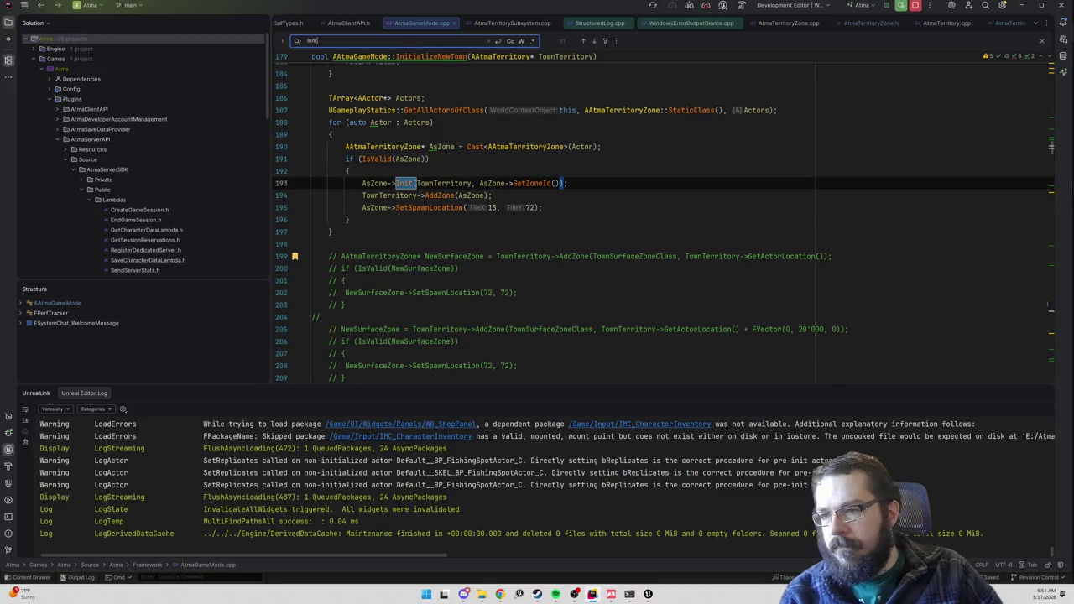
- Cycle between InitializeNewTown's call on line 117 and its definition on line 179
scroll(663, 218, up, 4)
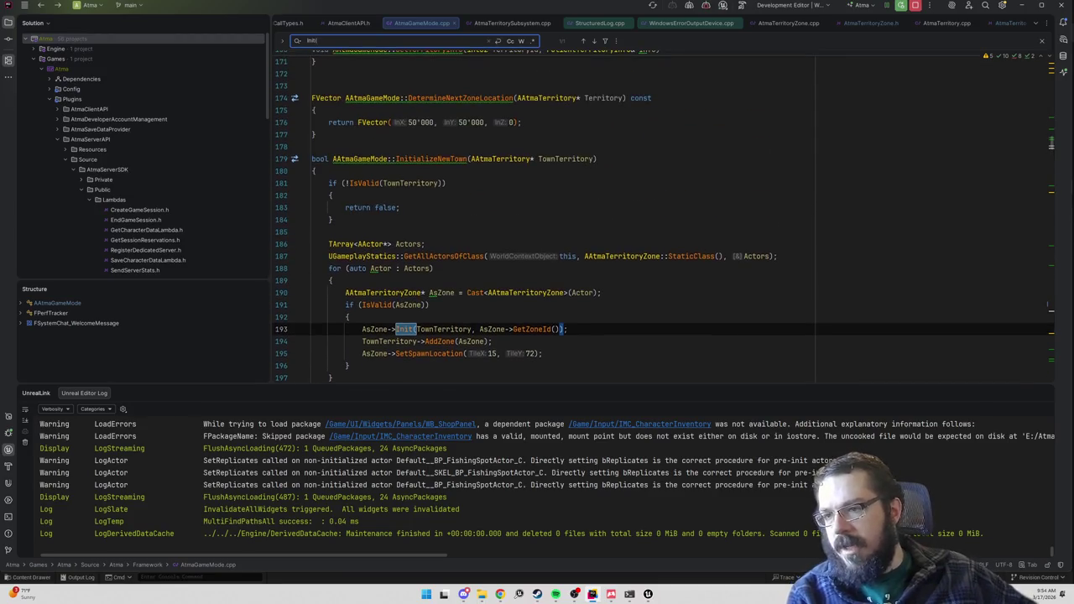
double_click(432, 159)
key(ctrl+f)
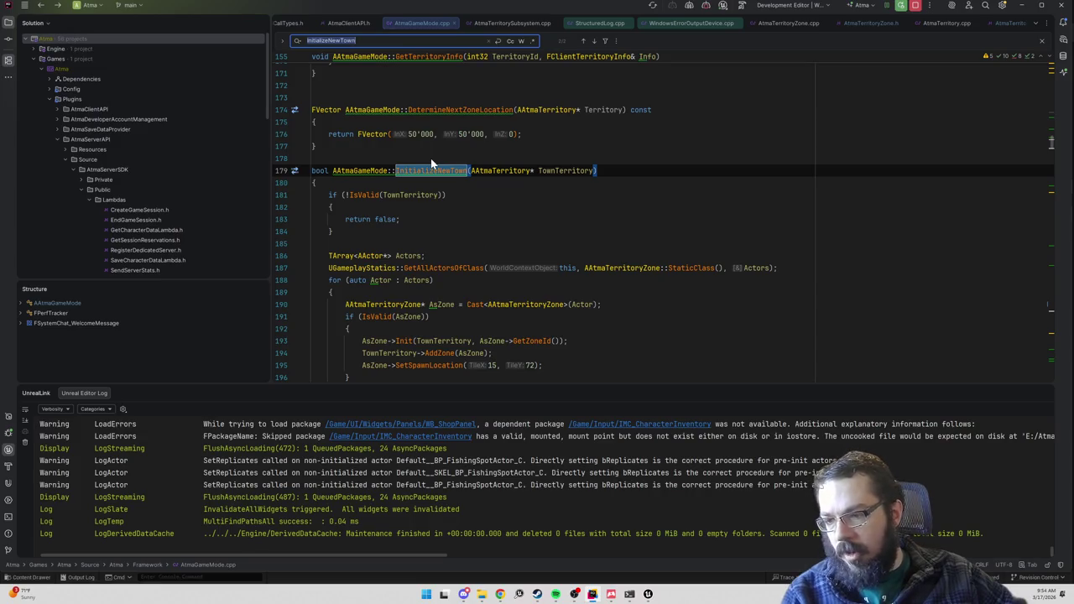
key(Return)
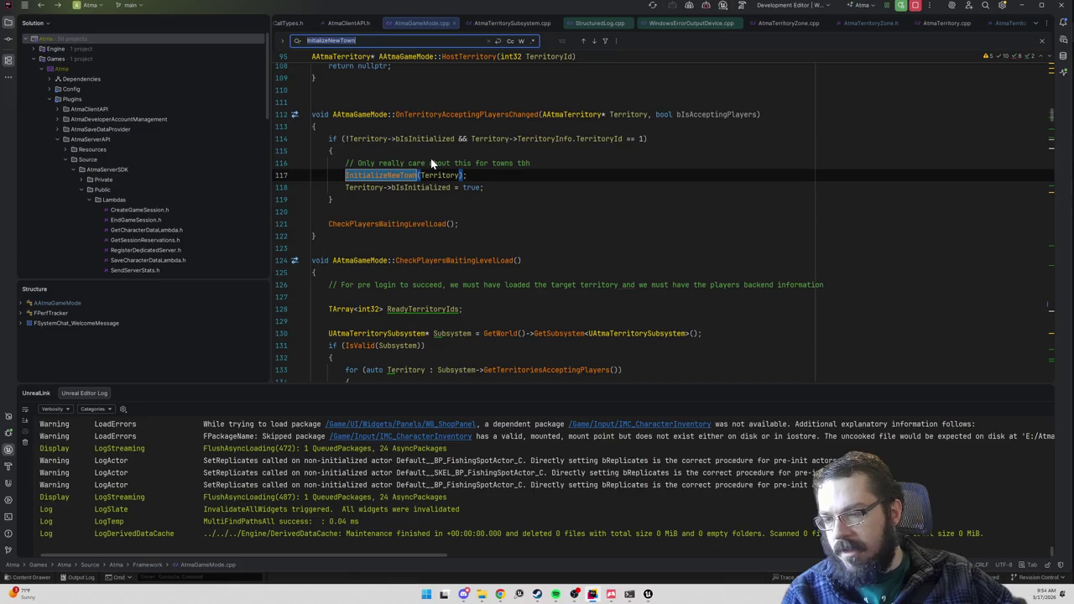
key(shift+Return)
key(Return)
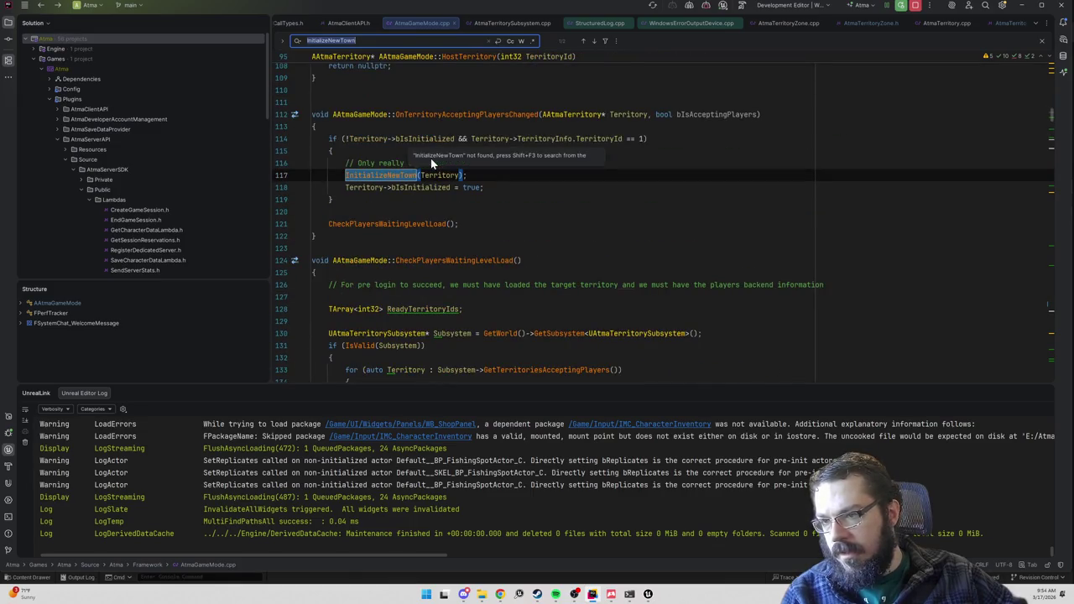
key(shift+Return)
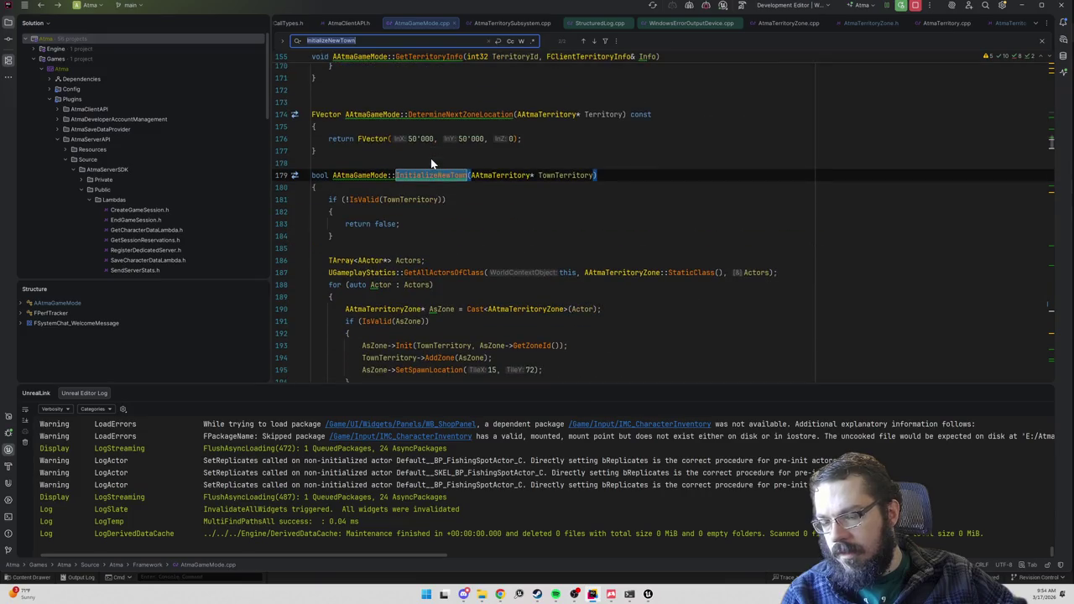
key(Return)
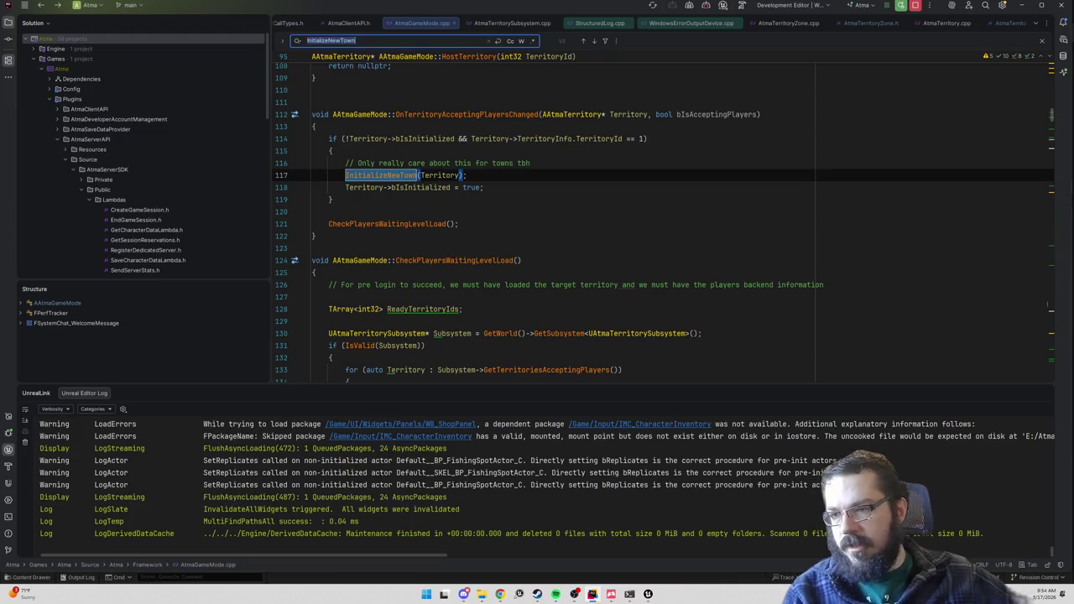
- Navigate back to OnPostLogin and set a breakpoint on the ZonePair loop at line 549
key(ctrl+alt+Left)
key(ctrl+alt+Left)
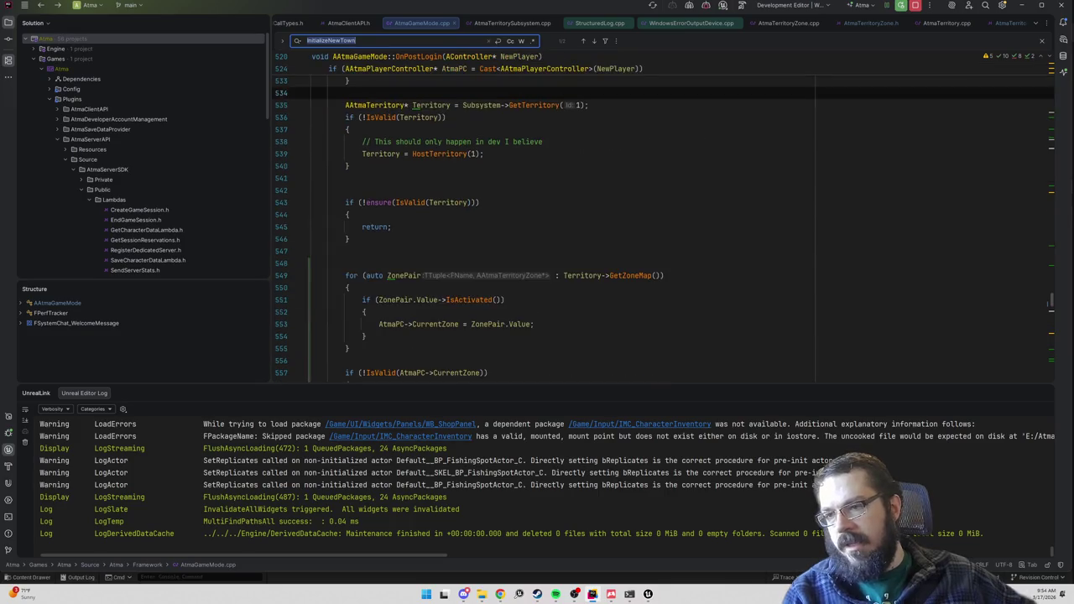
key(Up)
key(Up)
key(Up)
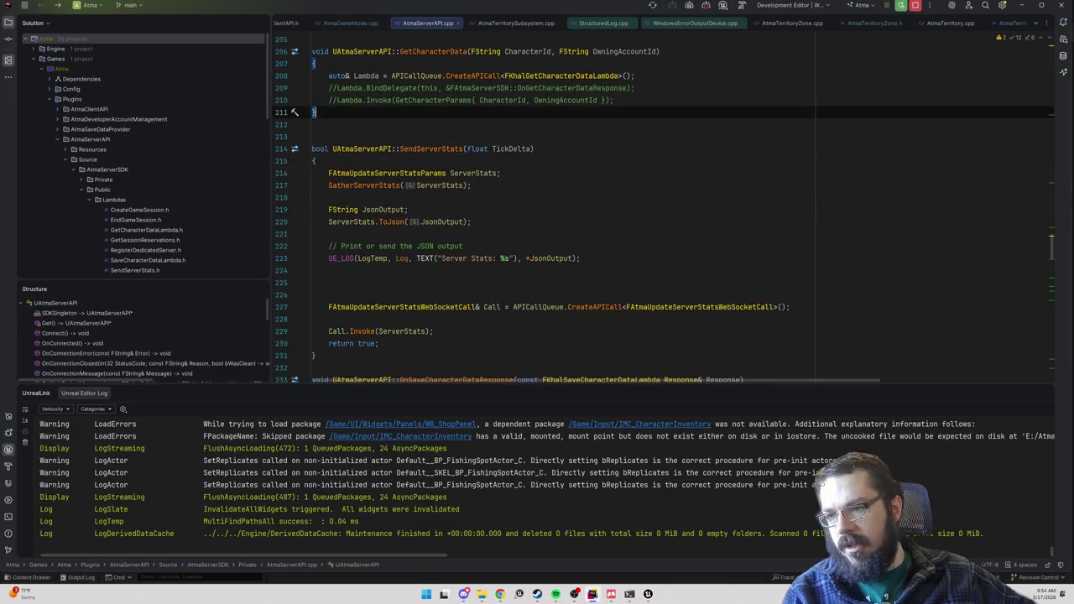
key(ctrl+alt+Right)
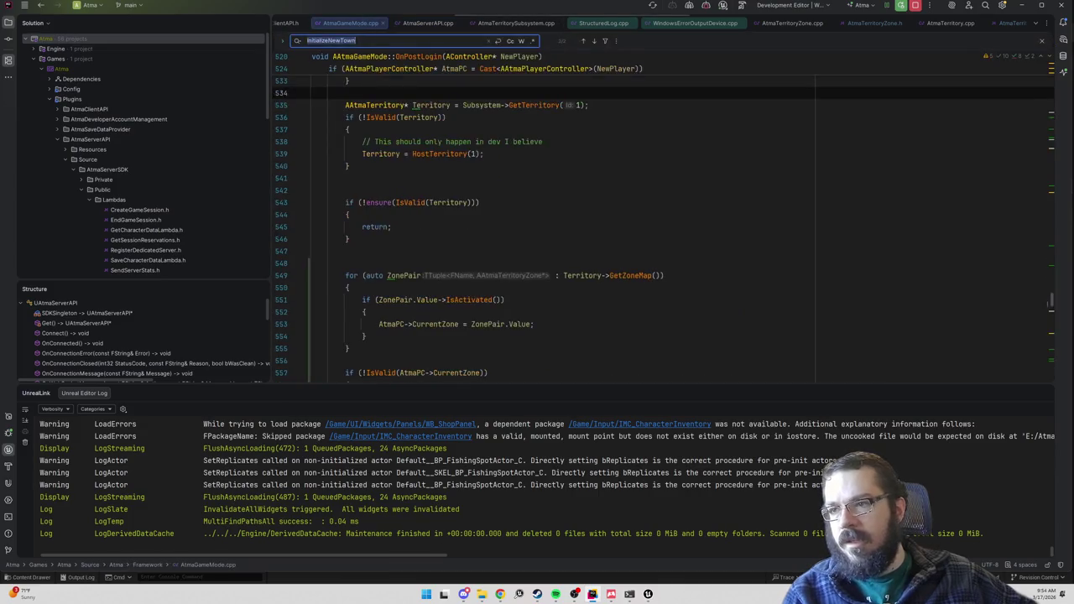
key(Down)
key(Down)
key(Down)
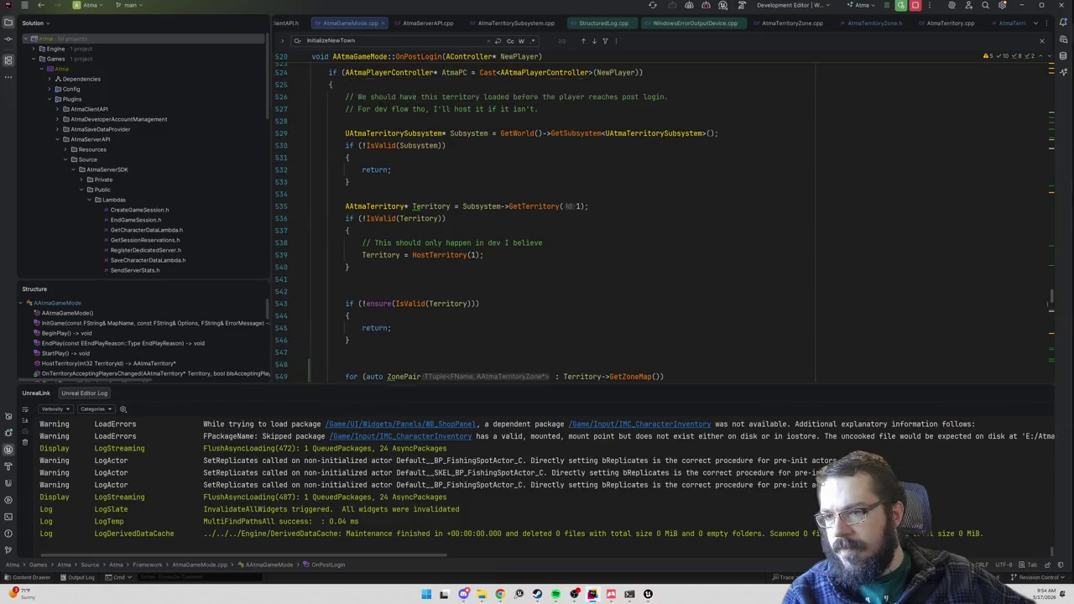
scroll(495, 235, down, 3)
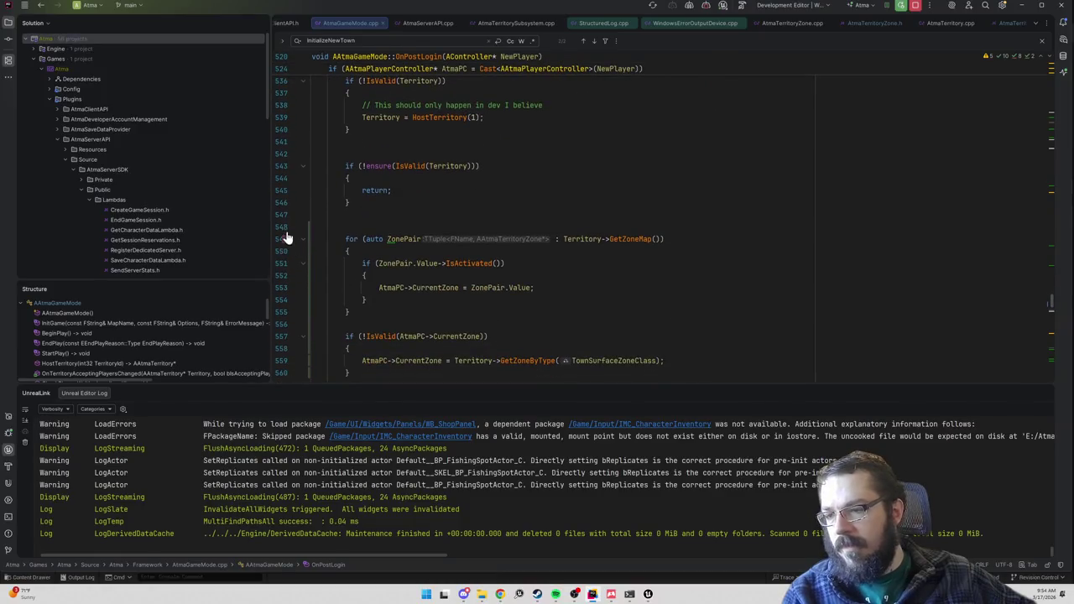
click(283, 239)
- Set a breakpoint on the AsZone Init call at line 193, then stop the Unreal play session
key(Up)
key(ctrl+f)
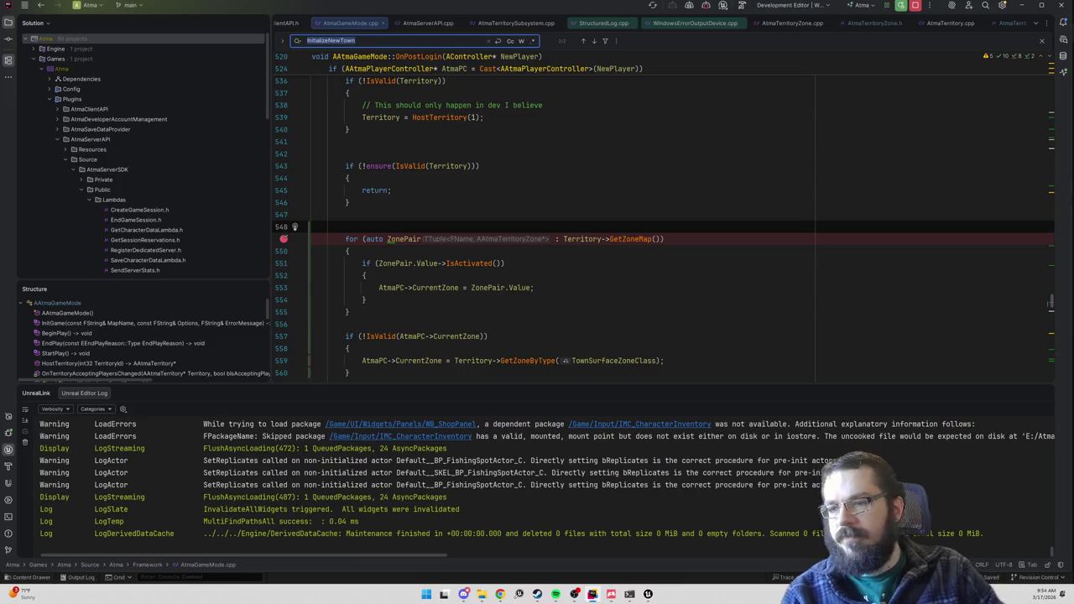
text(Init()
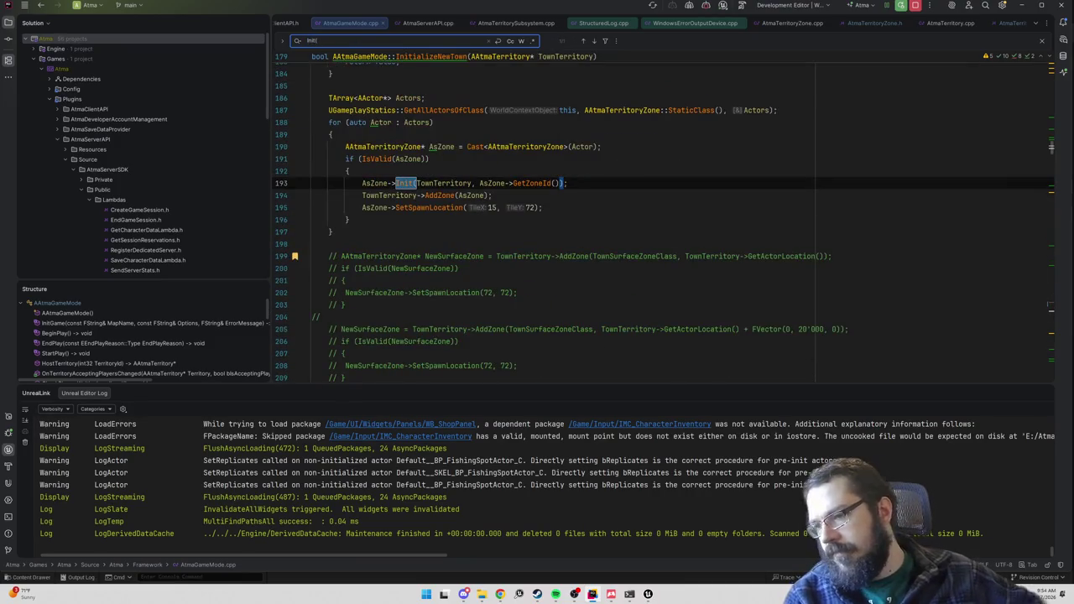
click(284, 184)
key(alt+Tab)
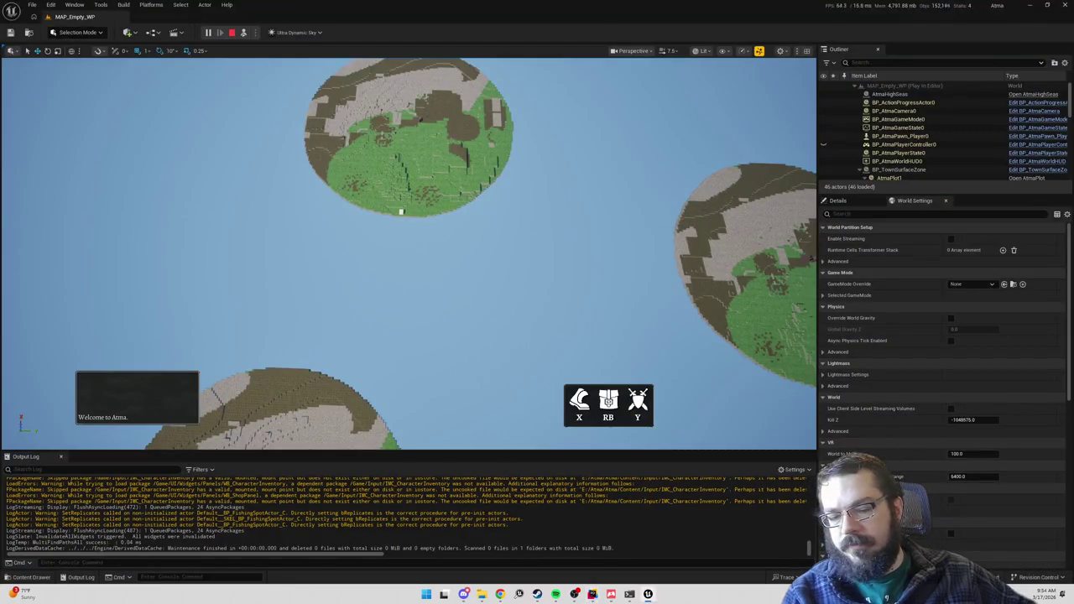
click(232, 32)
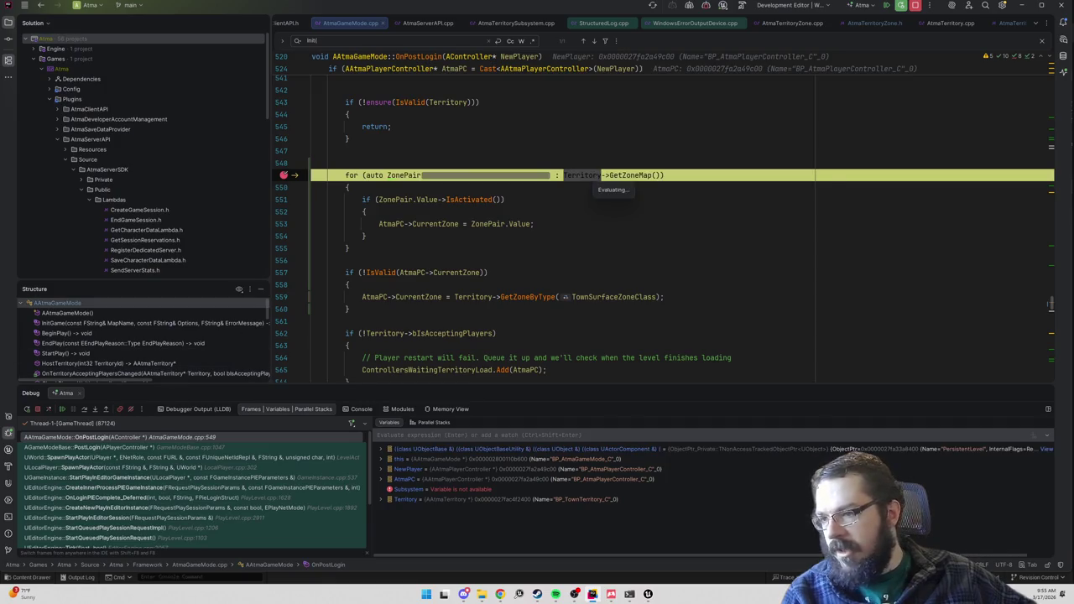
- Break on line 553's CurrentZone assignment, resume through the zone loop, then stop Play-in-Editor
click(286, 223)
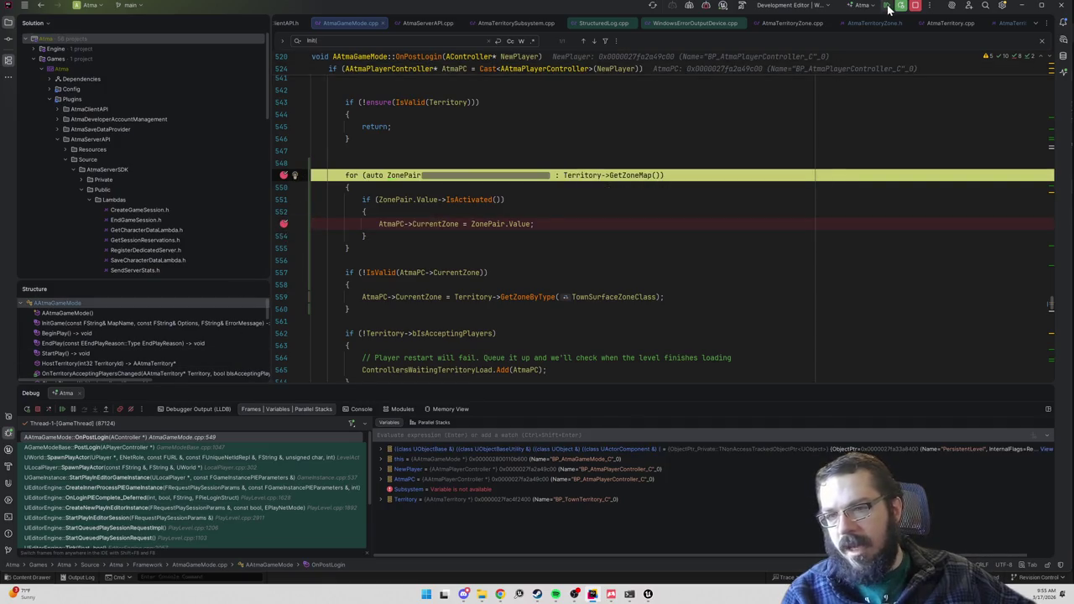
click(888, 8)
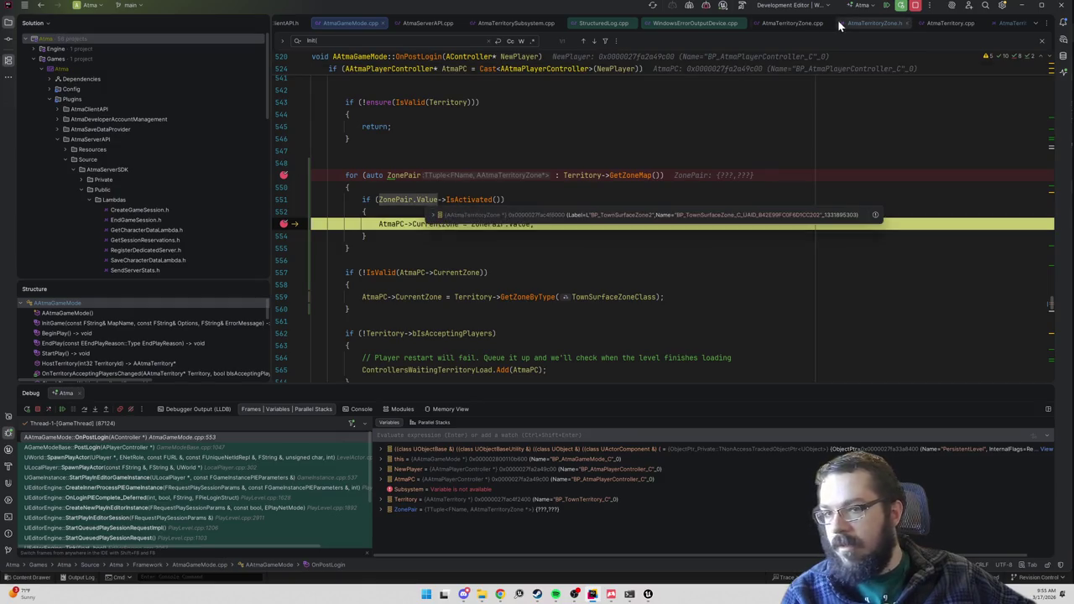
click(886, 7)
click(885, 6)
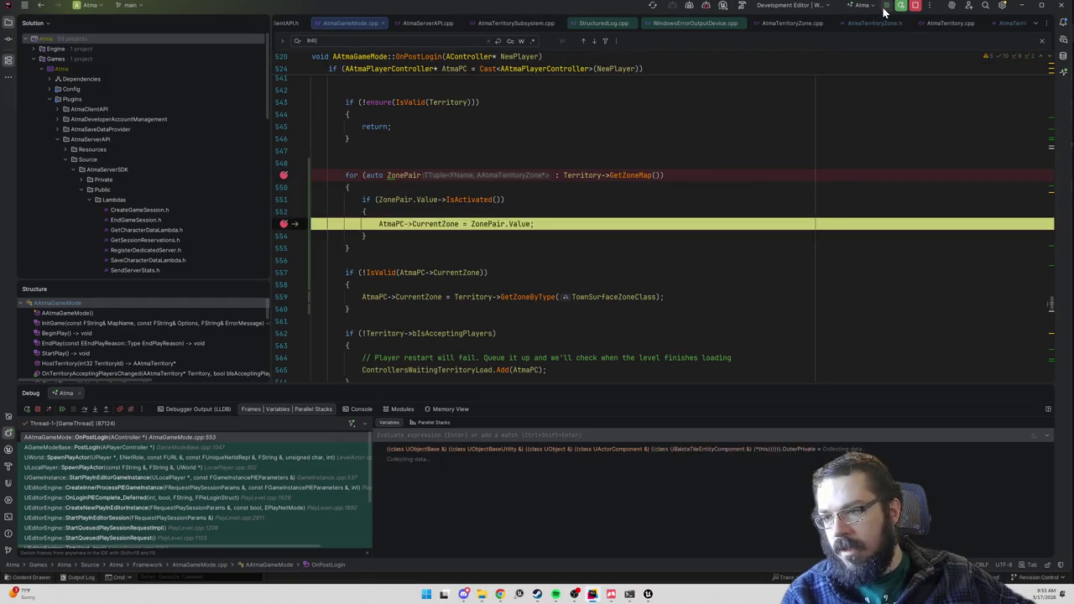
click(885, 6)
click(886, 7)
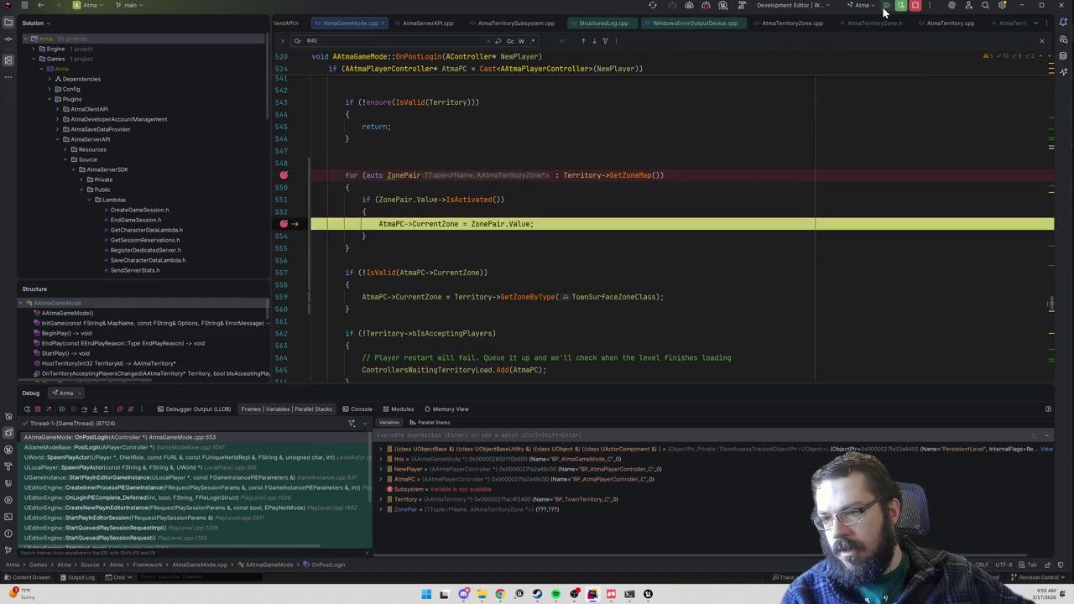
click(885, 7)
click(885, 7)
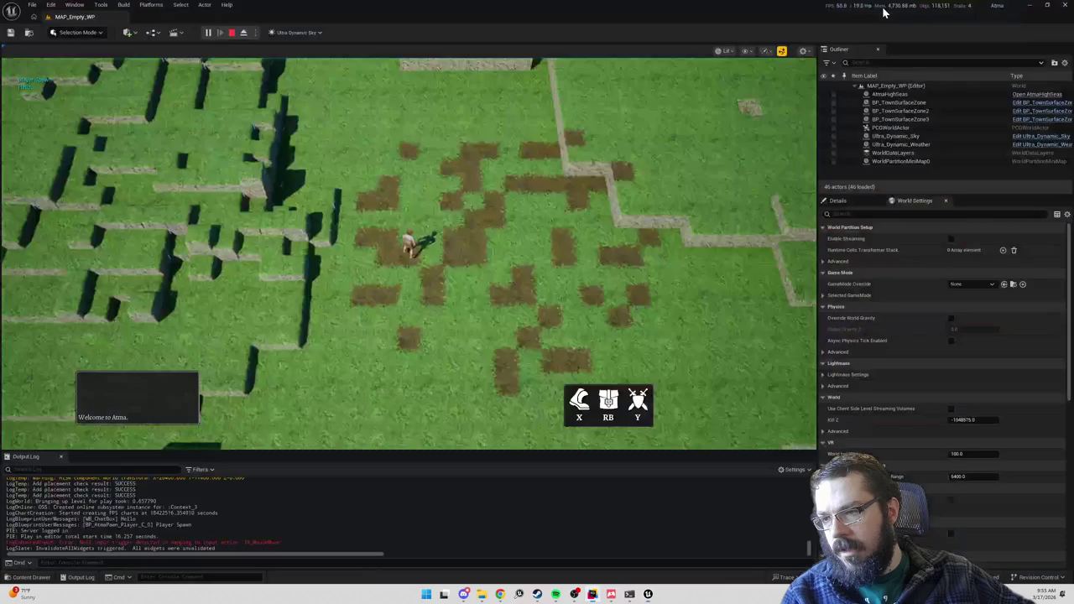
click(233, 34)
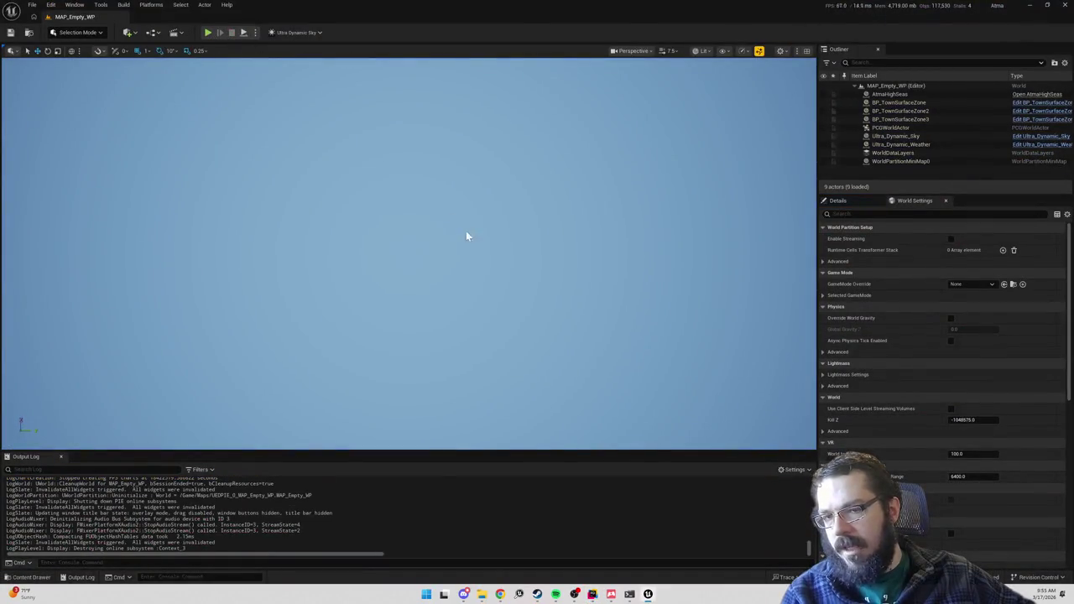
key(alt+Tab)
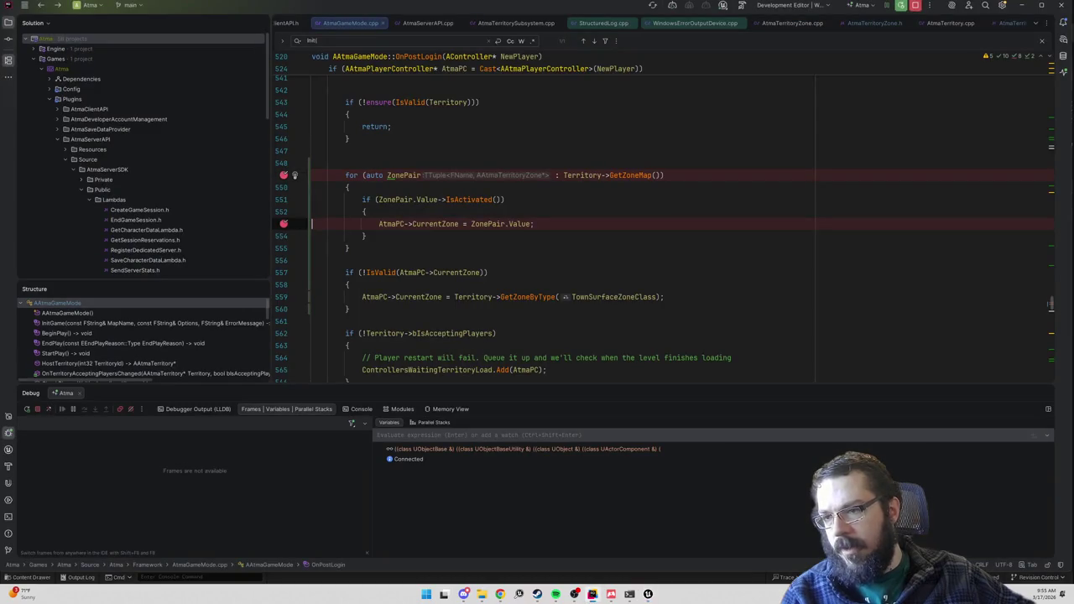
- Toggle a breakpoint at the Init call in InitializeNewTown, rerun the game, step to line 553 and resume
key(F3)
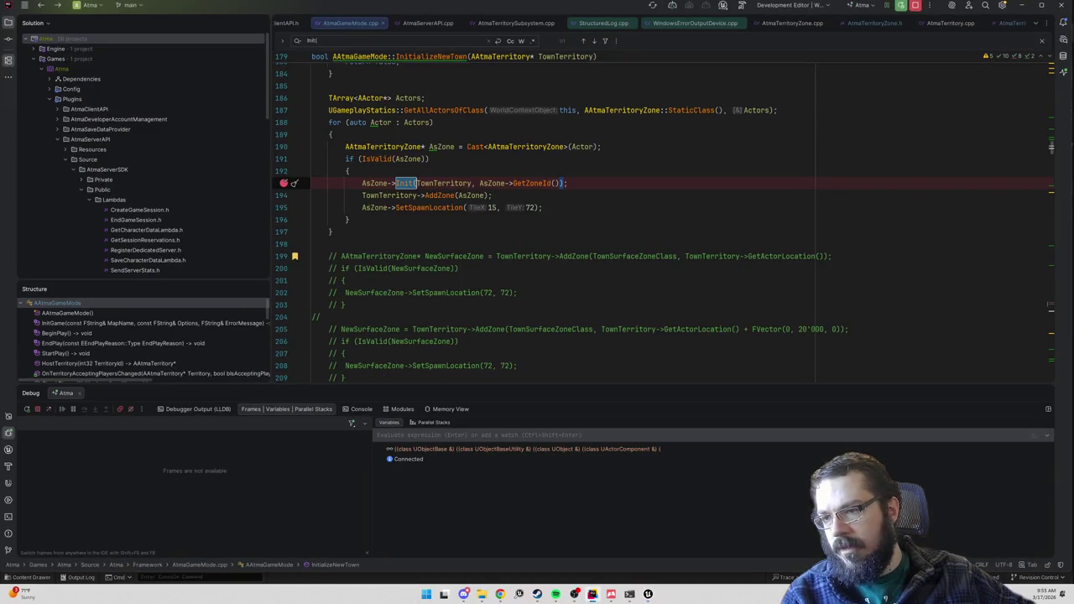
scroll(282, 206, up, 2)
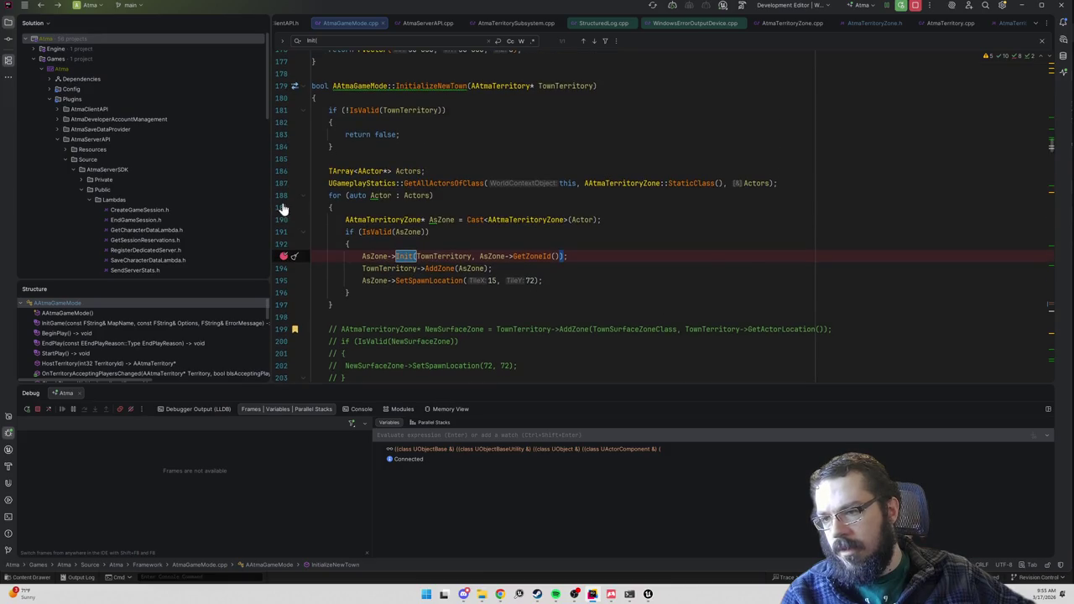
click(283, 196)
key(alt+Tab)
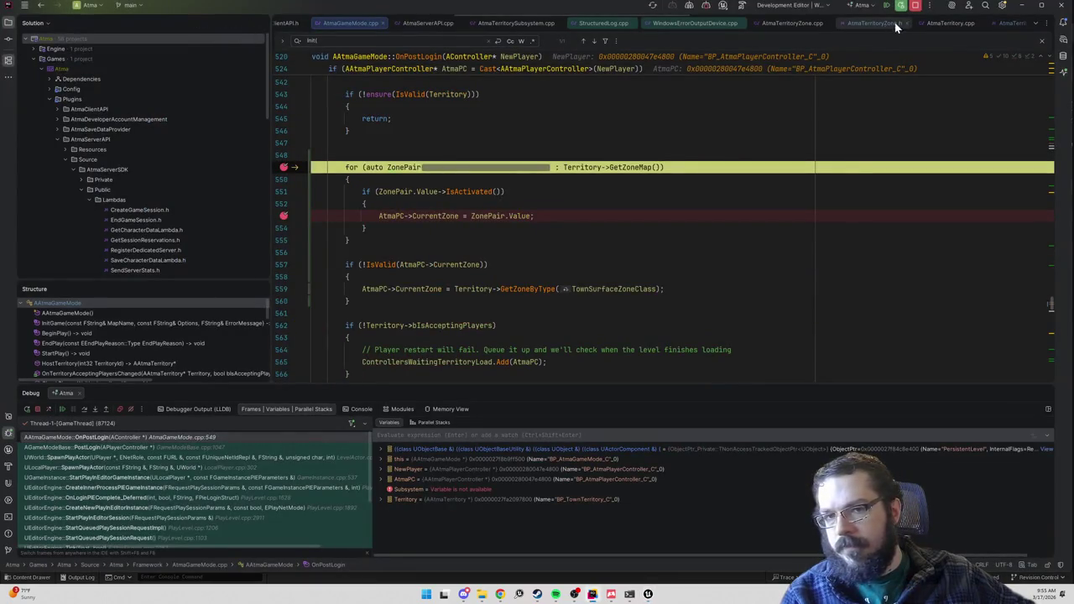
key(F10)
key(F10)
key(F10)
key(F10)
key(F10)
key(F10)
key(F5)
key(alt+Tab)
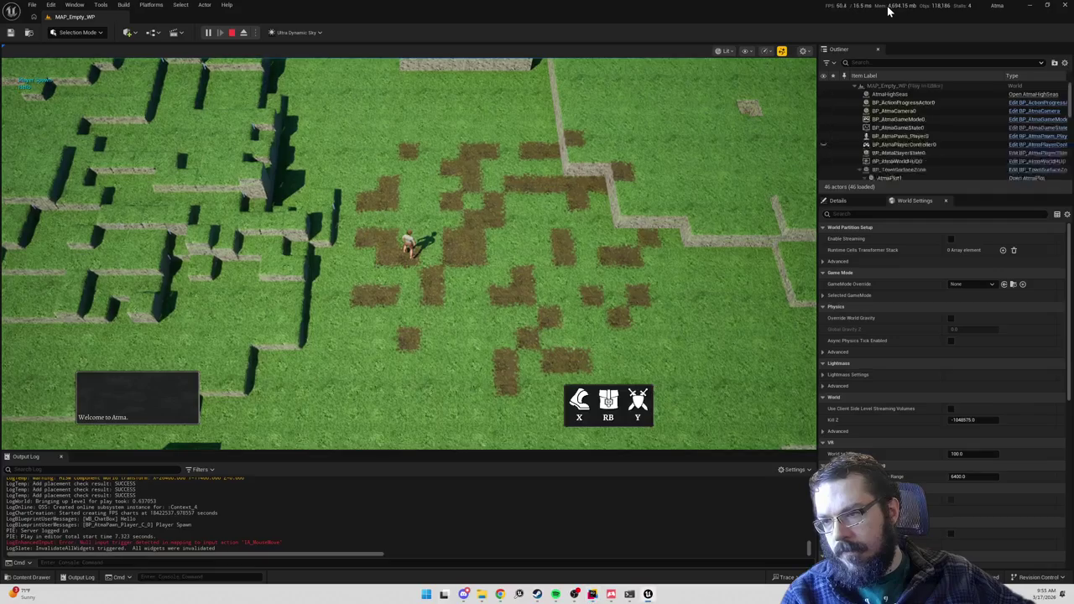
- Stop the Play-in-Editor session and return to the Rider code
click(232, 32)
key(alt+Tab)
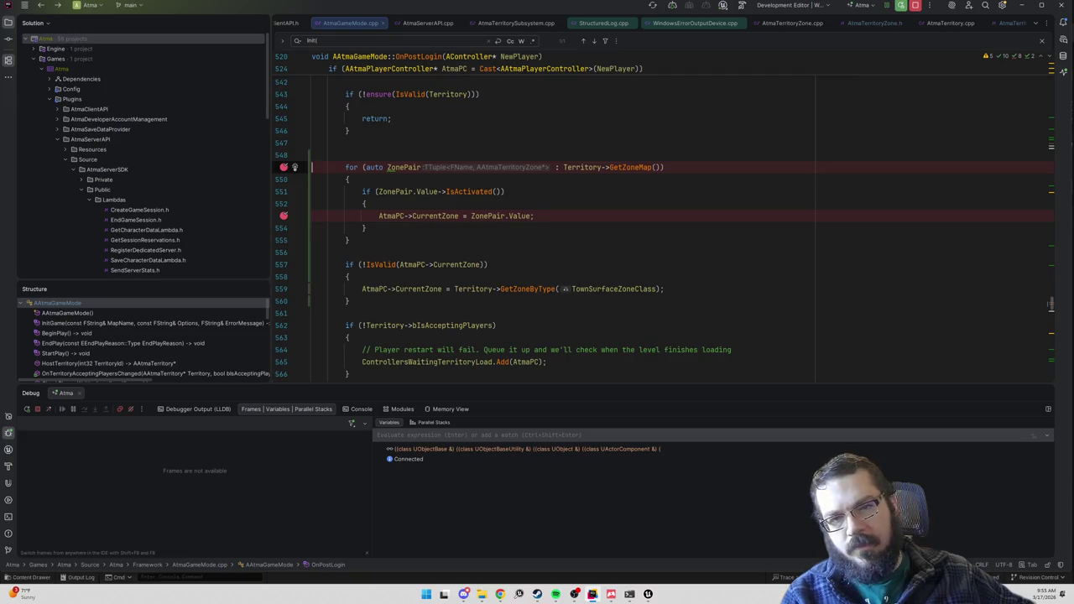
scroll(295, 167, up, 1)
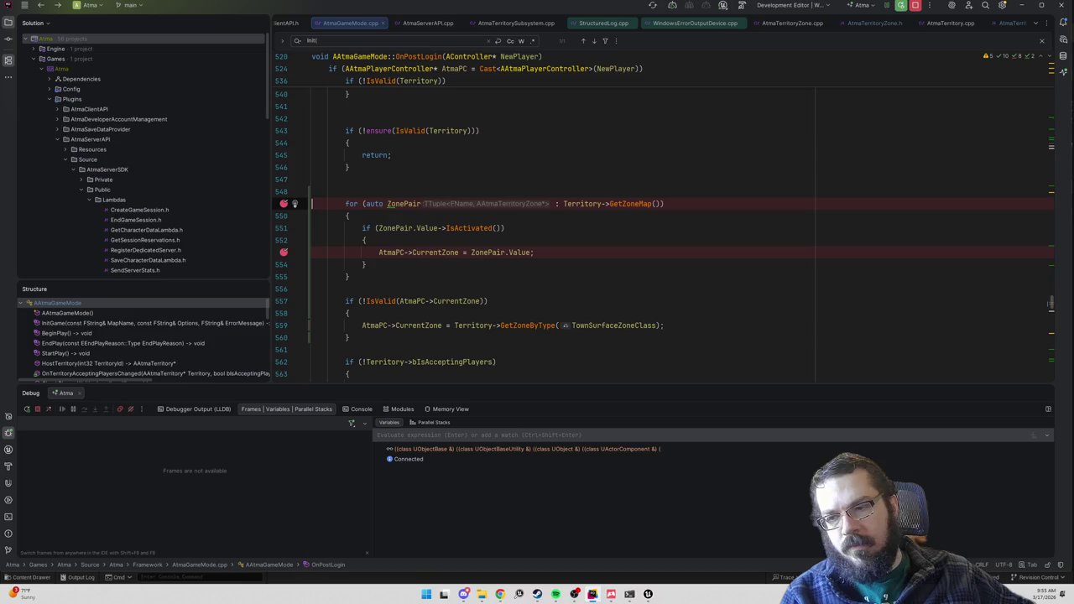
scroll(295, 204, up, 3)
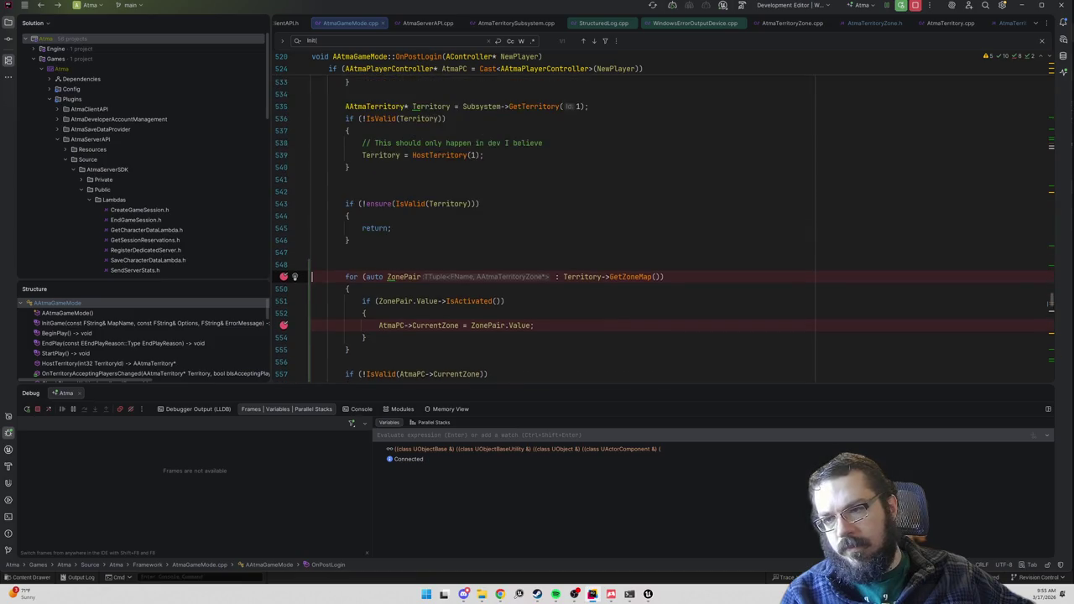
scroll(659, 229, down, 1)
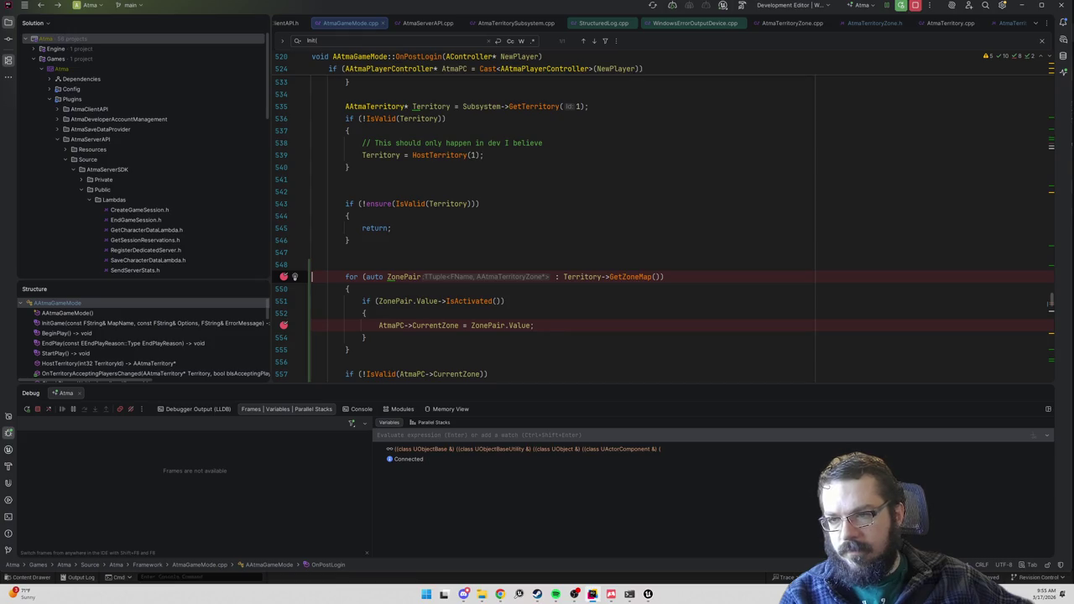
click(313, 192)
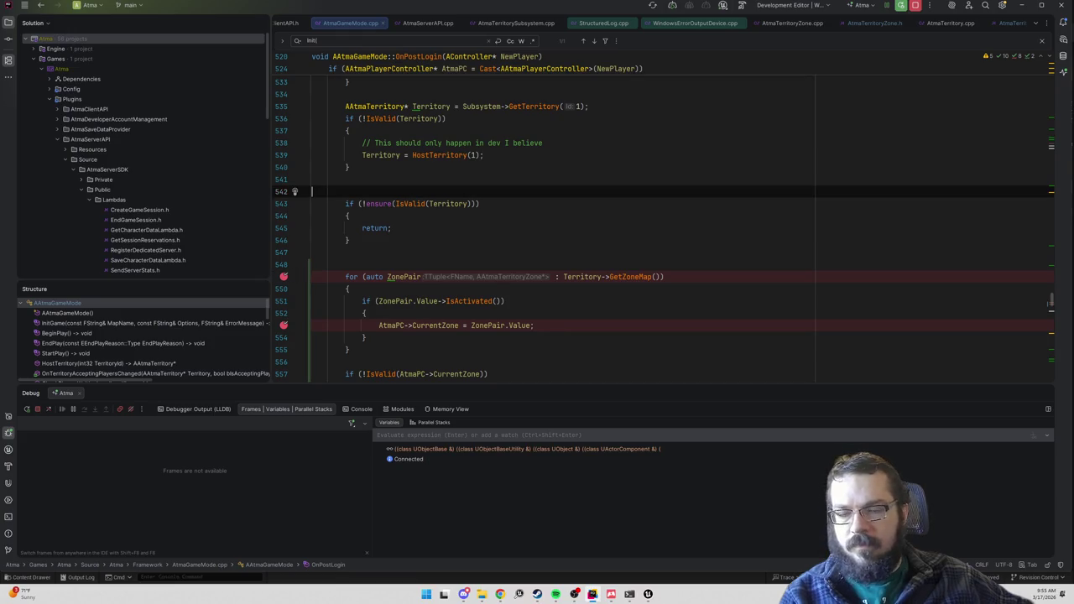
- Open AtmaTerritoryZone.cpp and step through its 'Init' search matches
click(878, 25)
key(ctrl+alt+Home)
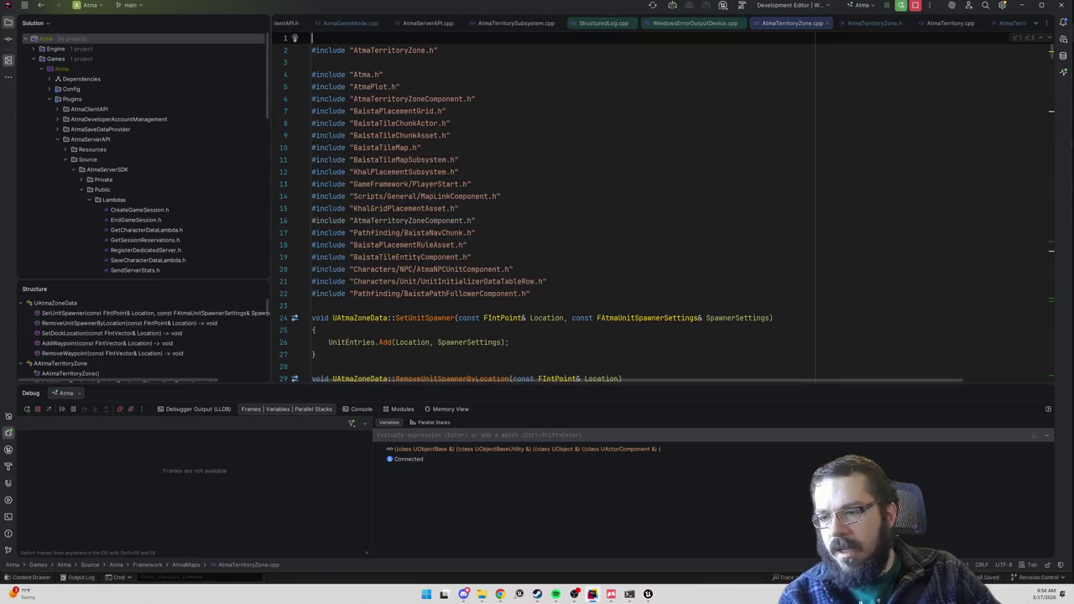
key(ctrl+f)
text(Init()
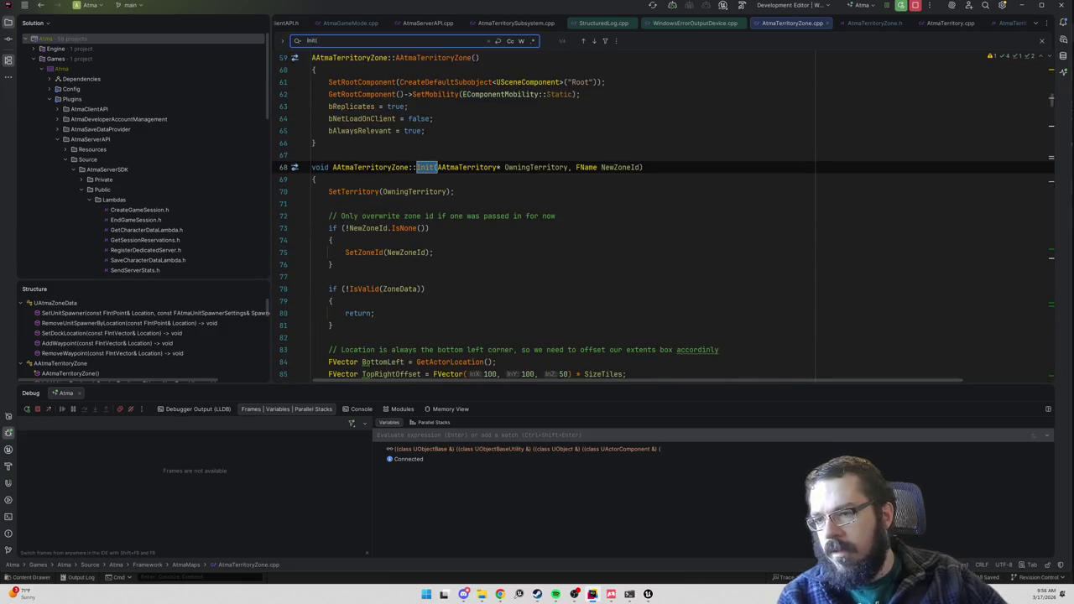
key(Return)
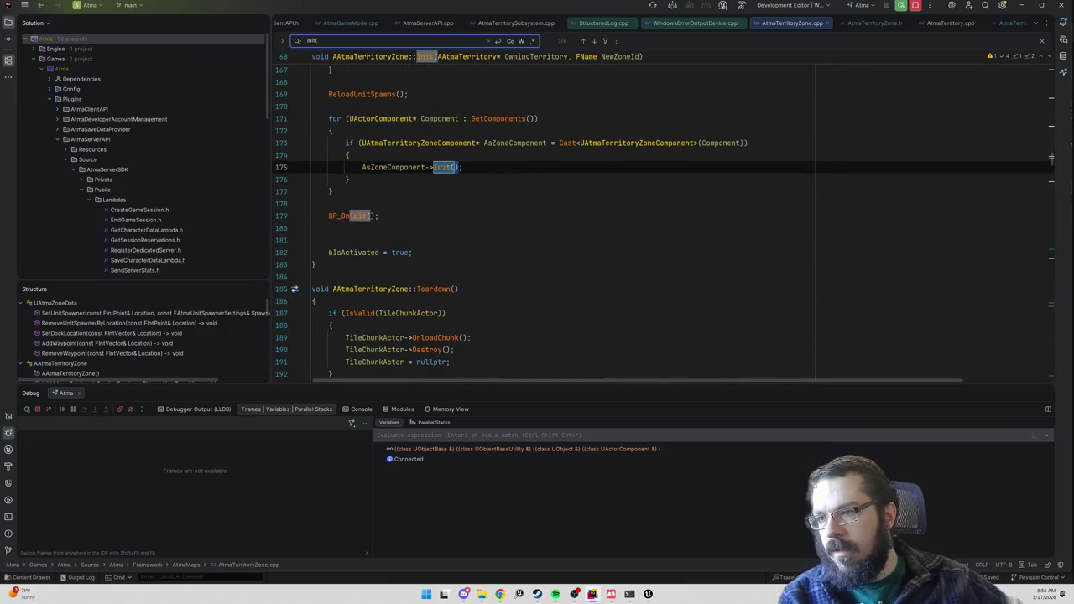
key(Return)
key(Return)
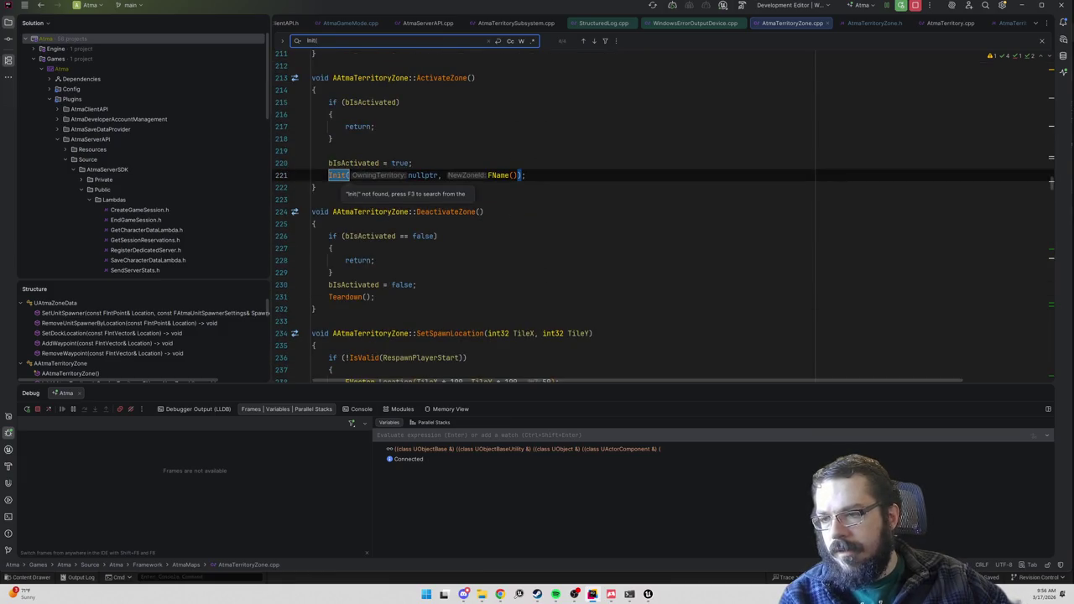
- Find ActivateZone() usages across files and open the call at AtmaGameMode.cpp line 315
mouse_move(431, 78)
mouse_down()
mouse_move(475, 78)
mouse_move(417, 77)
mouse_up()
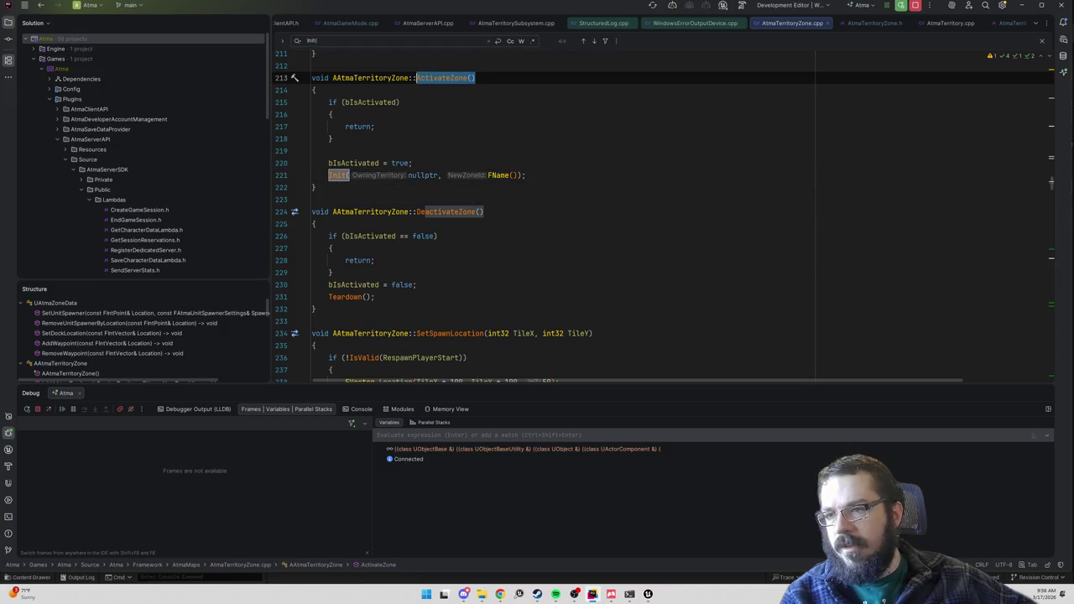
key(ctrl+shift+f)
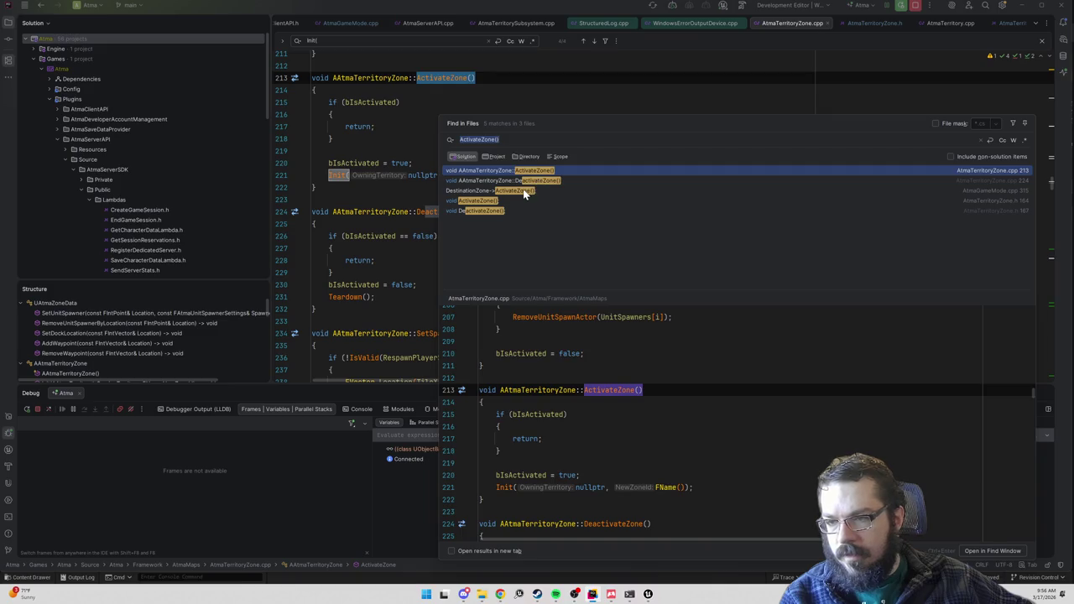
click(524, 193)
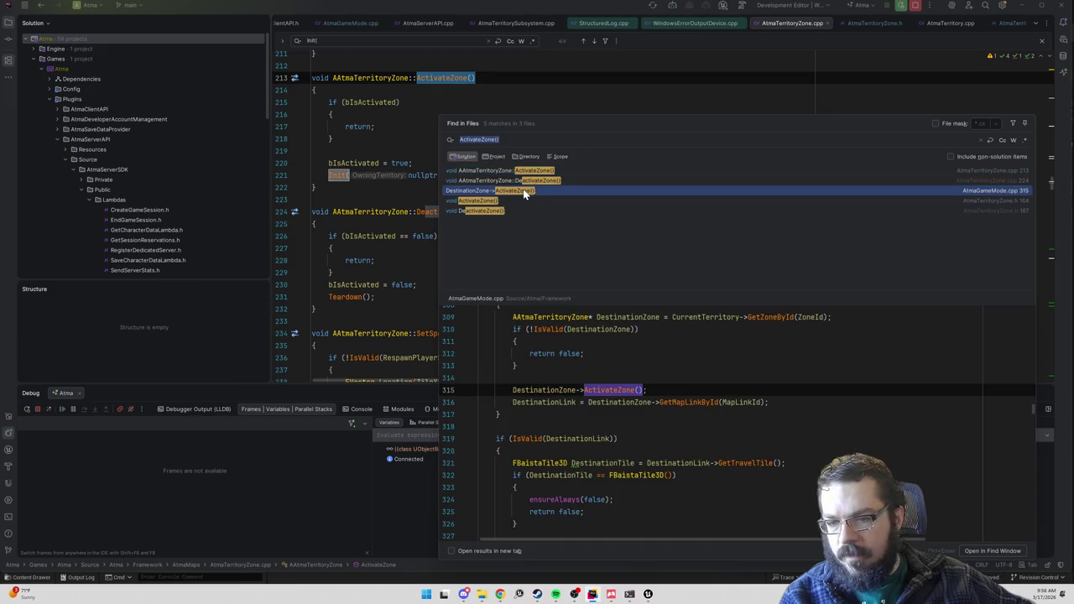
click(495, 203)
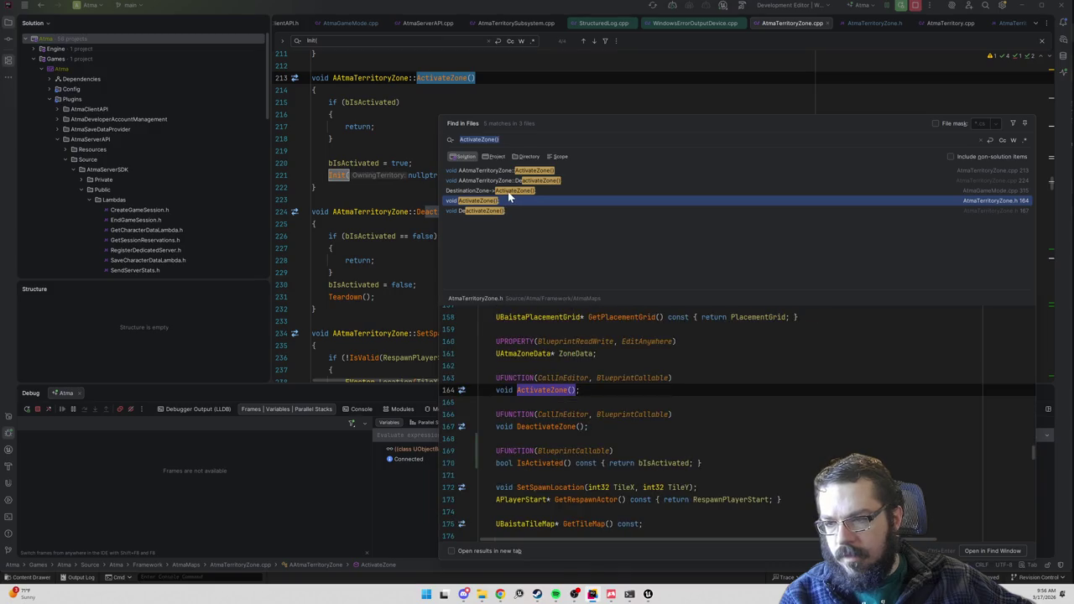
double_click(508, 191)
scroll(663, 222, up, 5)
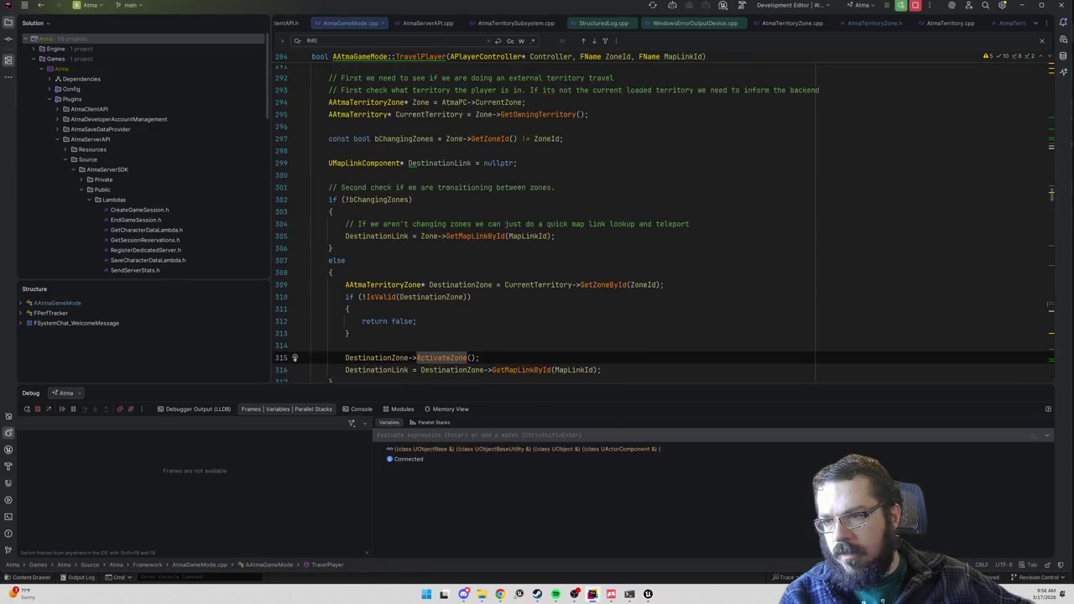
- Clear the 'Init' search, return to OnPostLogin and select the ZoneMap loop, lines 549–555
scroll(663, 222, up, 2)
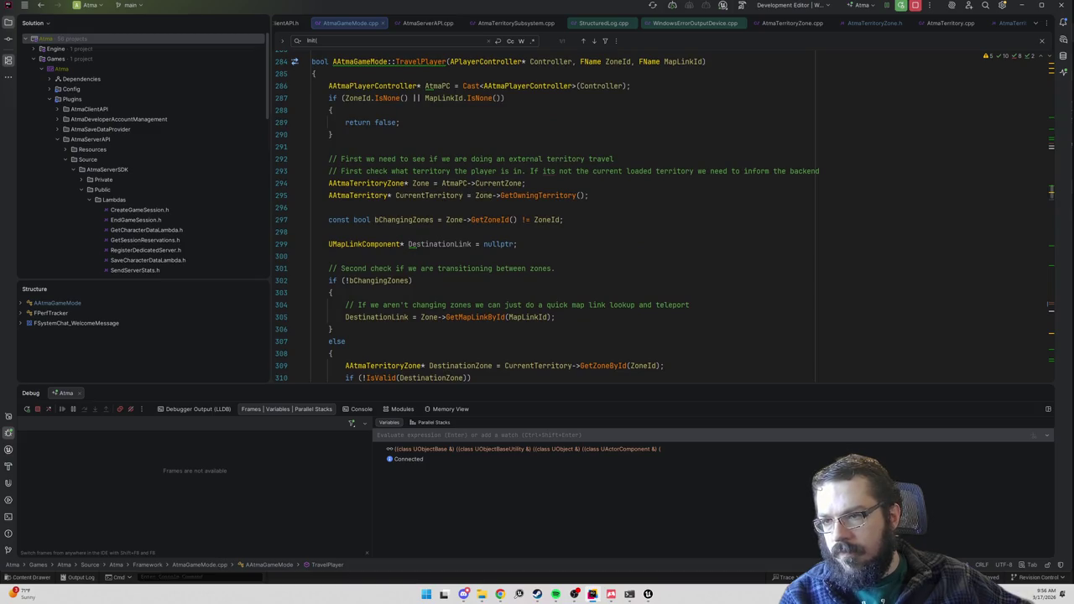
scroll(546, 221, down, 5)
click(546, 221)
key(ctrl+shift+n)
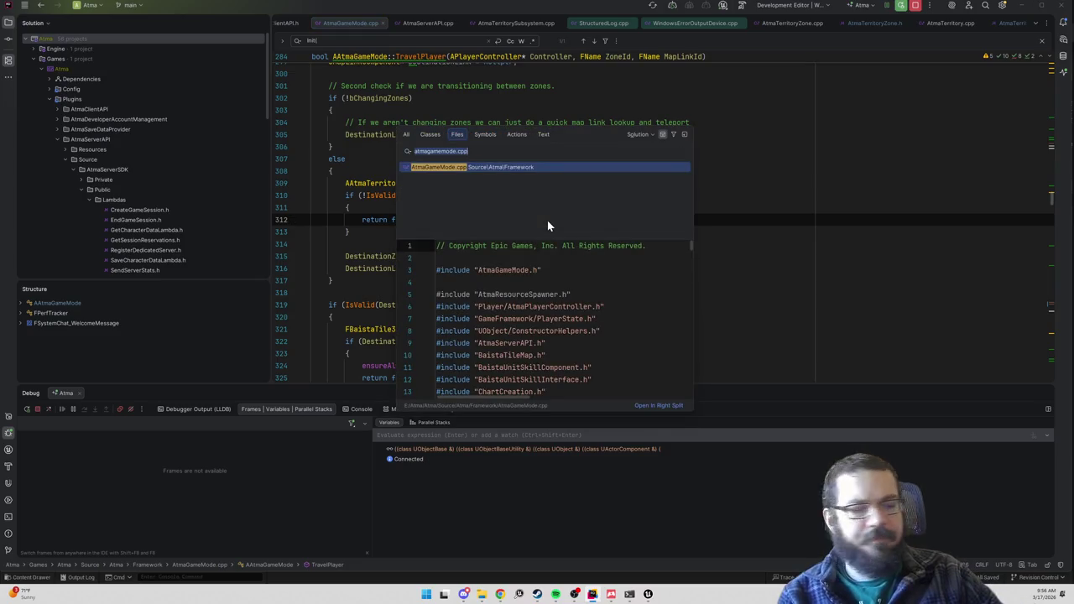
key(Escape)
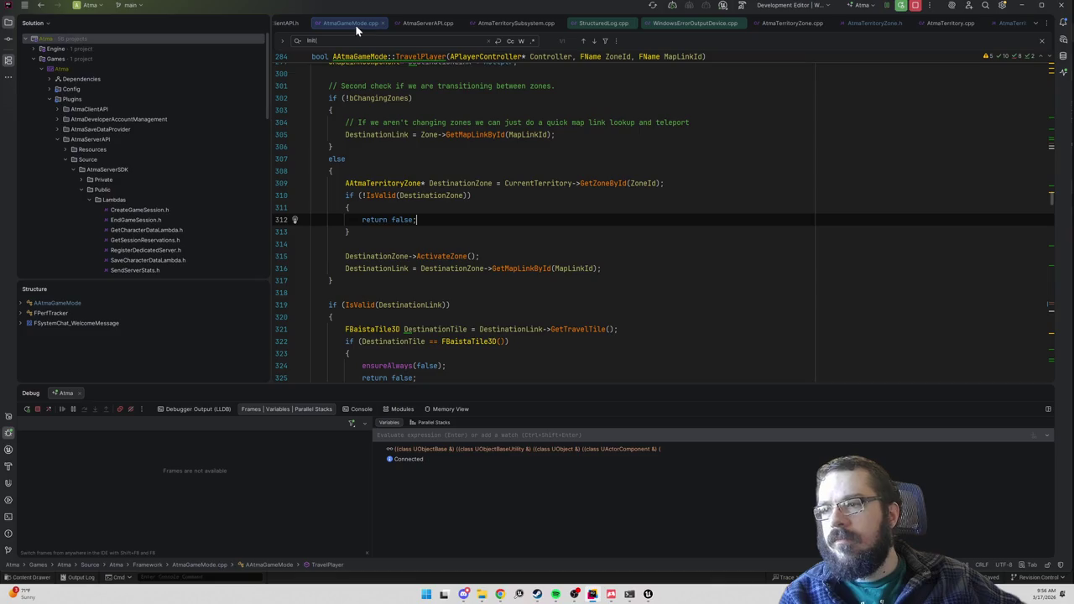
key(ctrl+f)
key(BackSpace)
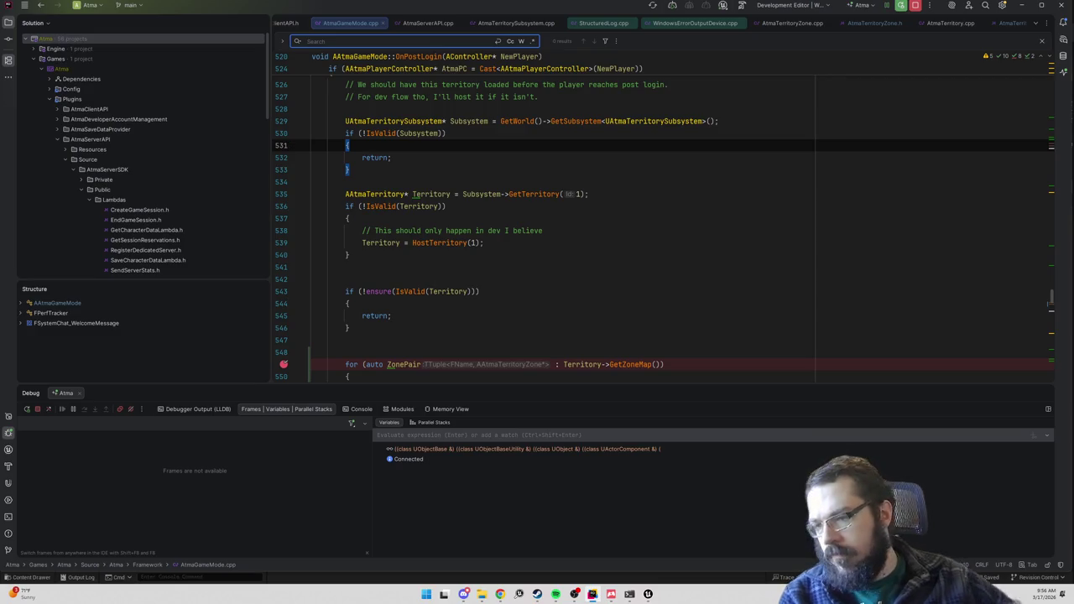
scroll(560, 226, down, 3)
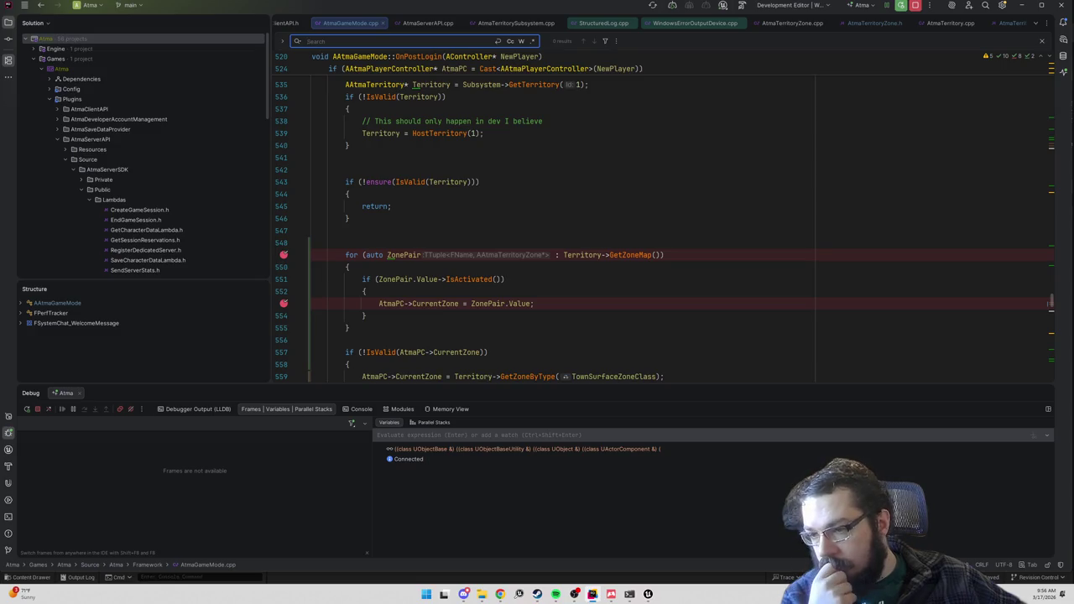
scroll(560, 226, up, 4)
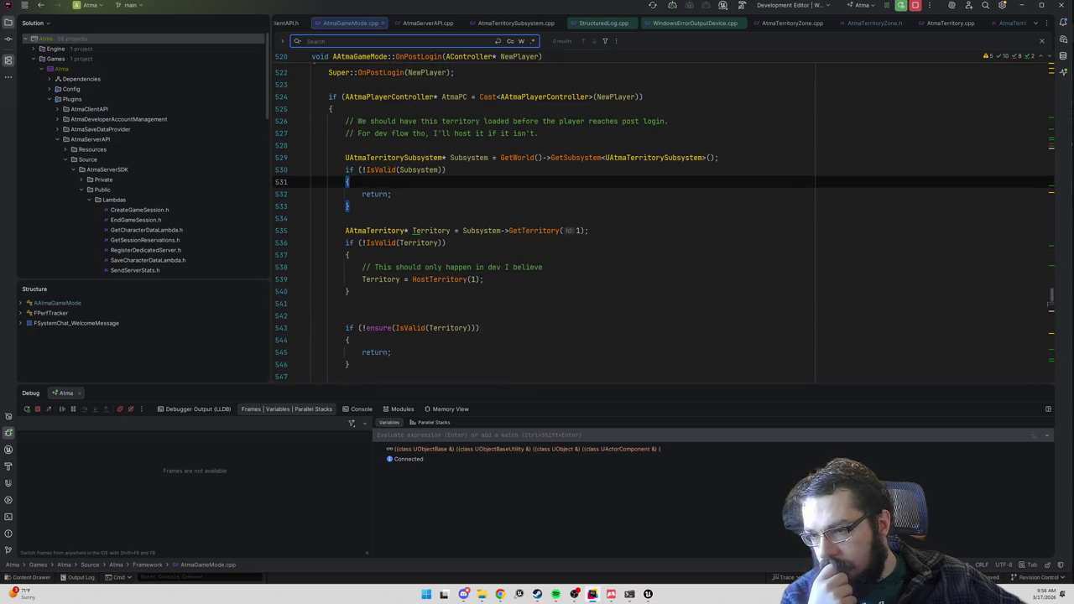
scroll(560, 226, down, 2)
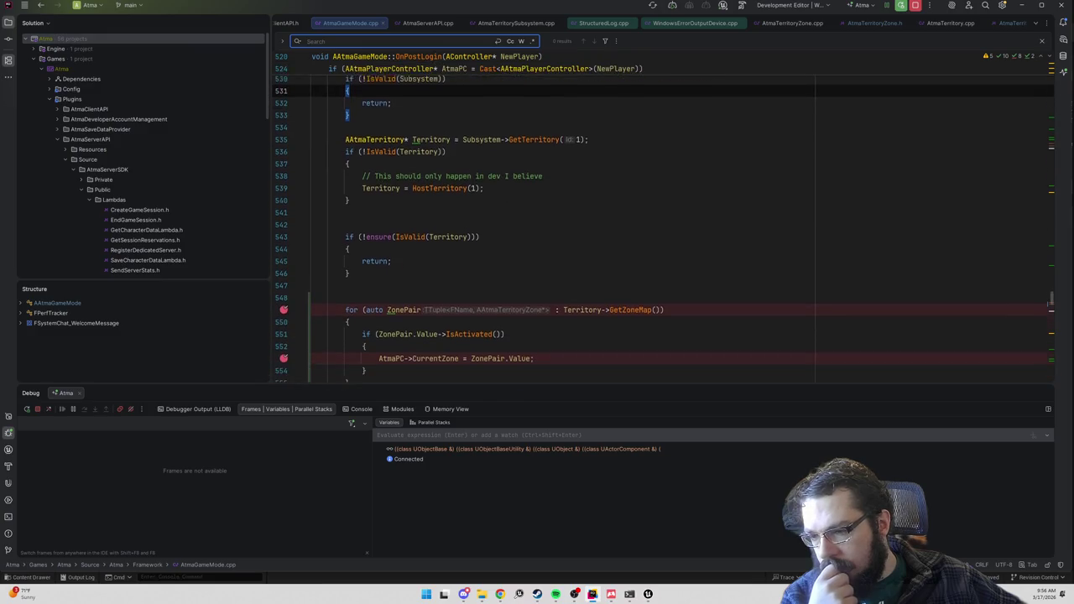
scroll(561, 226, down, 2)
drag(277, 329, 277, 263)
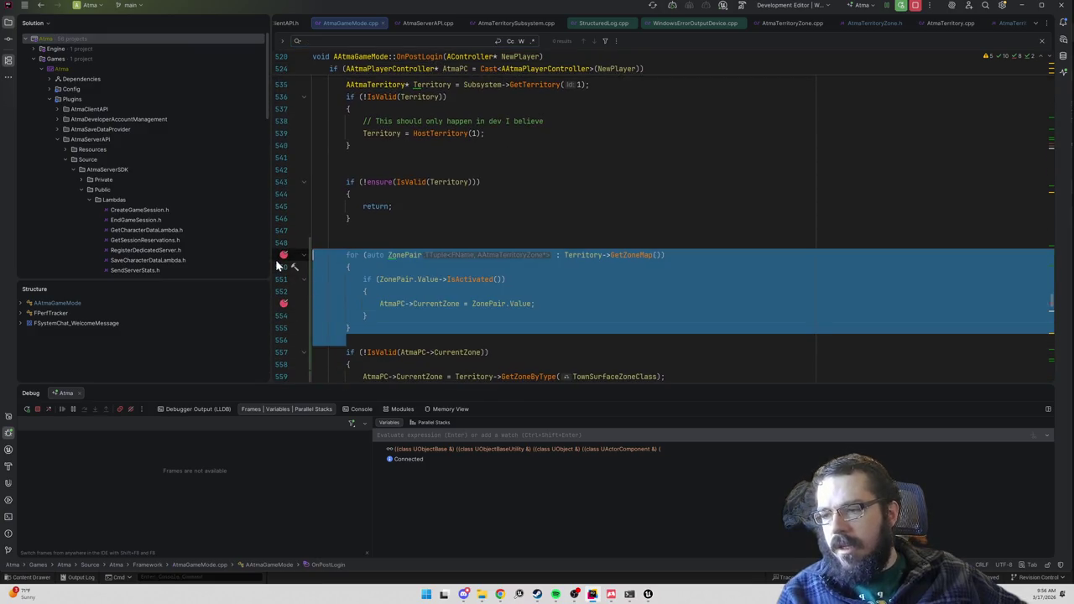
- Paste the ZoneMap loop after the subsystem check in OnPostLogin, with a blank line above it
scroll(285, 261, up, 4)
click(351, 205)
key(Return)
text(for (auto ZonePair : Territory->GetZoneMap()) {     if (ZonePair.Value->IsActivated())     {         AtmaPC->CurrentZone = ZonePair.Value;     } })
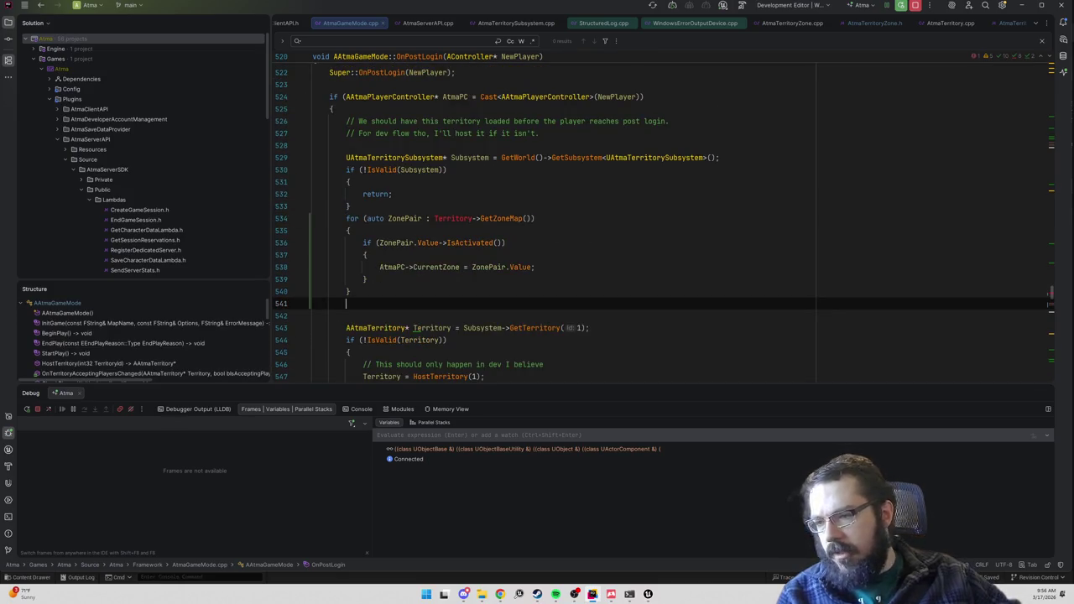
click(351, 205)
key(Return)
scroll(560, 226, down, 2)
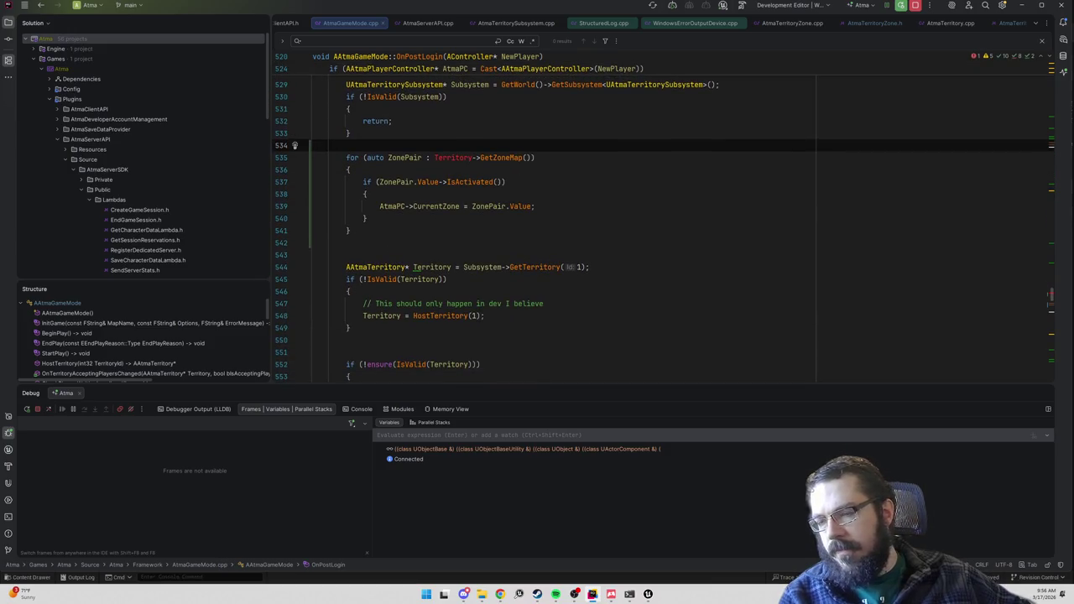
- Inspect the HostTerritory, OnTerritoryAcceptingPlayersChanged, bIsInitialized and InitializeNewTown code
ctrl+click(439, 317)
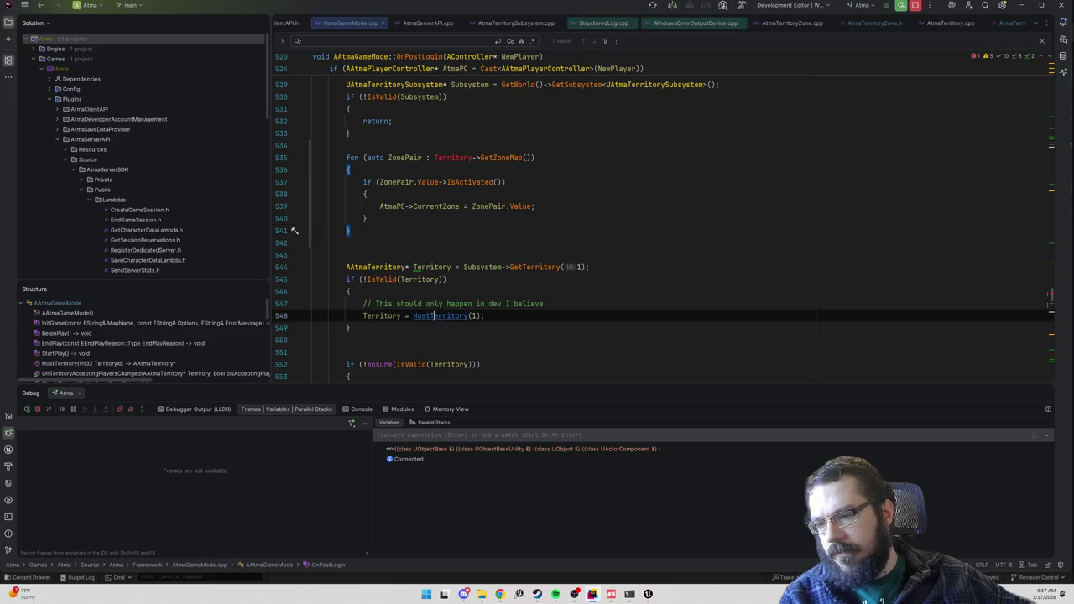
scroll(561, 235, down, 2)
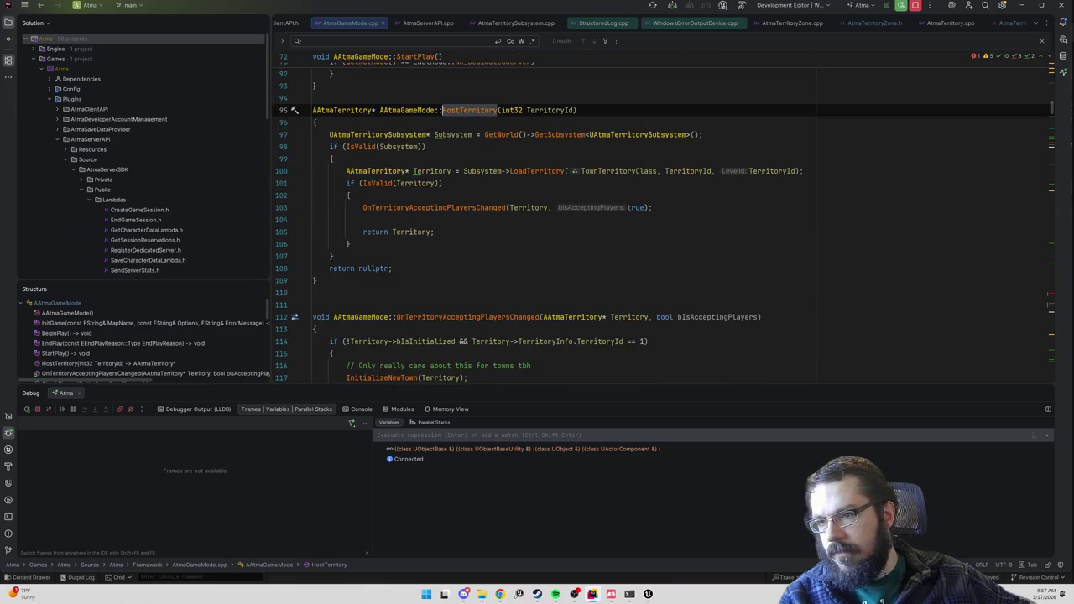
ctrl+click(391, 209)
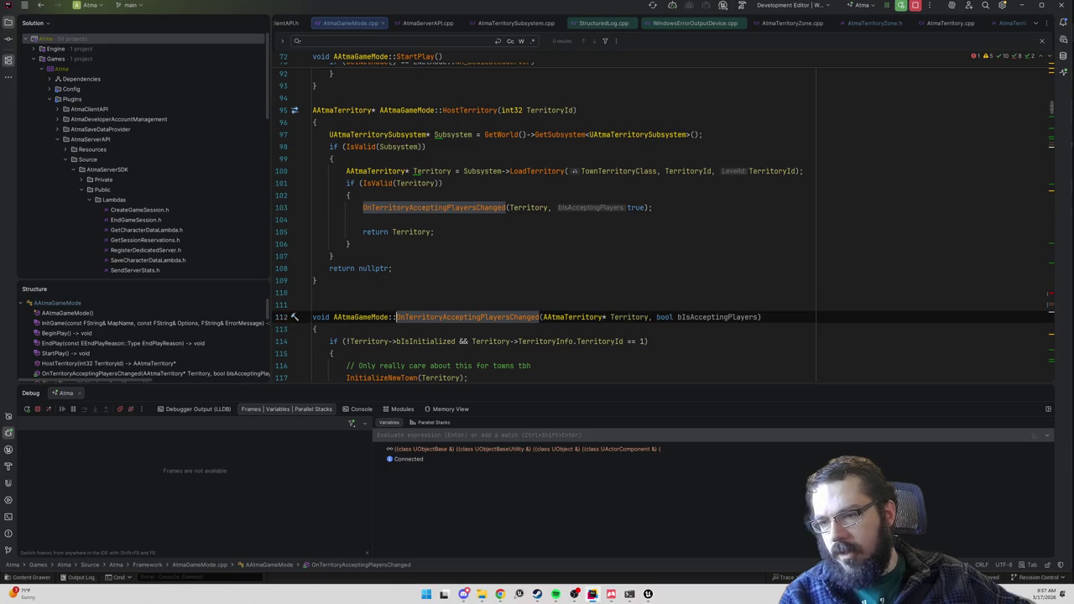
scroll(663, 218, down, 2)
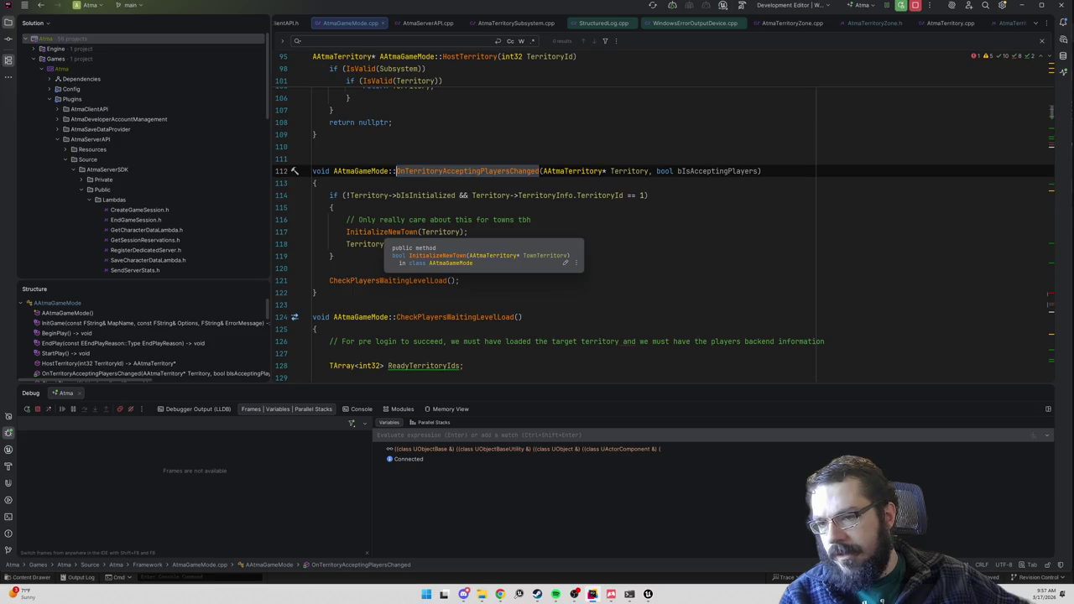
click(426, 194)
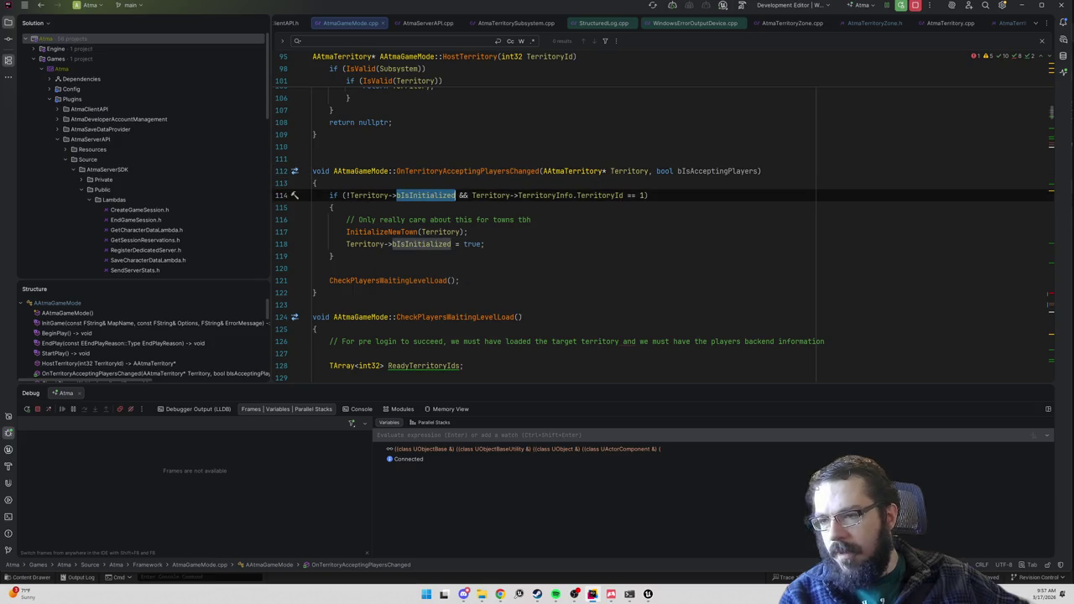
click(377, 233)
key(ctrl+b)
key(ctrl+alt+Left)
key(ctrl+alt+Left)
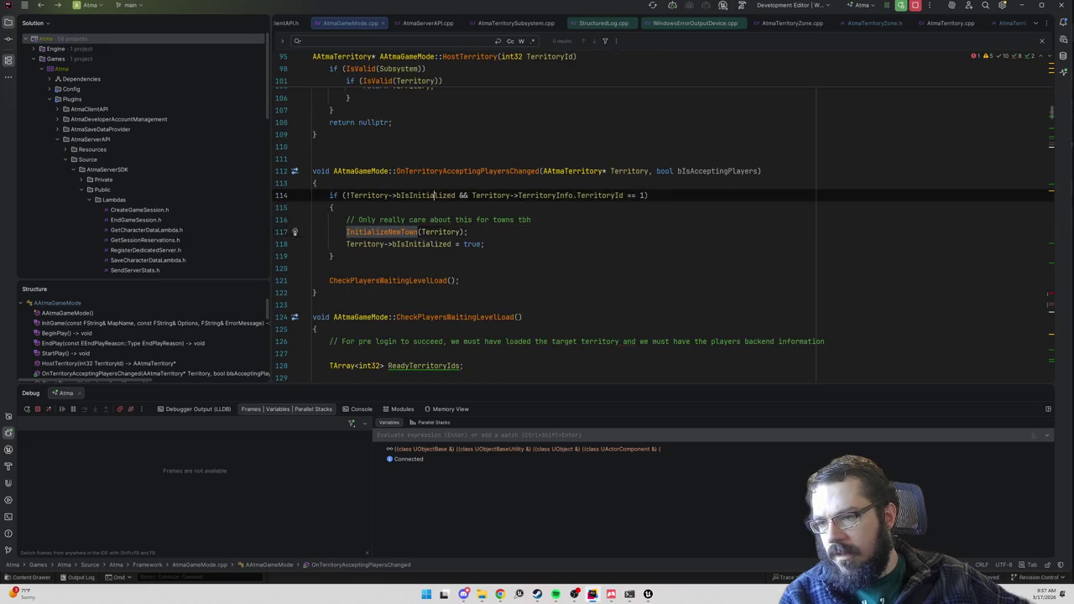
scroll(663, 218, down, 6)
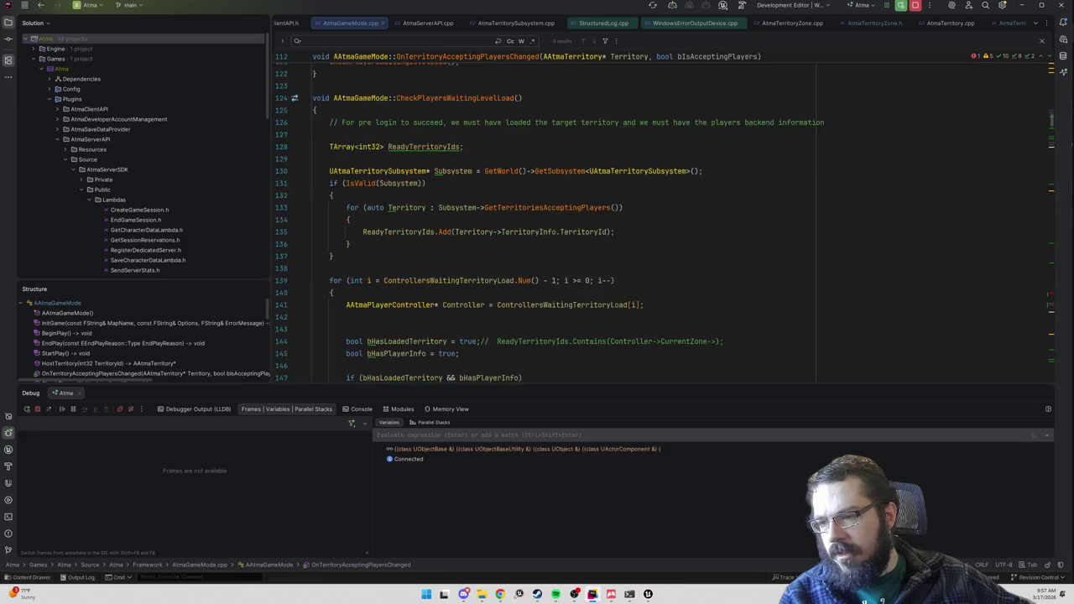
- Undo the loop move so it sits below the ensure check, then show ActivateZone in AtmaTerritoryZone.cpp
key(ctrl+alt+Left)
key(ctrl+alt+Left)
key(ctrl+alt+Left)
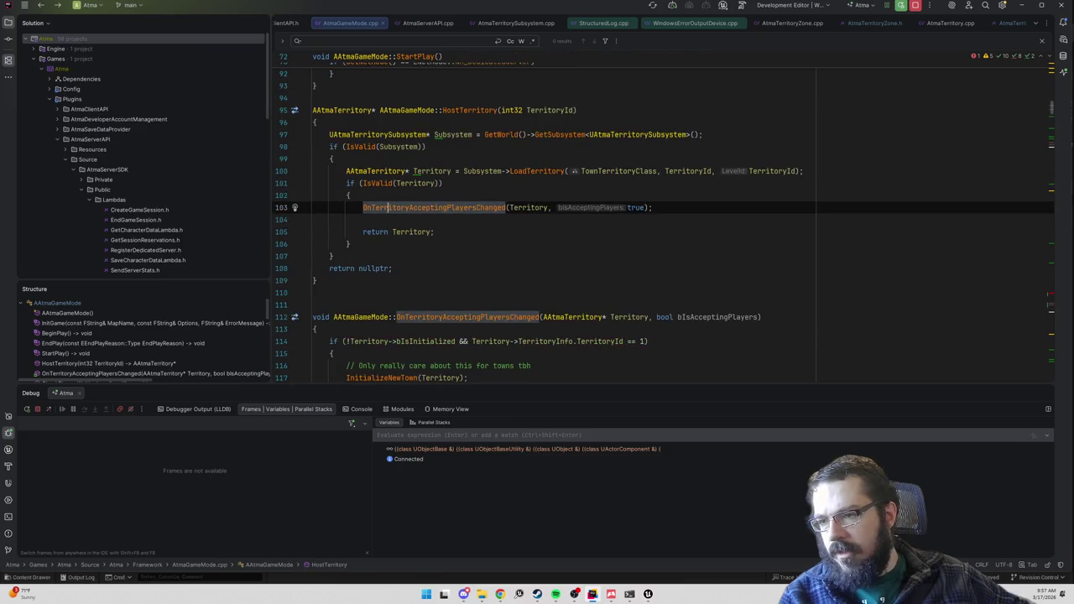
key(ctrl+alt+Left)
key(ctrl+alt+Left)
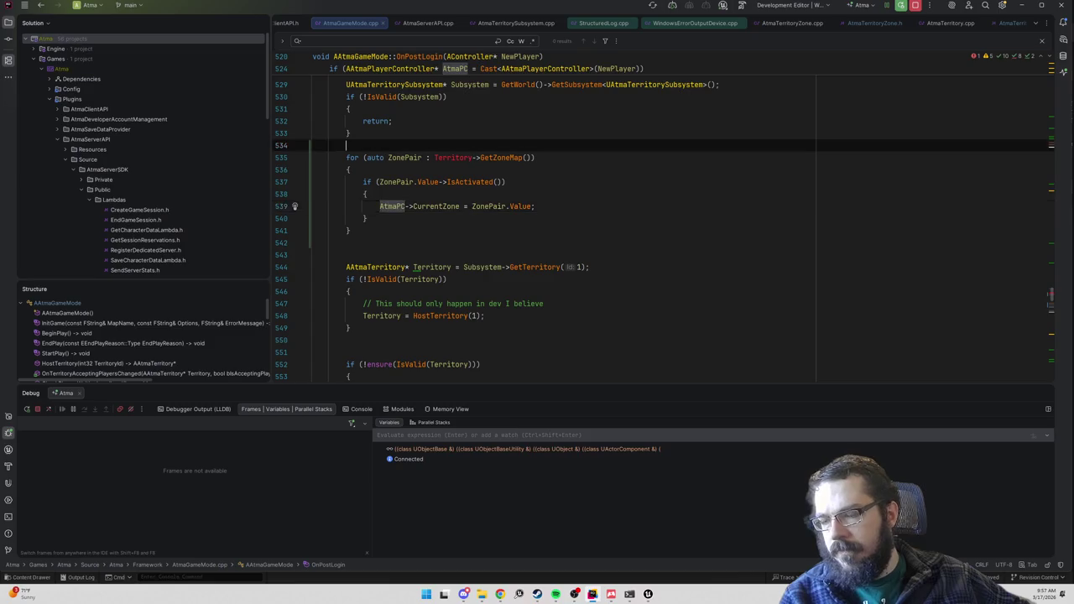
key(BackSpace)
key(ctrl+alt+Left)
key(ctrl+z)
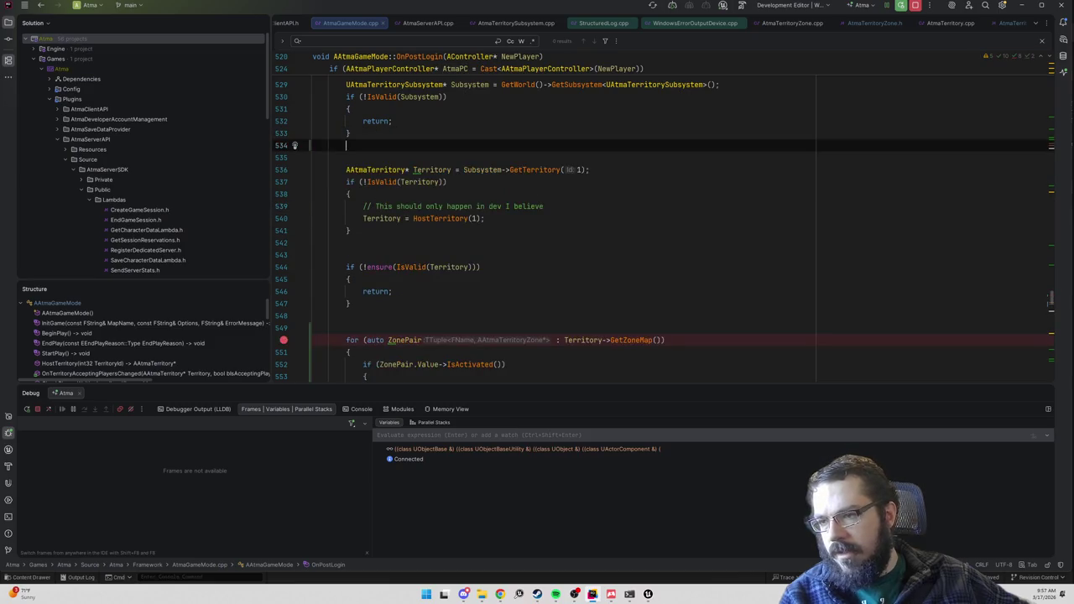
click(869, 24)
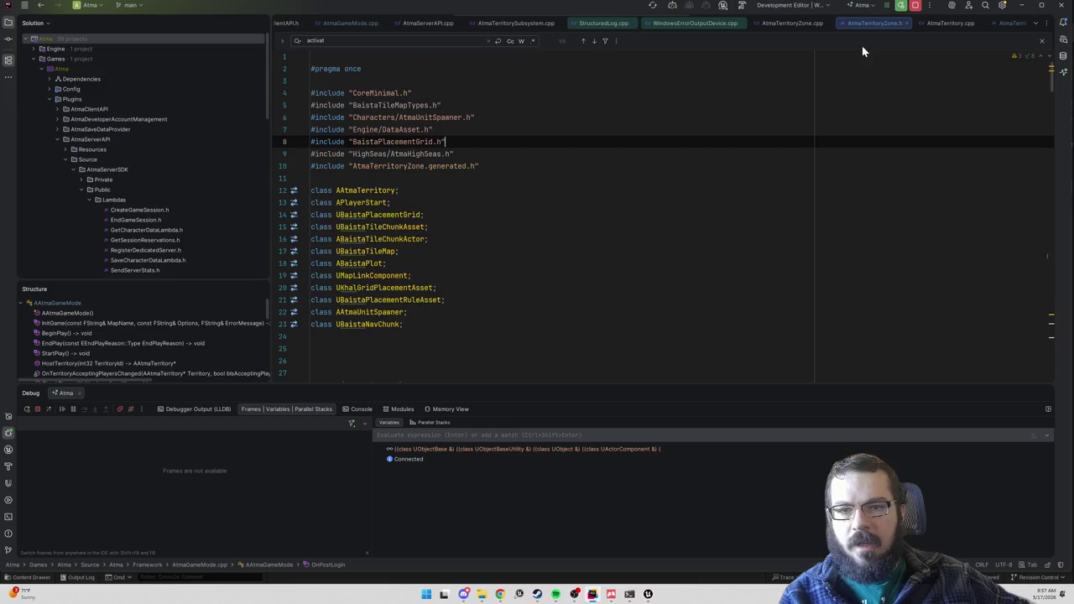
key(ctrl+alt+Home)
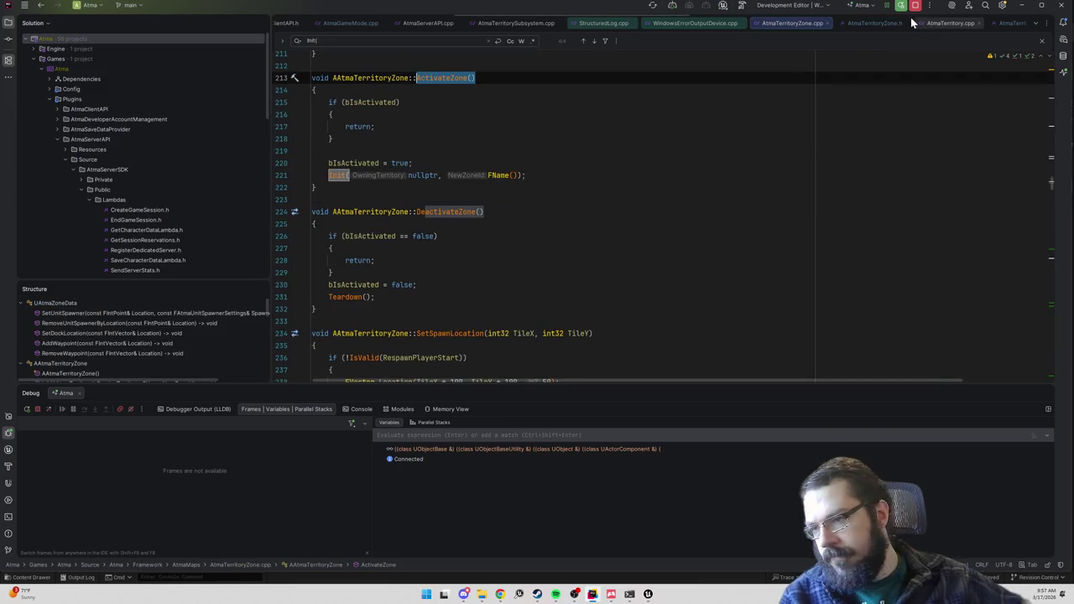
- Break on the Init call in ActivateZone, run a PIE session through the hits, then stop it
click(285, 175)
key(alt+Tab)
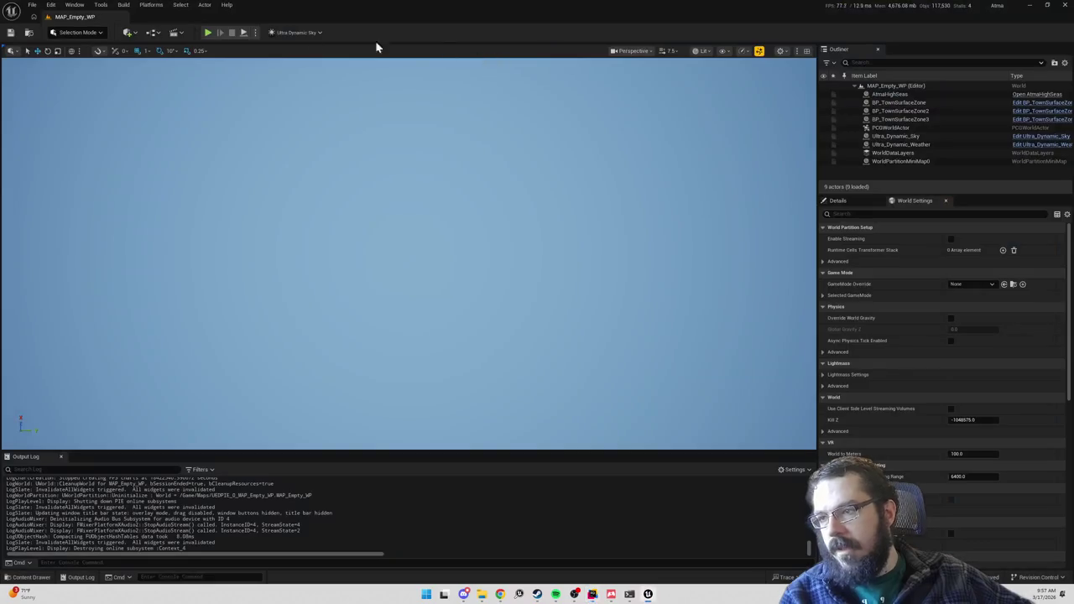
click(209, 33)
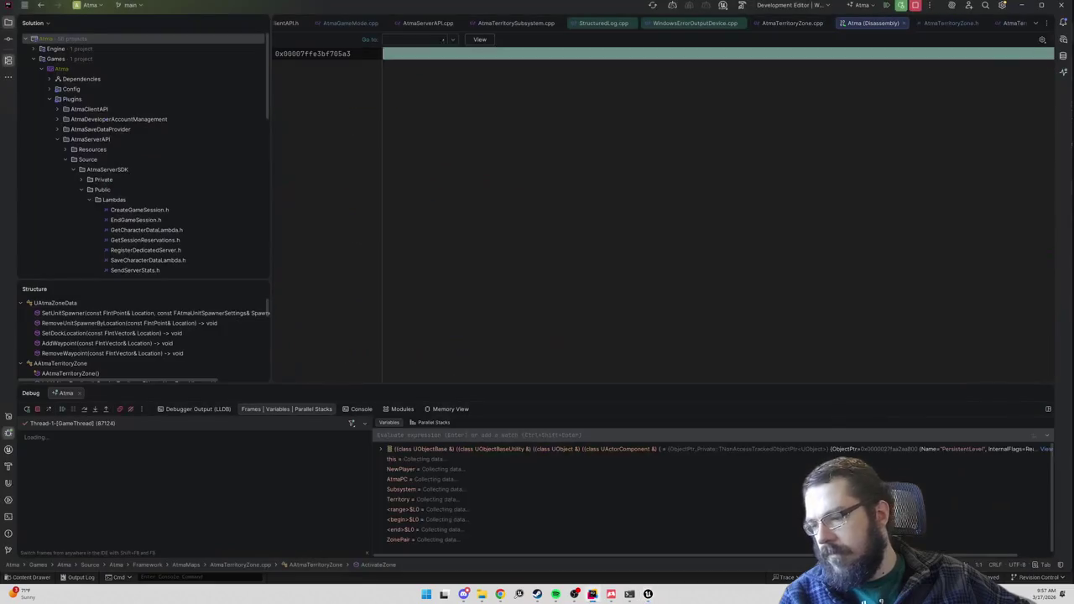
click(892, 10)
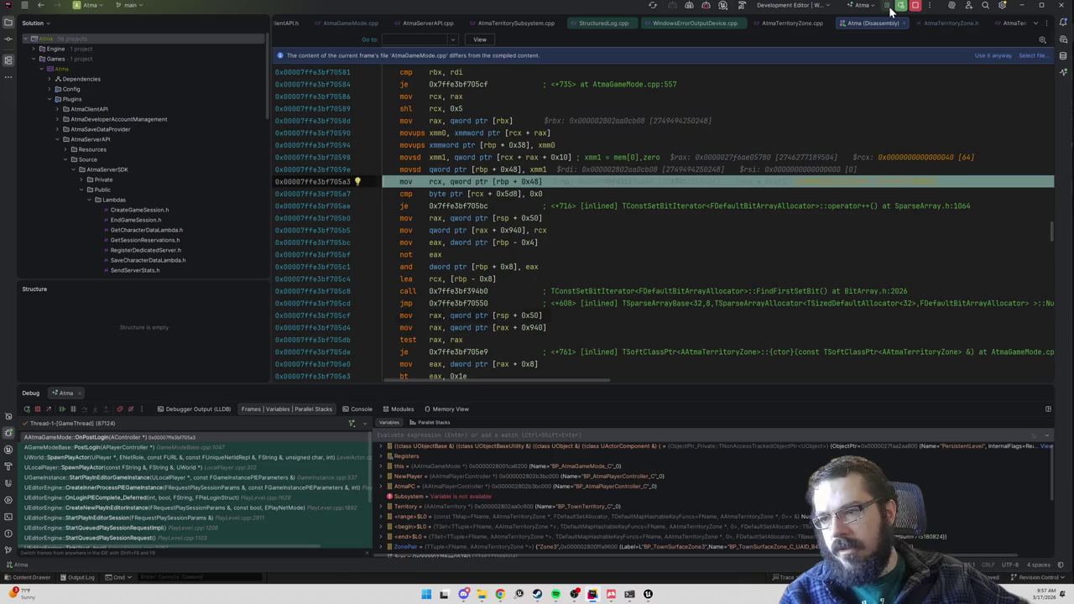
click(892, 10)
click(893, 10)
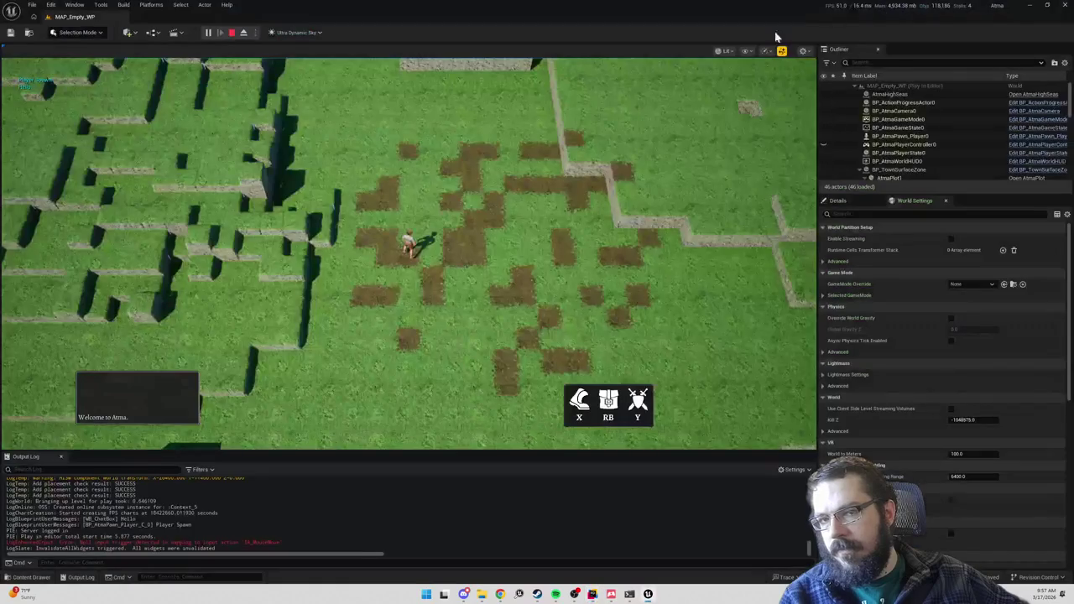
click(233, 34)
- Remove the ActivateZone breakpoint and start a Live Coding compile with Ctrl+Alt+F11
key(alt+Tab)
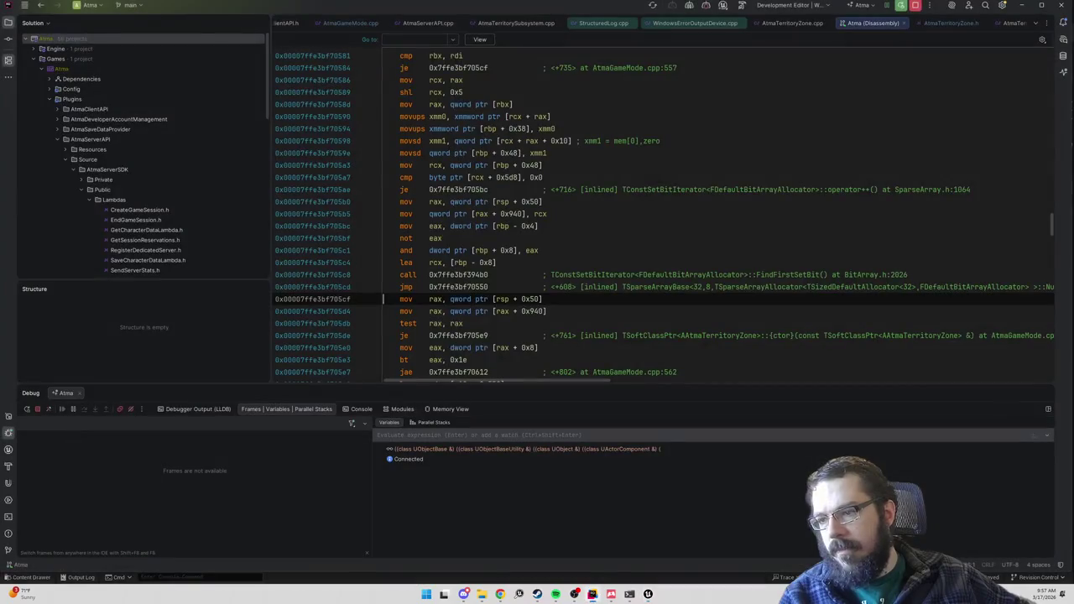
click(284, 163)
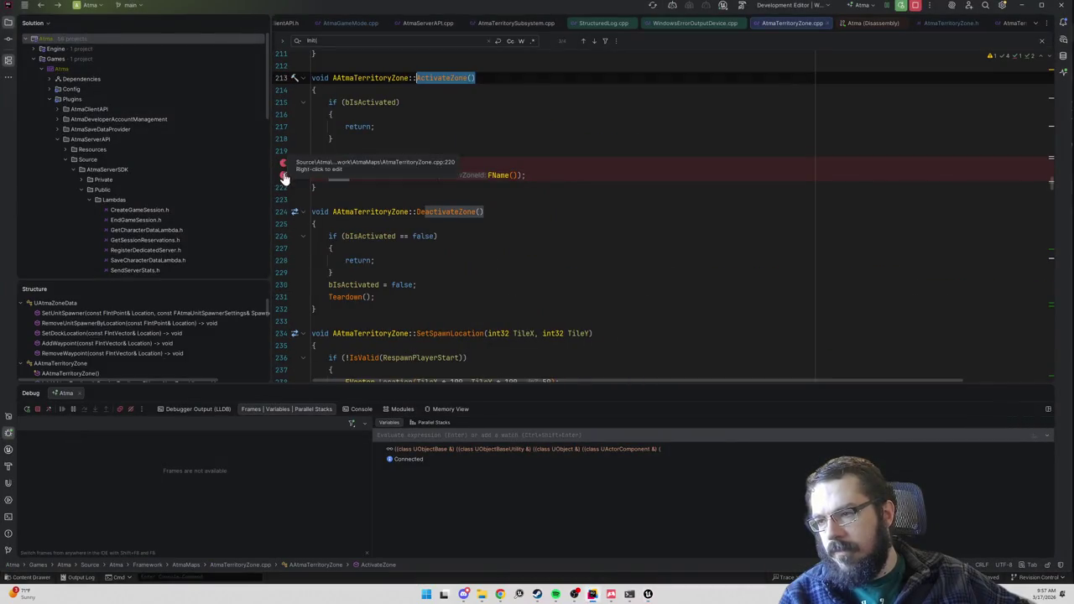
key(alt+Tab)
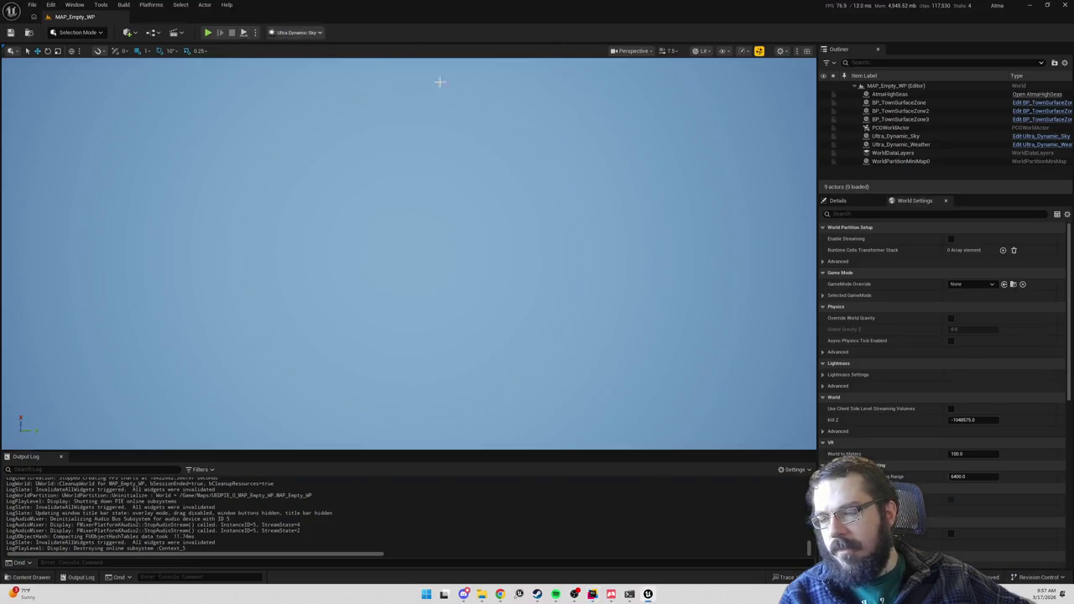
key(alt+Tab)
key(alt+Tab)
key(ctrl+alt+F11)
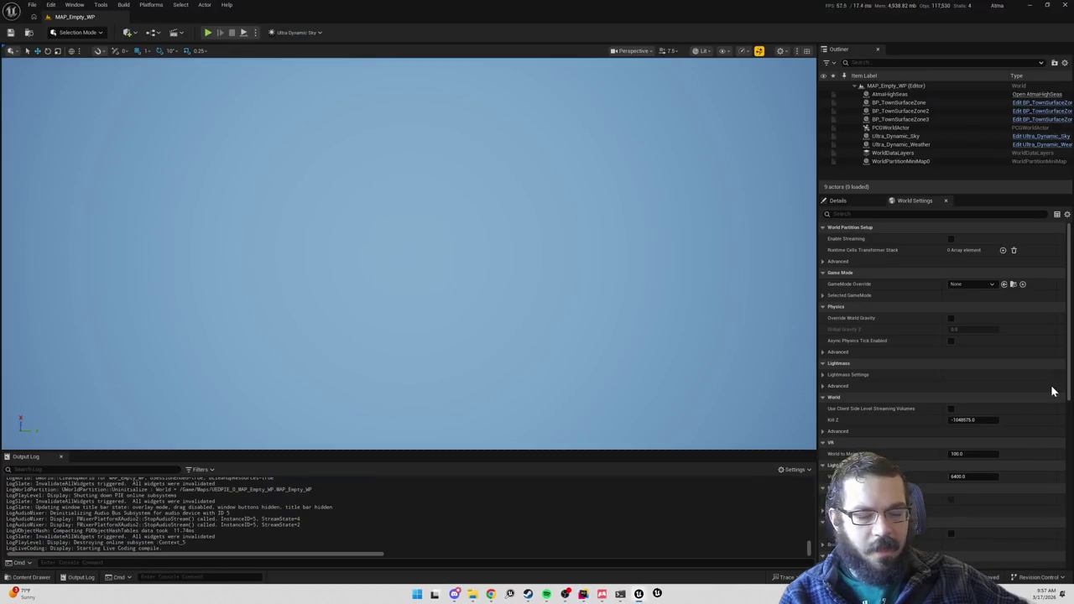
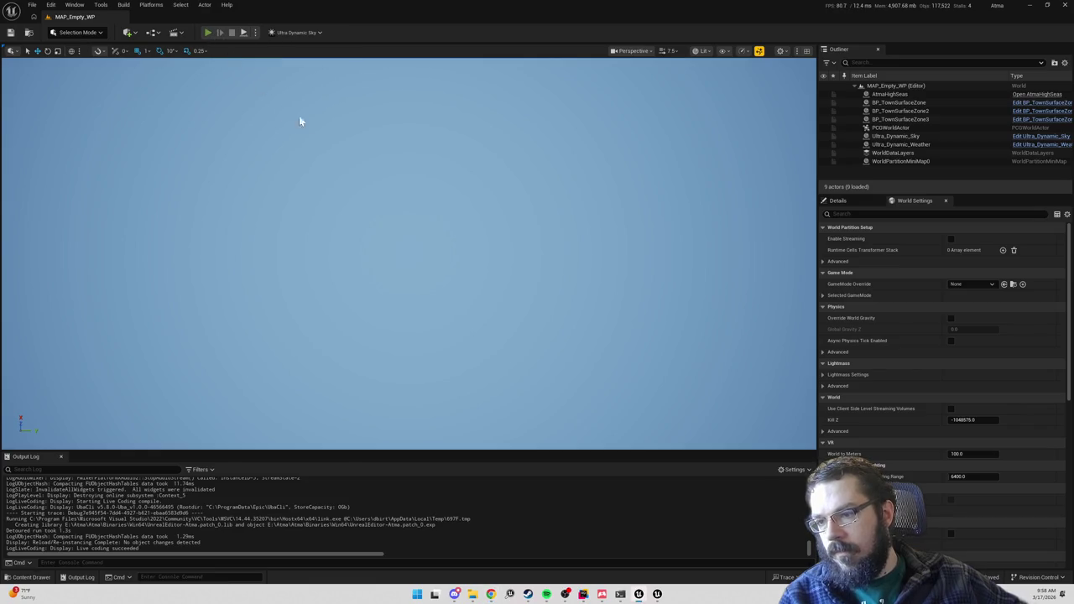
- Resume past the current breakpoints, then break on ActivateZone's bIsActivated check in AtmaTerritoryZone.cpp
key(F5)
key(F5)
key(F5)
key(F5)
key(F5)
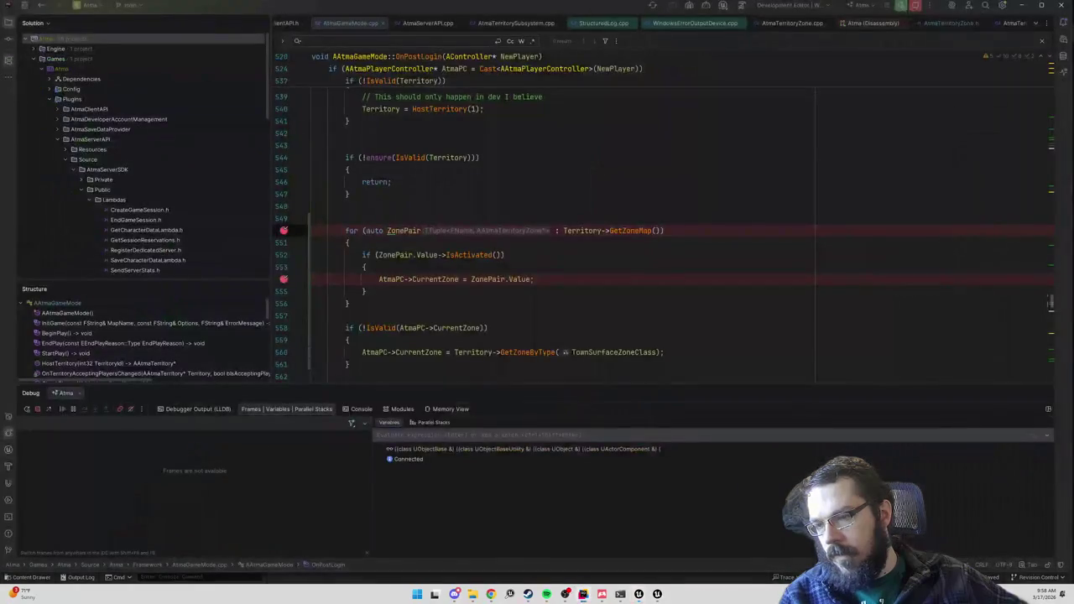
key(F5)
click(800, 23)
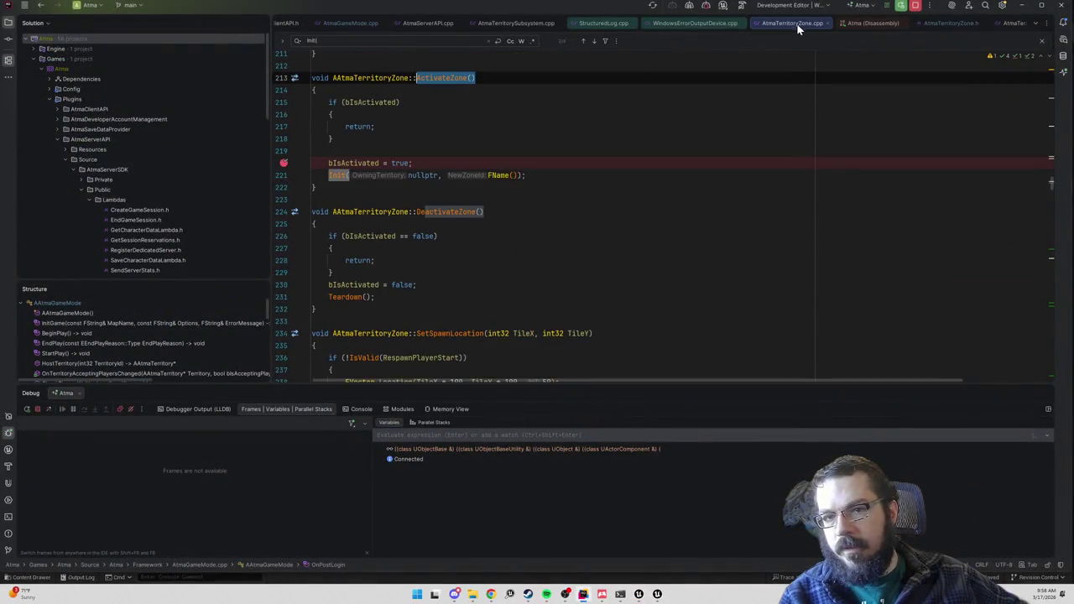
click(283, 102)
key(alt+Tab)
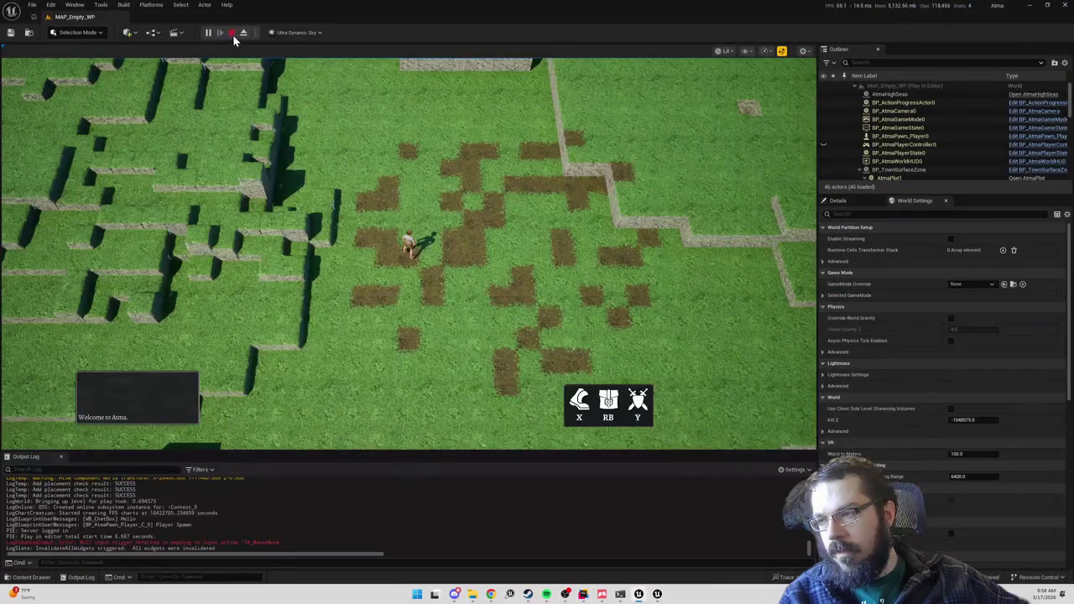
- Stop the play session and close the in-file search in Rider
click(232, 34)
key(alt+Tab)
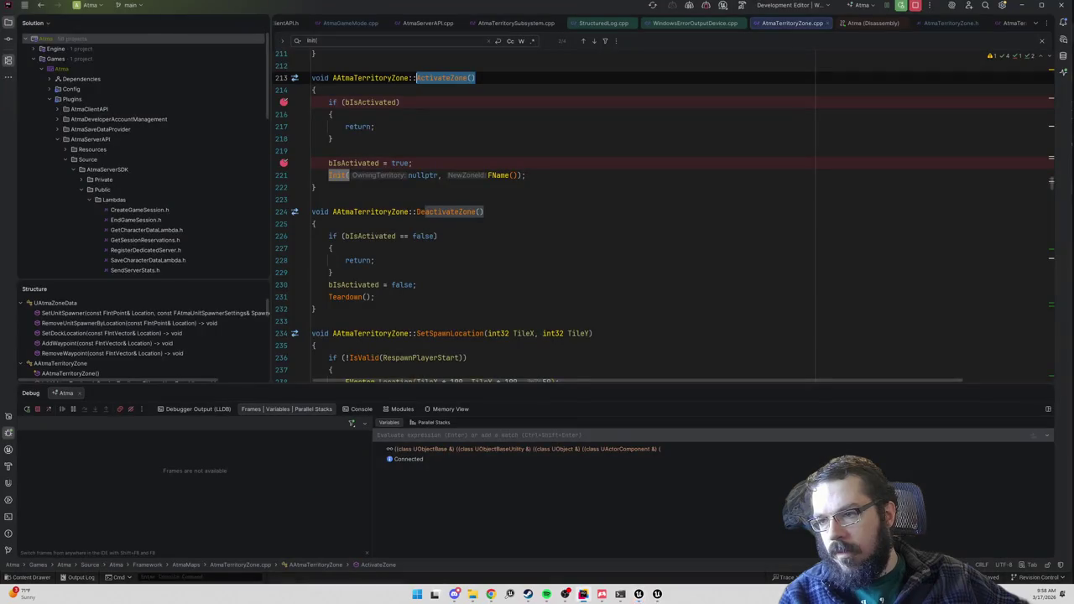
click(331, 138)
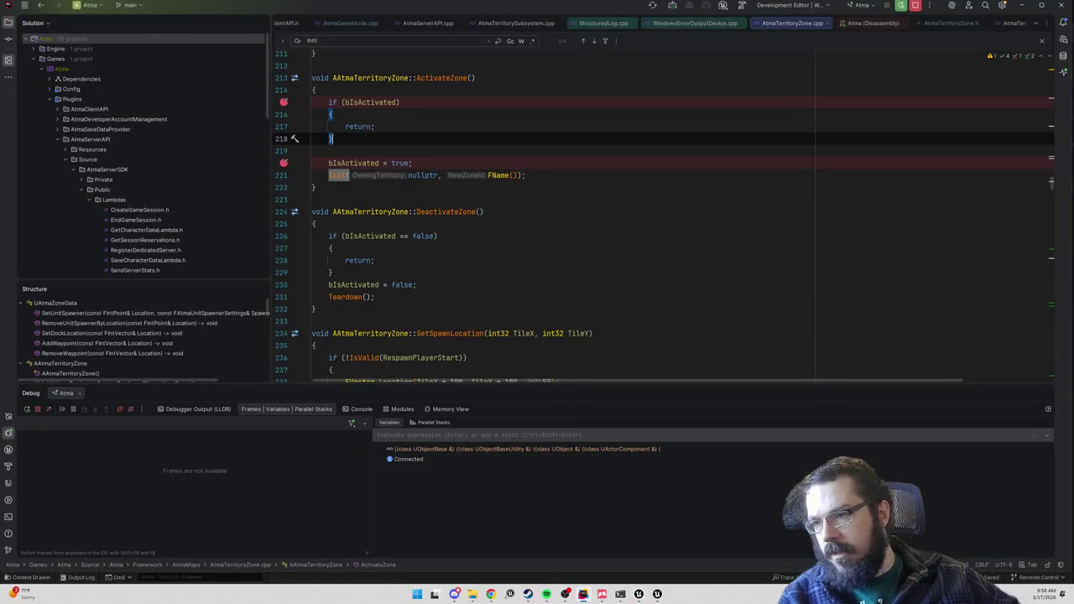
key(Escape)
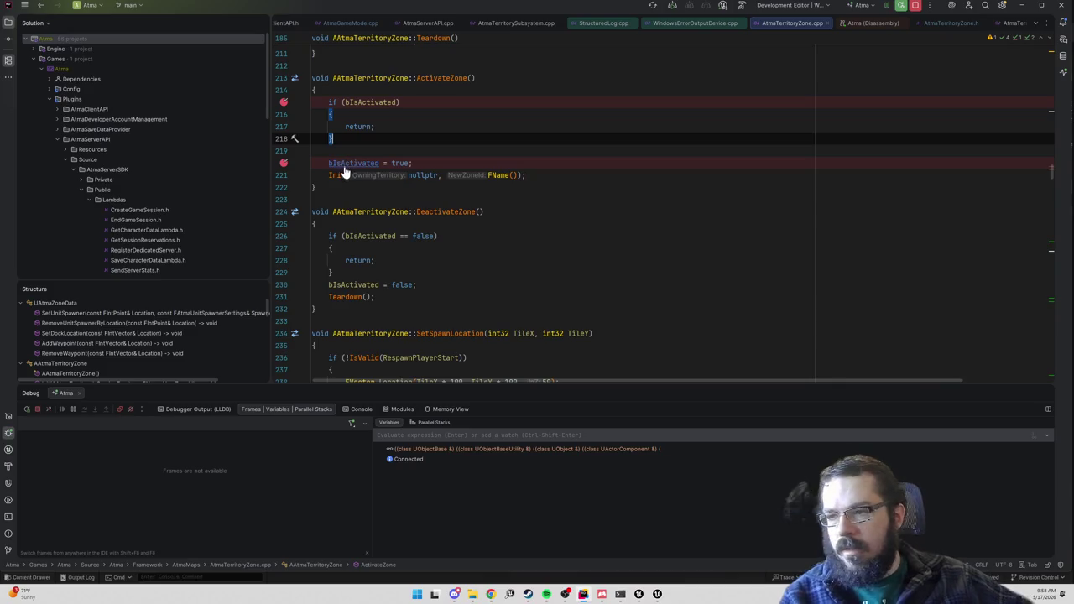
- Add a breakpoint at the start of the zone's Init and start a play-in-editor session
ctrl+click(339, 175)
click(283, 187)
key(alt+Tab)
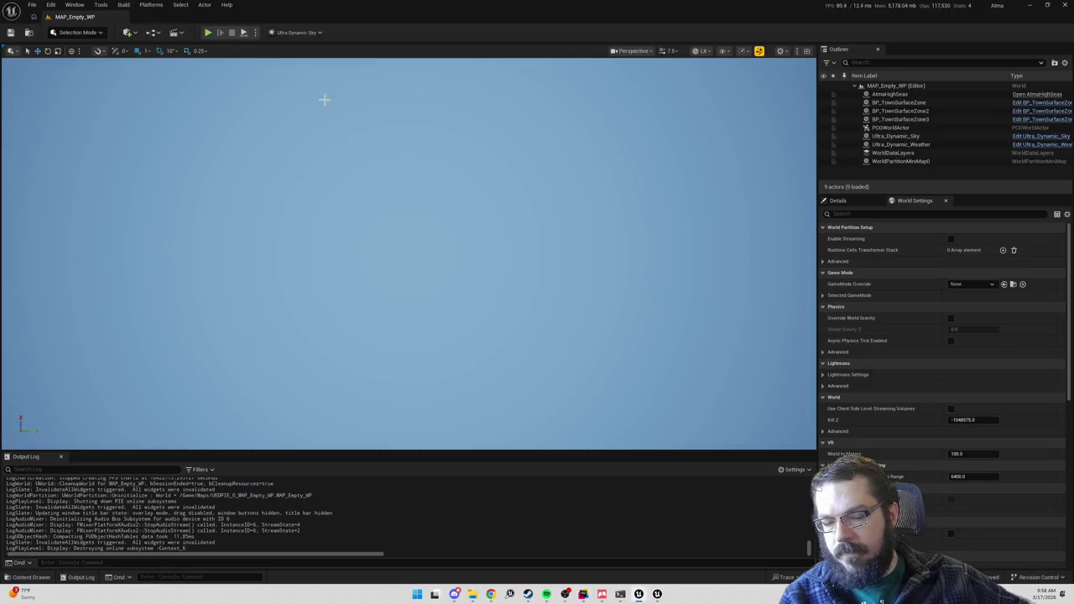
click(207, 31)
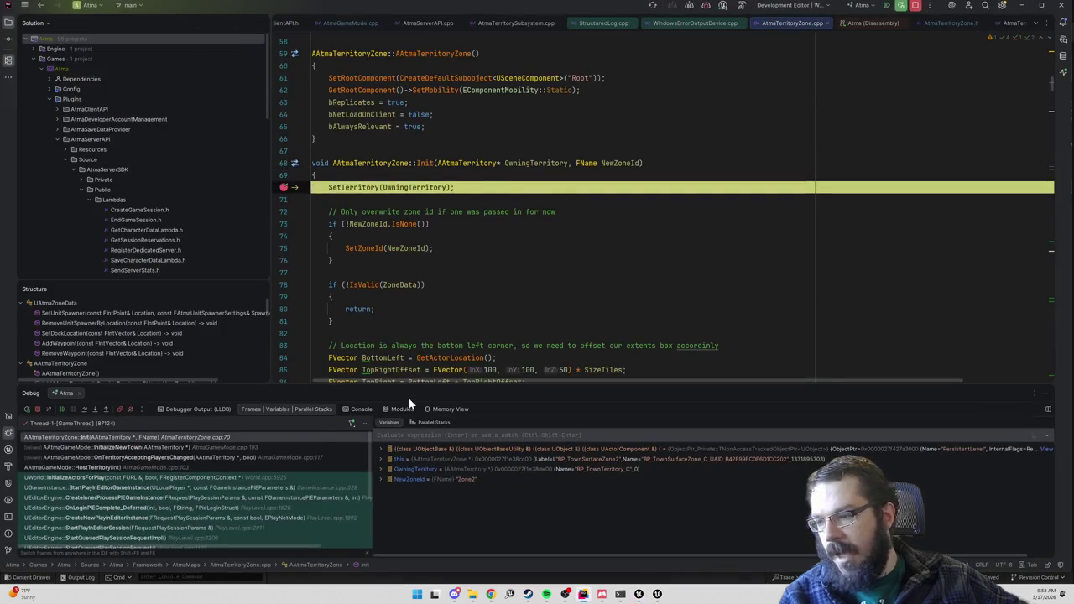
- Inspect the InitializeNewTown caller frame, remove the Init-call breakpoint, and resume to the next Init
click(137, 448)
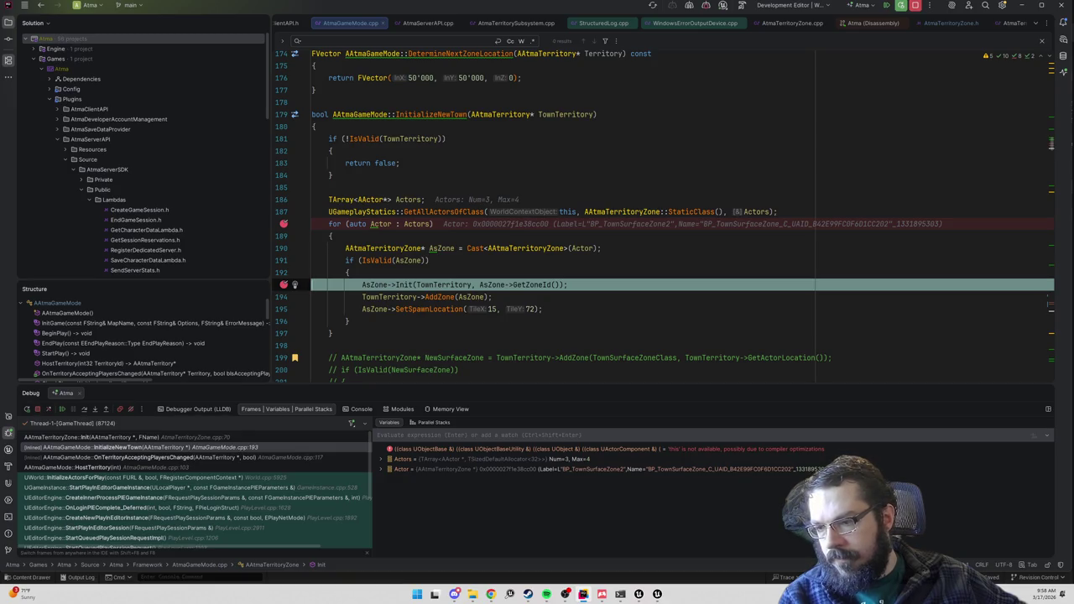
click(283, 284)
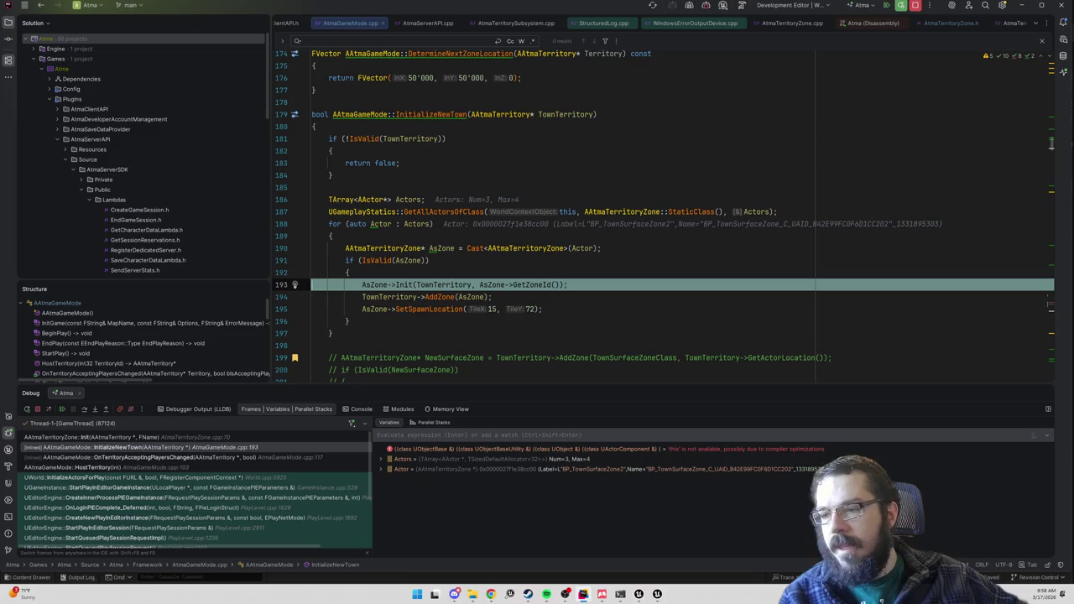
click(349, 272)
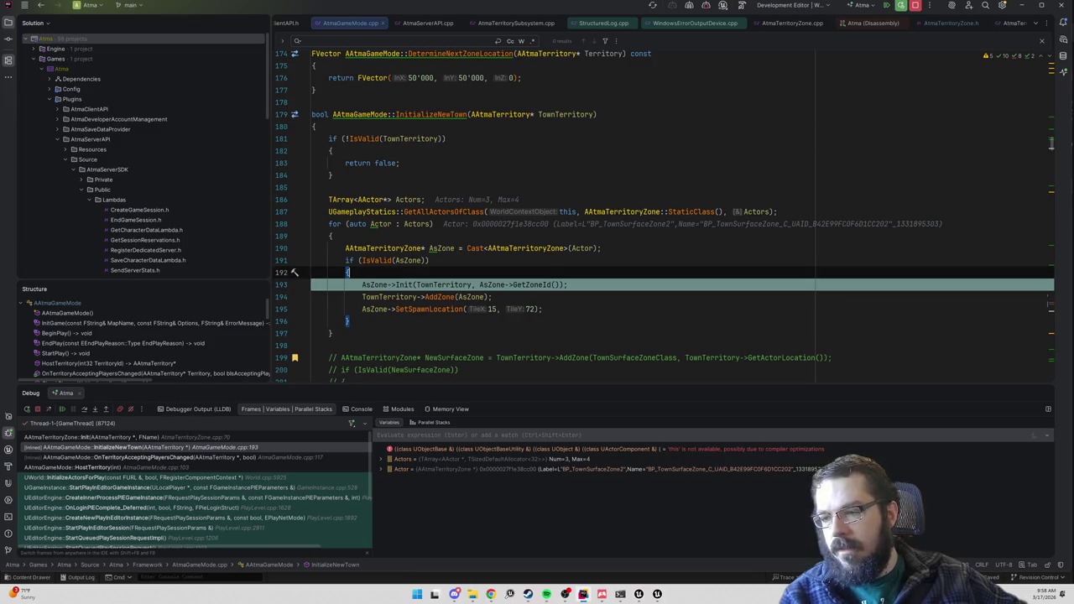
click(887, 6)
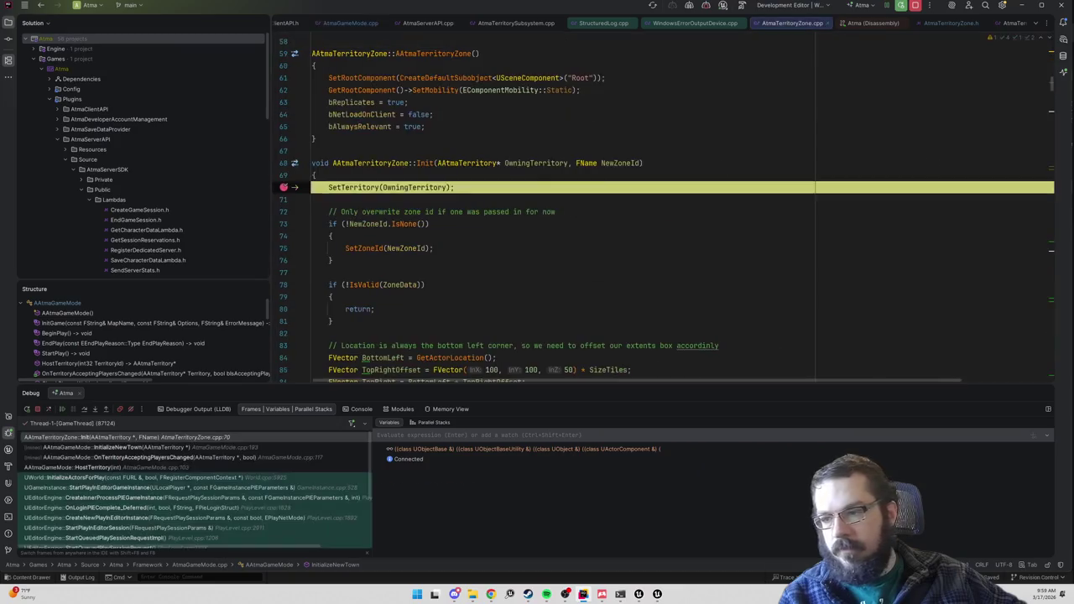
- Remove the zone Init and zone-assignment breakpoints, let the game run, and return to InitializeNewTown
click(283, 187)
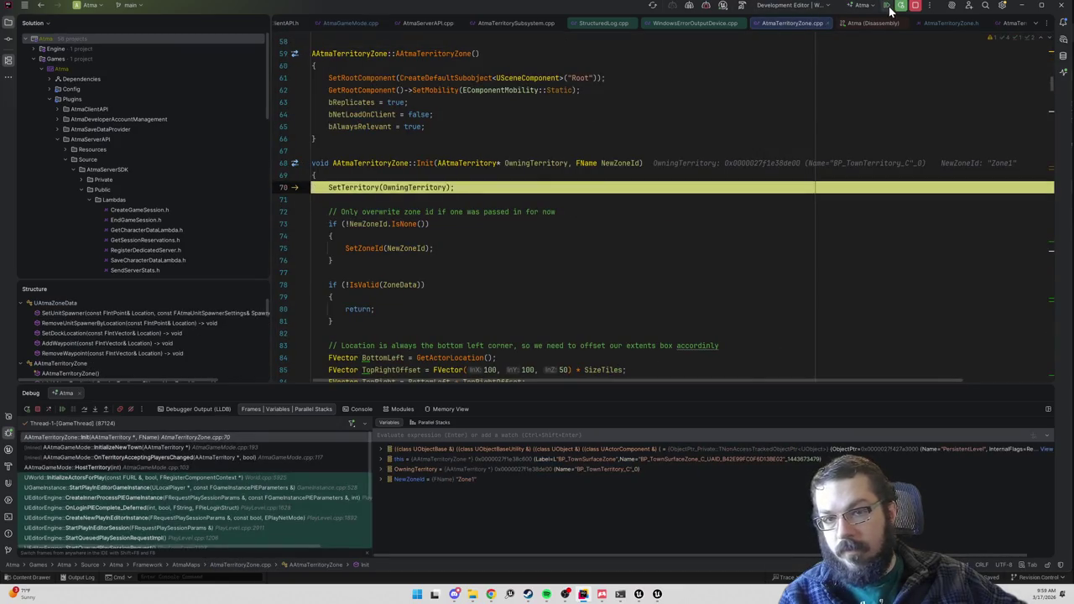
click(890, 7)
click(284, 216)
click(887, 6)
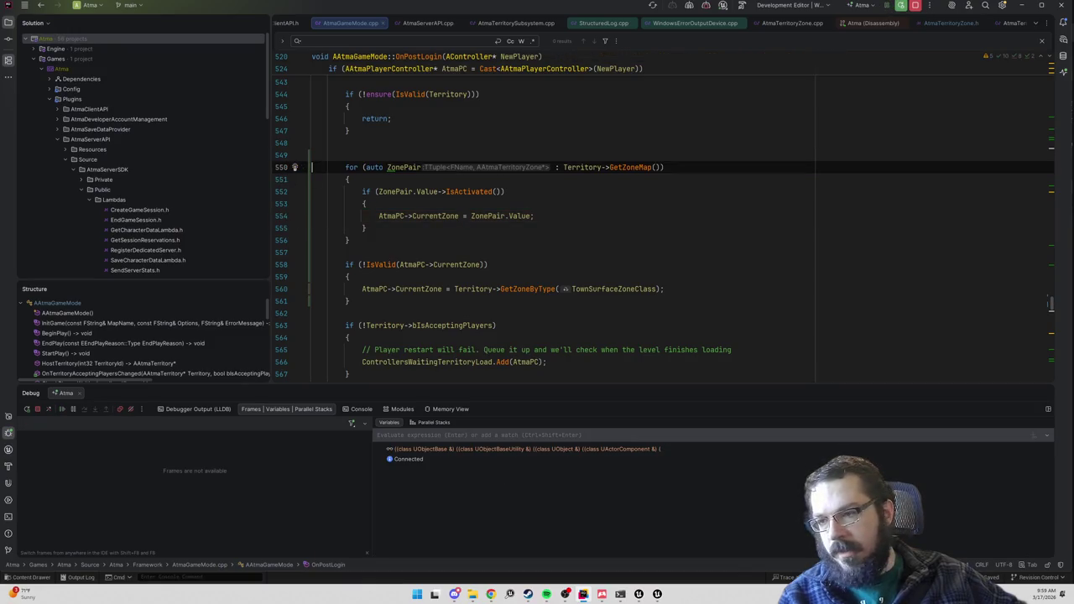
key(ctrl+alt+Left)
key(ctrl+alt+Left)
key(ctrl+alt+Left)
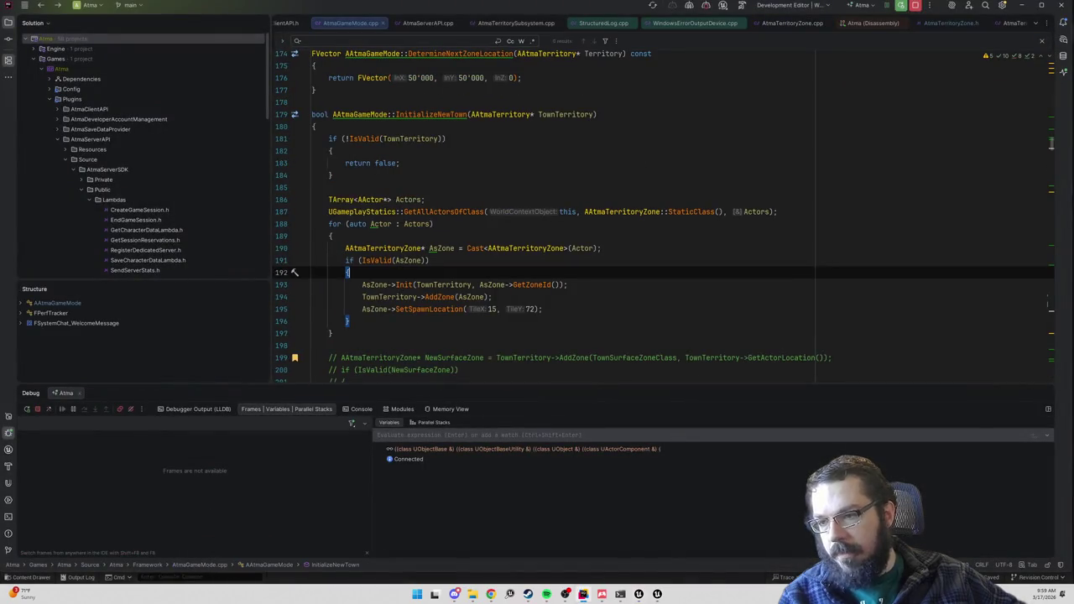
- Open AtmaGameMode.h and go to the line after CheckPlayersWaitingLevelLoad
scroll(663, 217, down, 1)
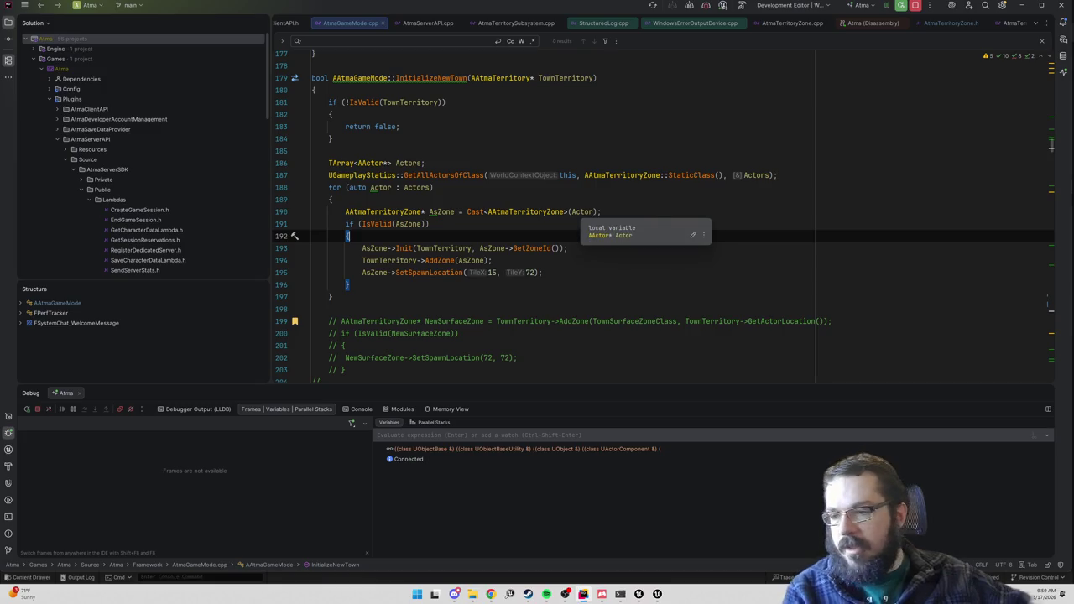
scroll(663, 217, down, 1)
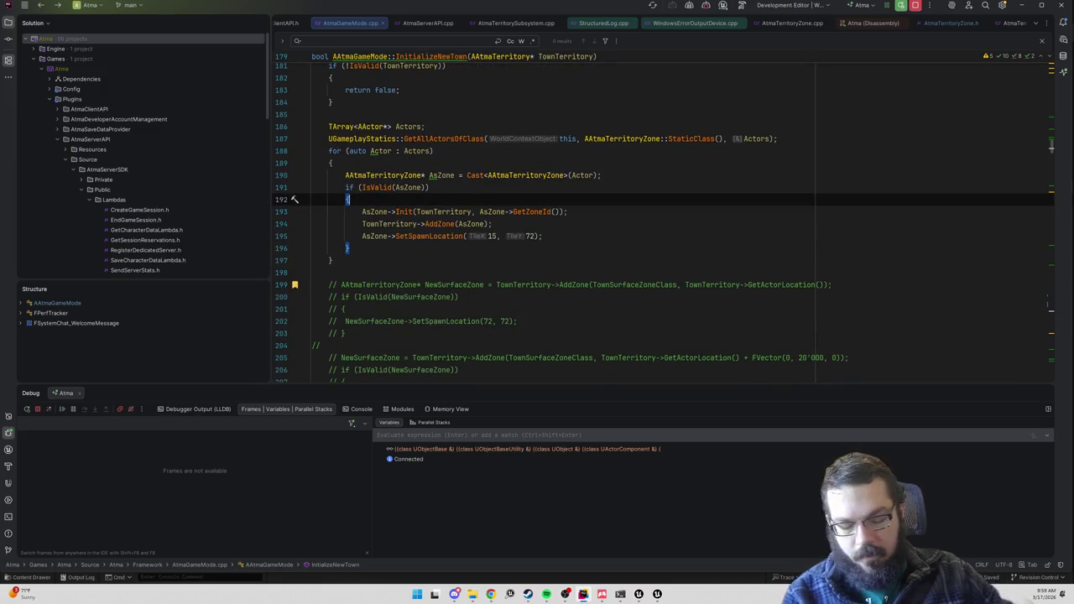
key(ctrl+alt+Home)
scroll(444, 189, down, 10)
scroll(663, 210, down, 15)
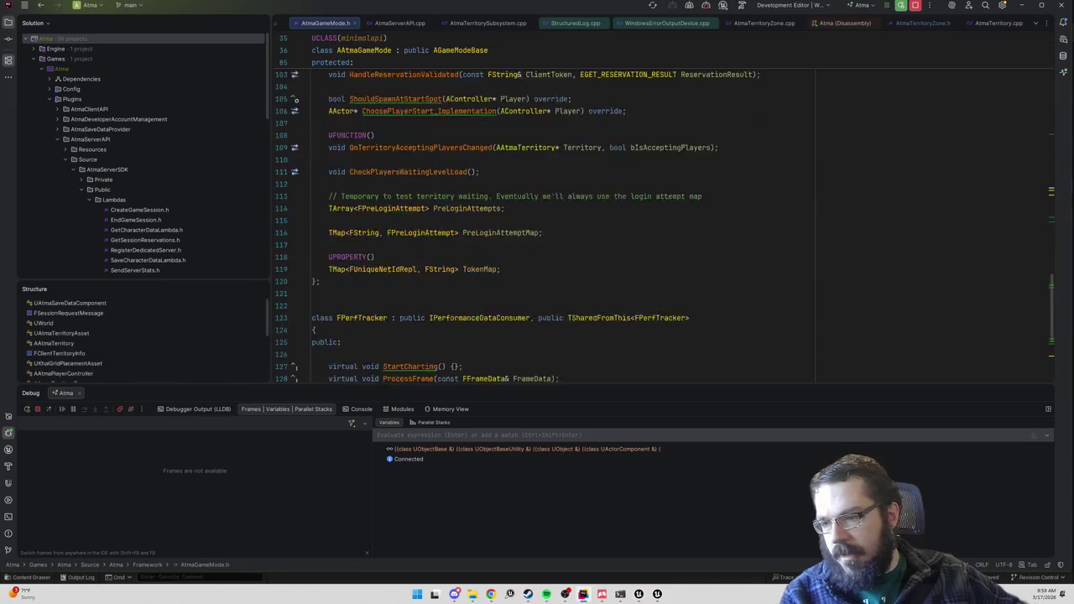
scroll(517, 224, up, 6)
scroll(517, 224, down, 2)
click(480, 230)
- Declare UPROPERTY() AAtmaTerritoryZone* PreferredZone = nullptr; there, then go back to AtmaGameMode.cpp
key(Return)
key(Return)
text(AAtmaT)
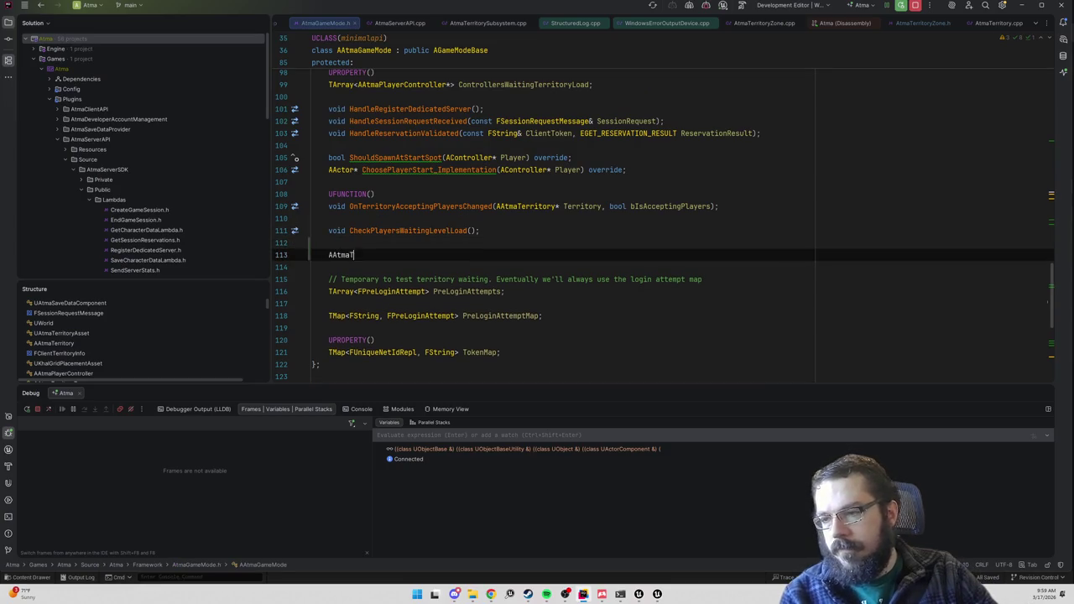
text(erritory)
key(Return)
text(* )
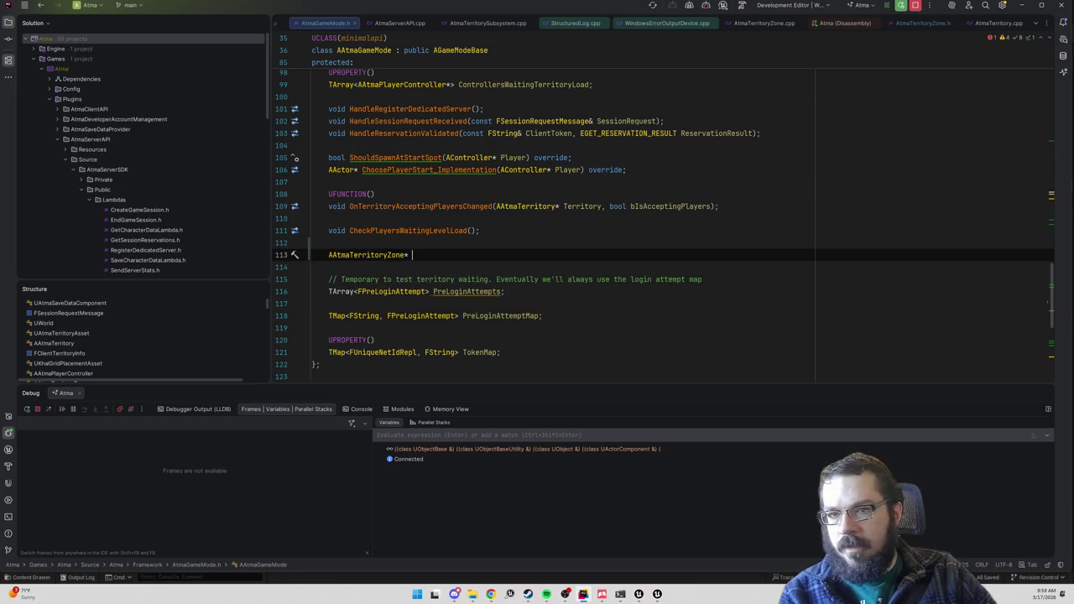
text(PreferredZone = )
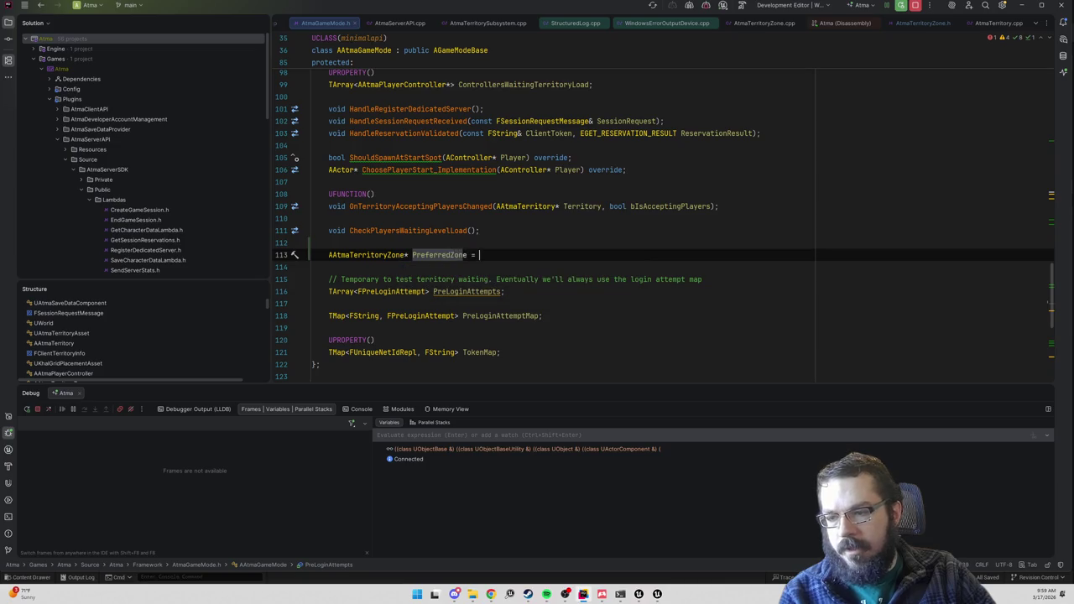
text(nullptr;)
key(ctrl+alt+Return)
text(UPROPERTY()
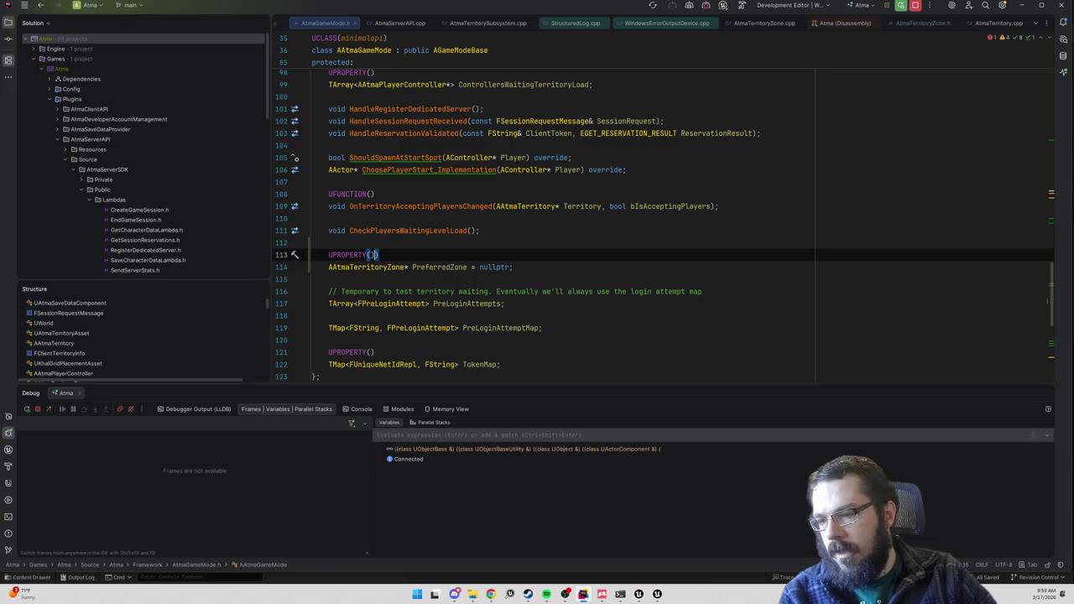
key(alt+o)
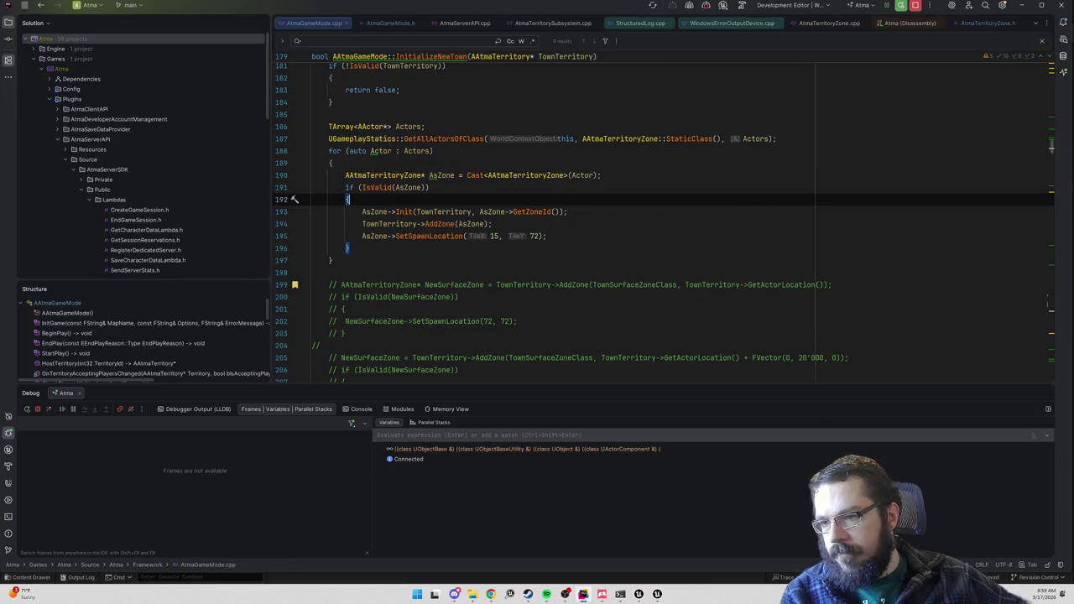
- Add the condition if (!IsValid(PreferredZone) && AsZone->IsActivated()) inside the zone loop
key(Return)
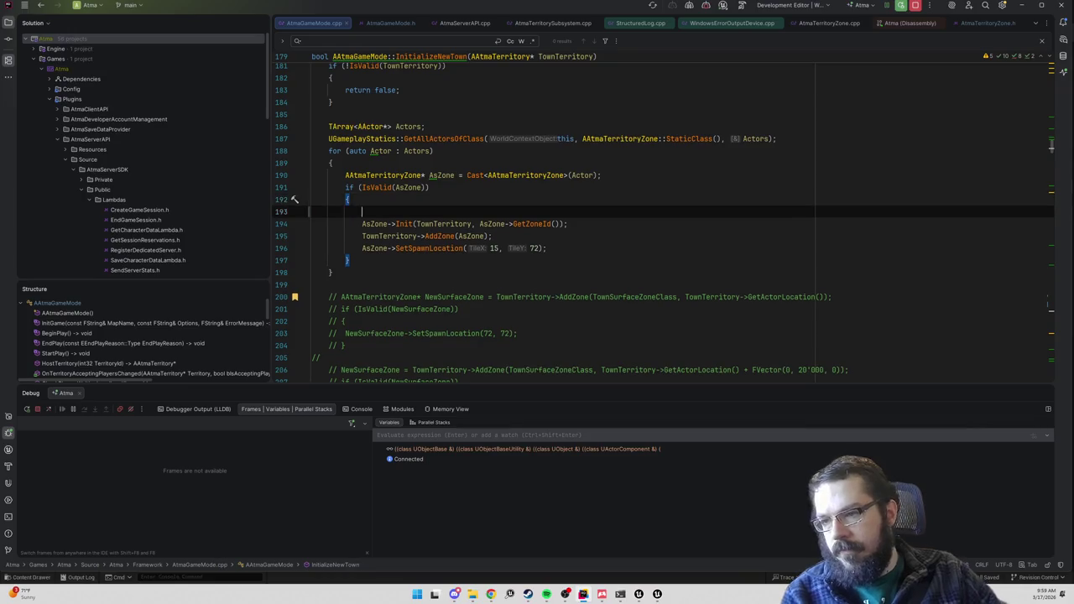
text(if (!)
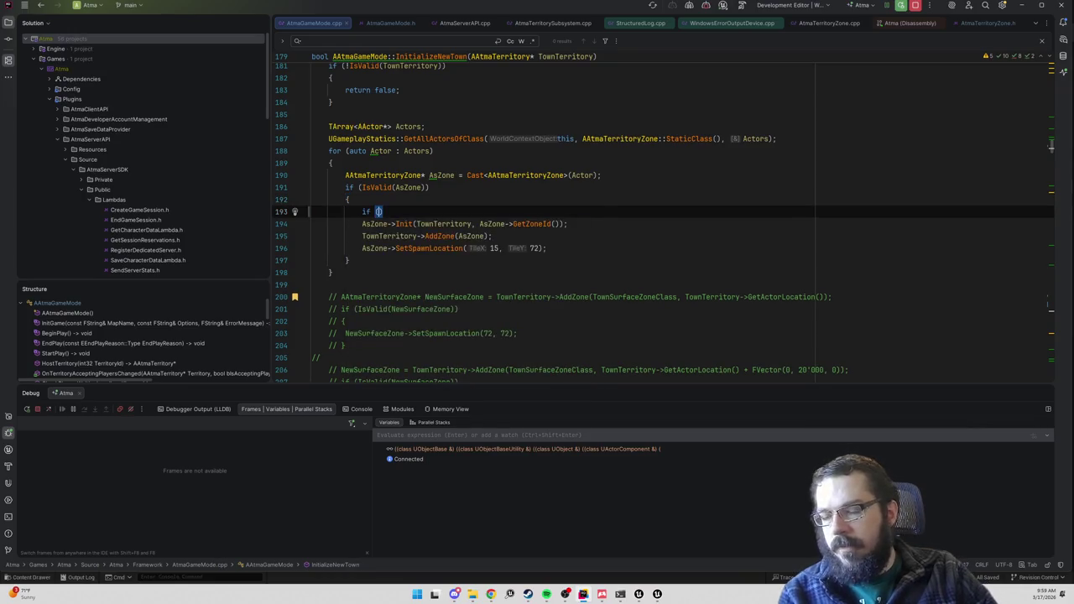
text(Preferr)
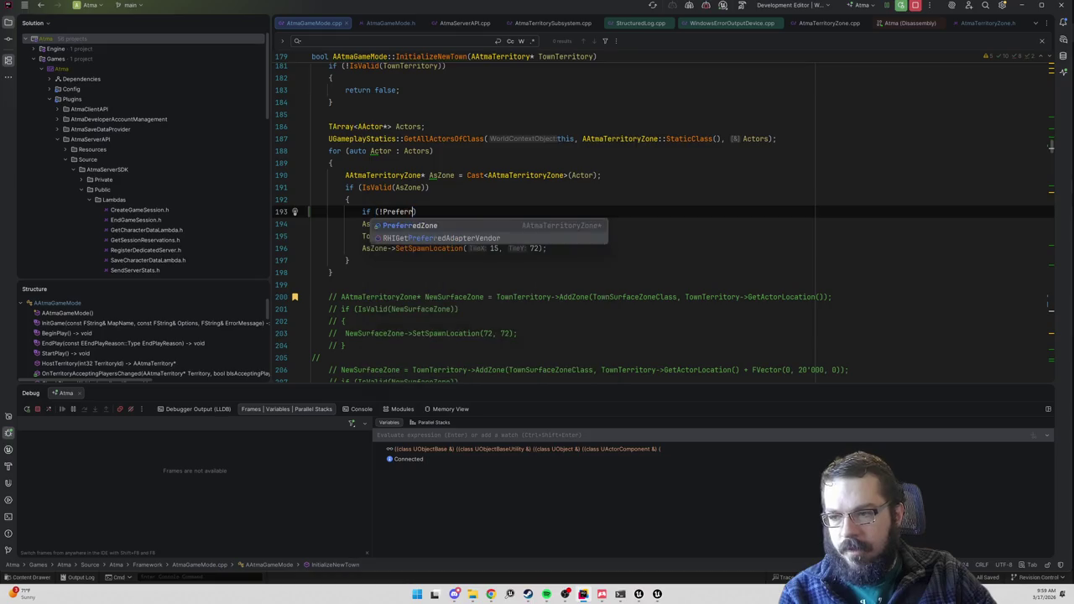
key(BackSpace)
key(BackSpace)
key(BackSpace)
text(IsValid(Pr)
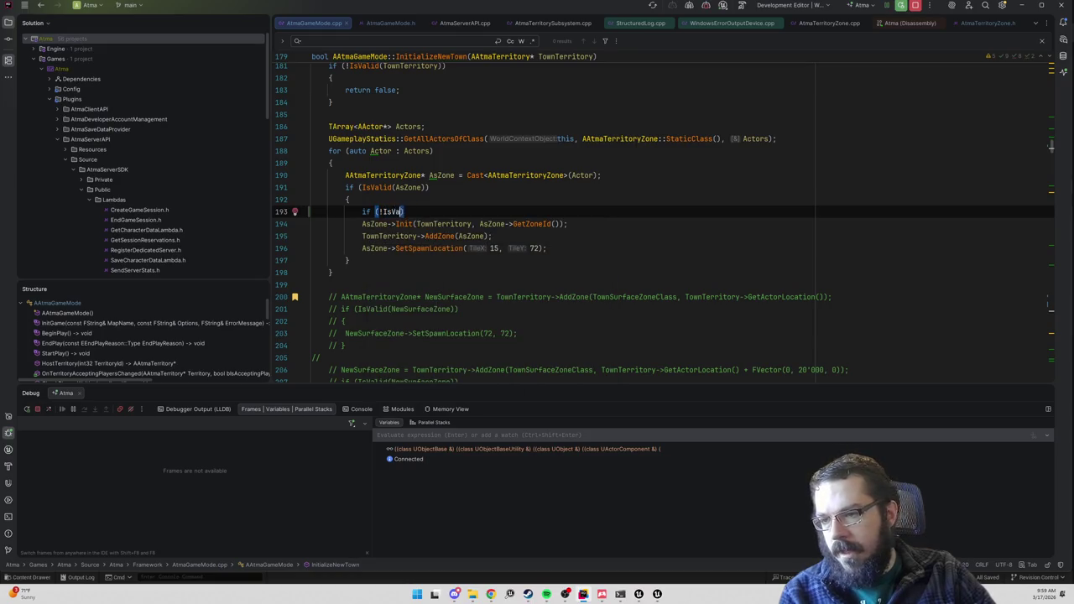
text(eferredZone)
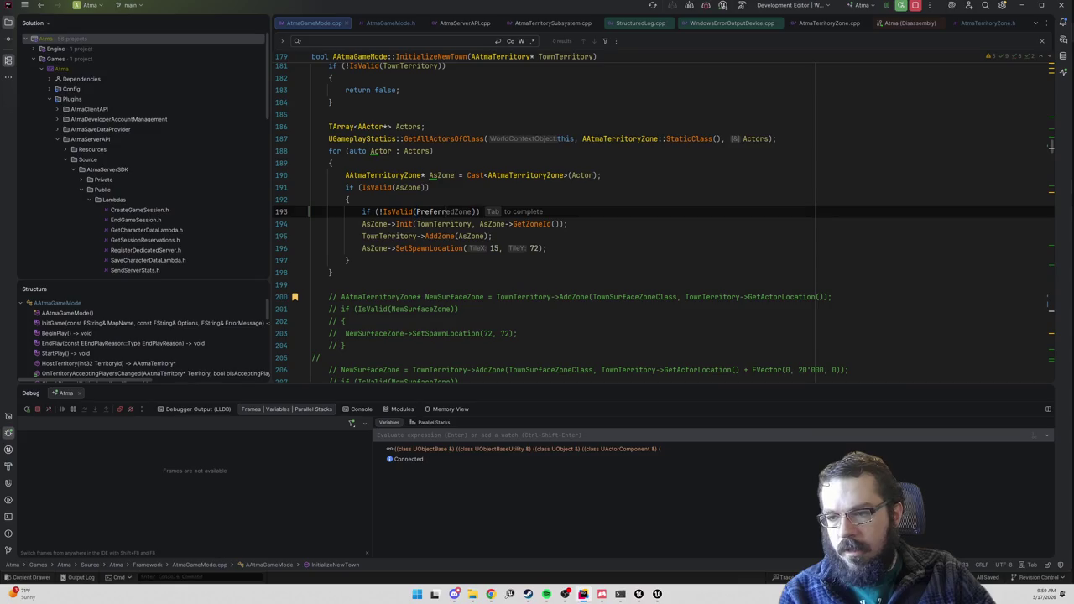
text() && )
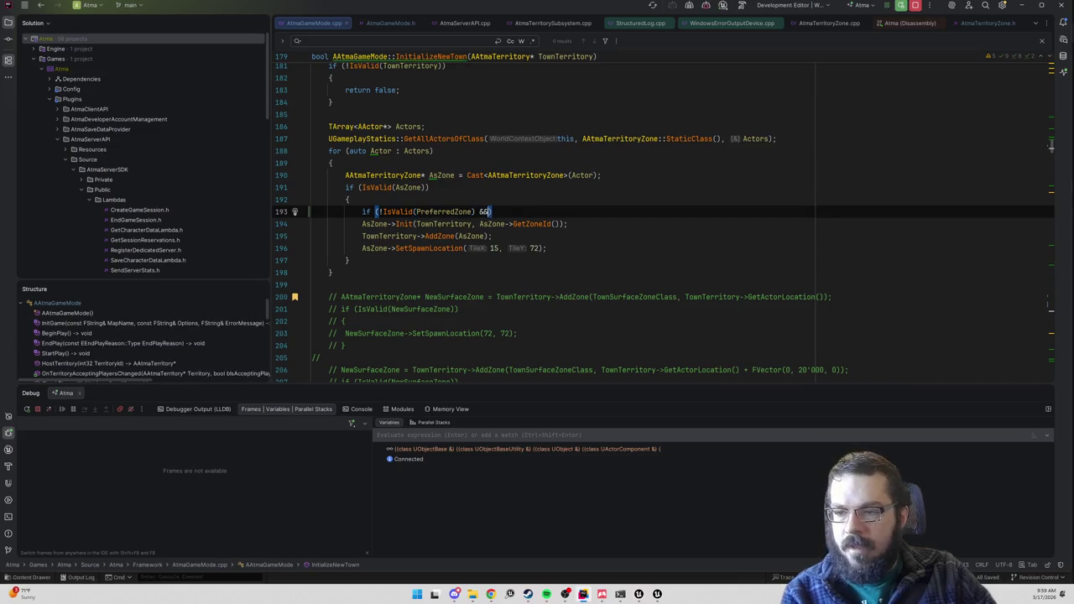
text(AsZone->)
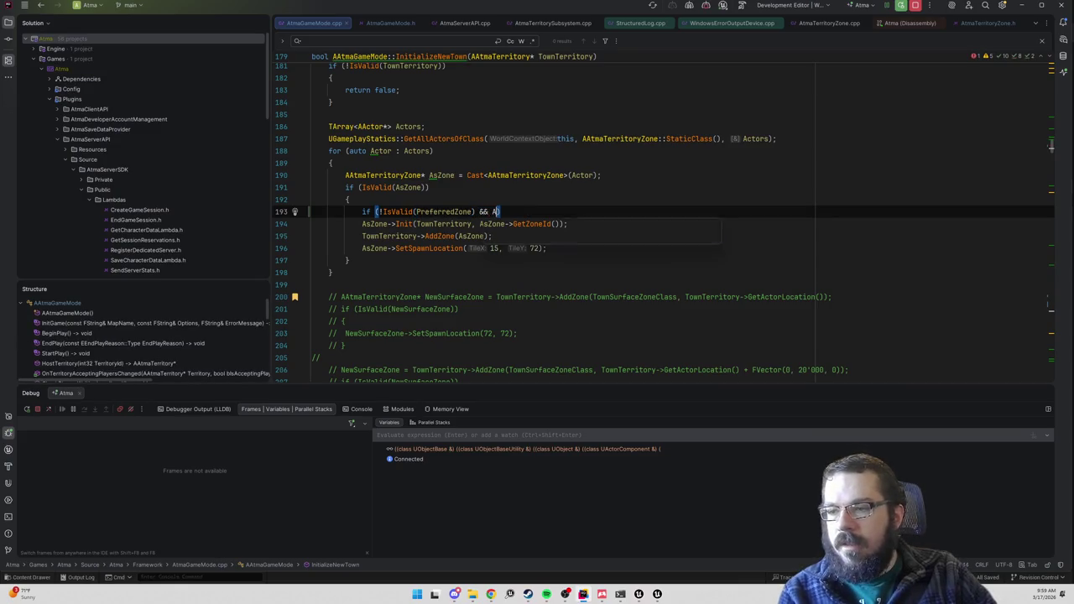
text(IsA)
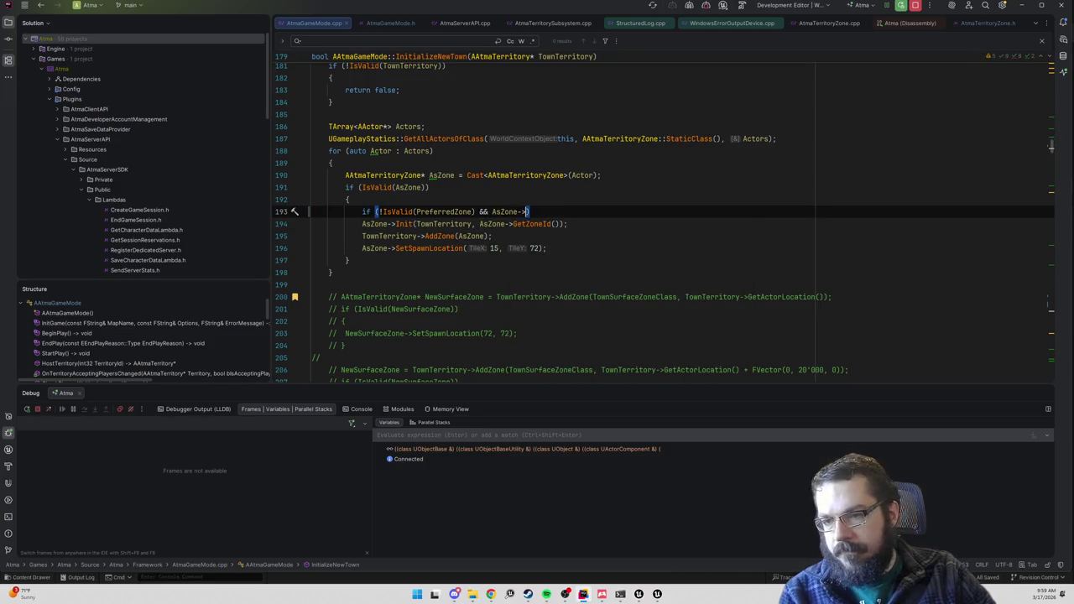
text(ct)
key(Return)
key(End)
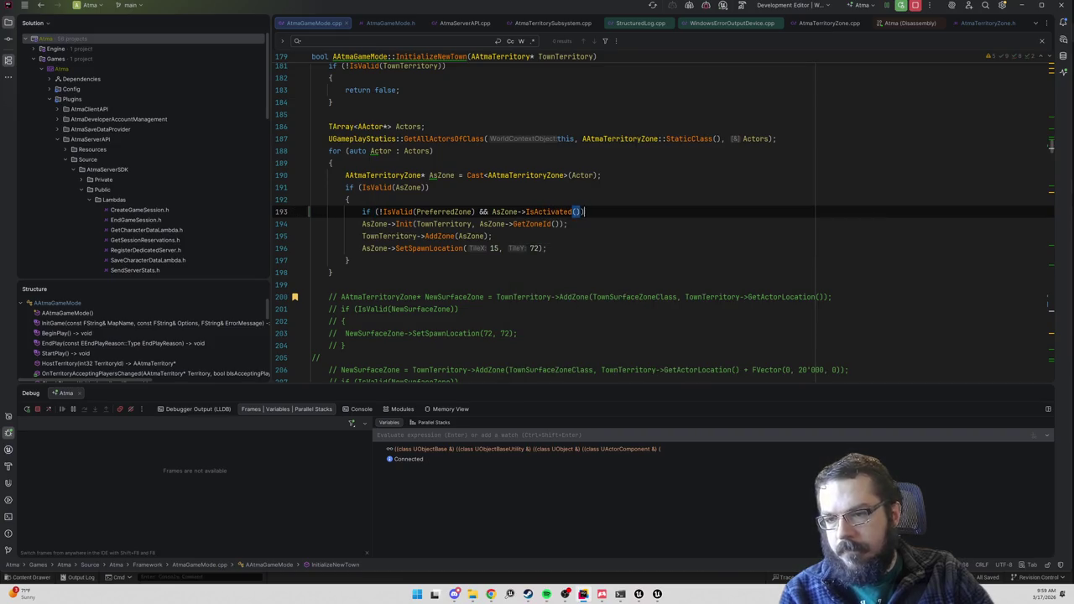
- Give the new if a body assigning PreferredZone = AsZone;
key(Return)
text({)
key(Return)
text(Prefer)
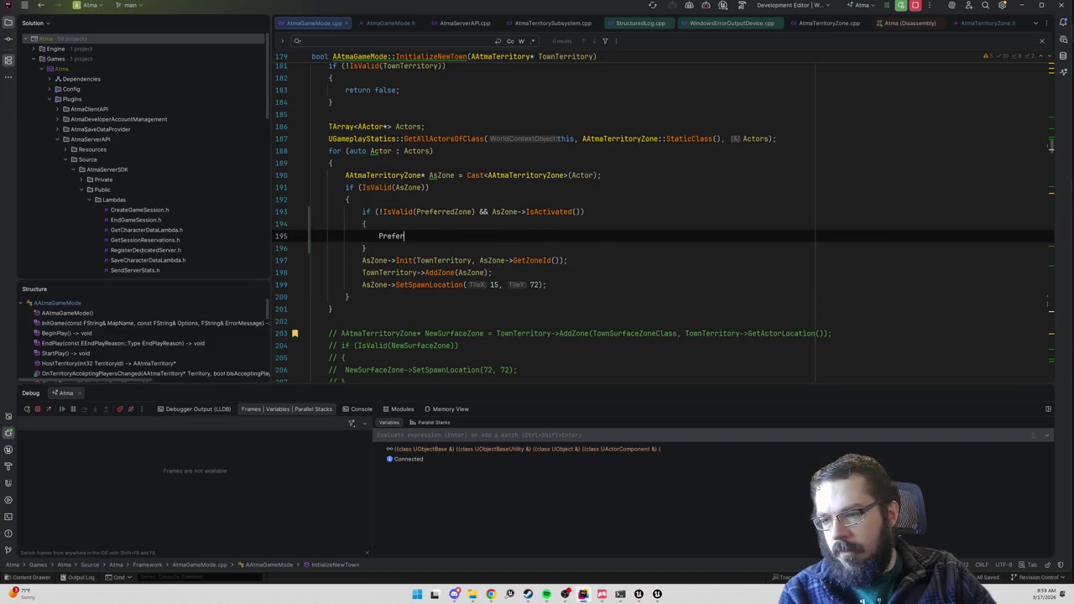
text(redZone = AsZone;)
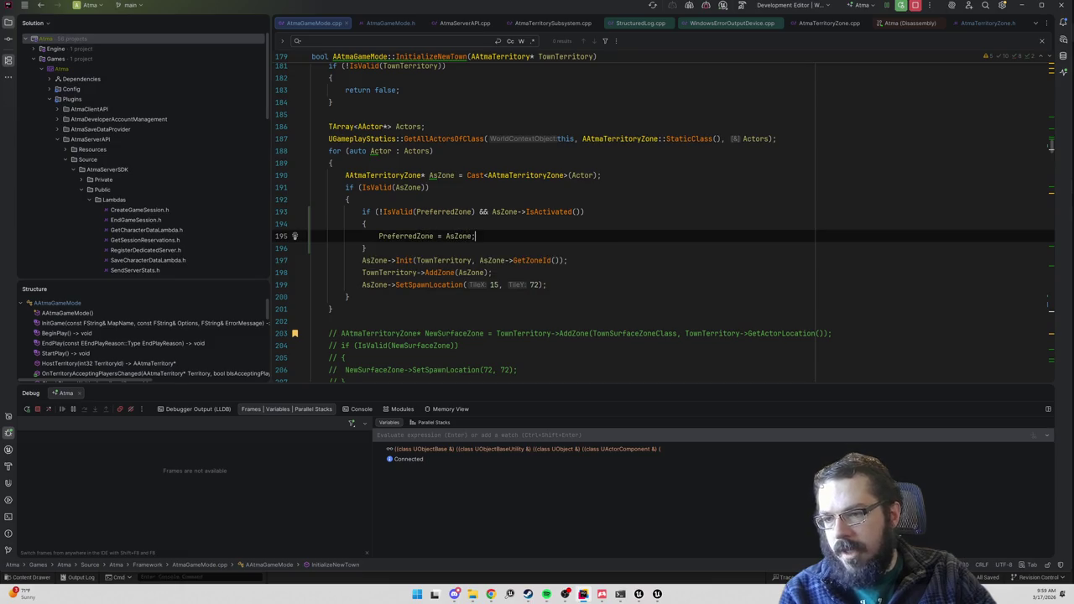
key(Down)
key(Return)
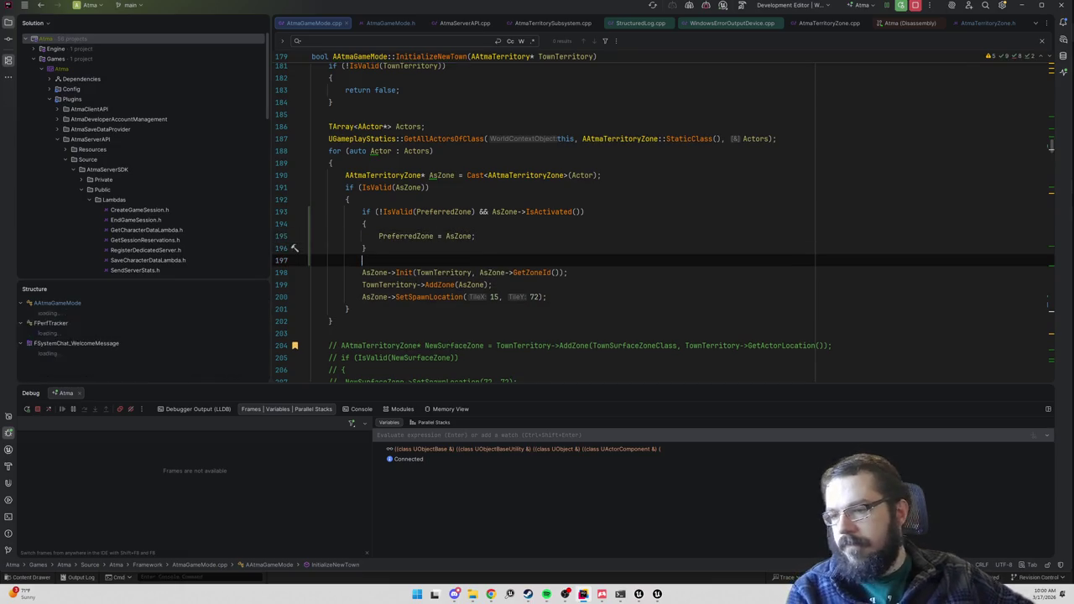
key(ctrl+f)
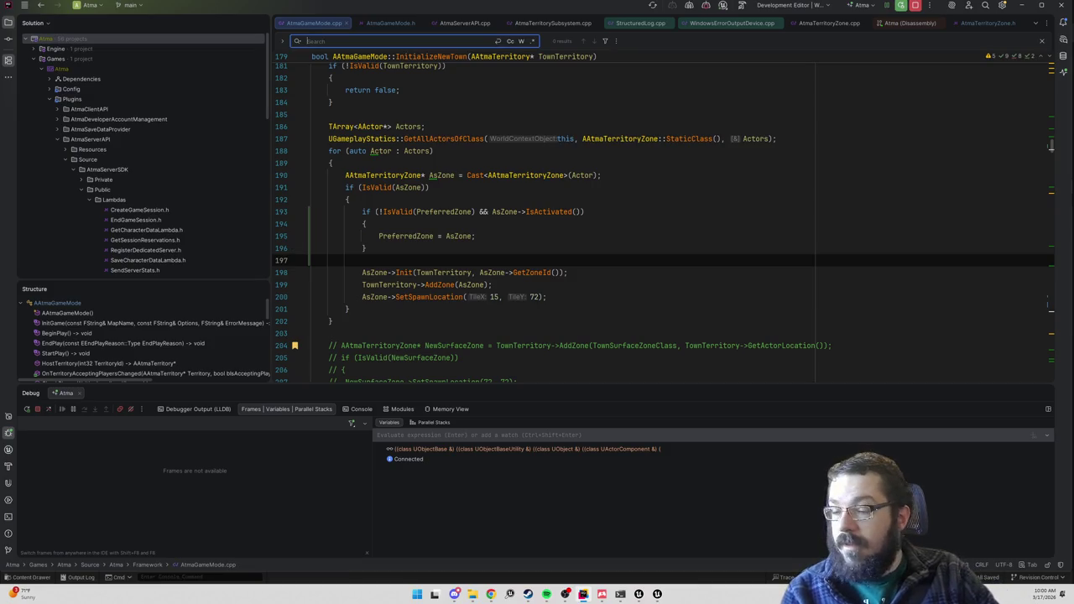
- Check PreferredZone's usages, then search for 'territory->' and step through matches toward OnPostLogin
scroll(504, 210, down, 3)
click(379, 114)
scroll(504, 209, up, 2)
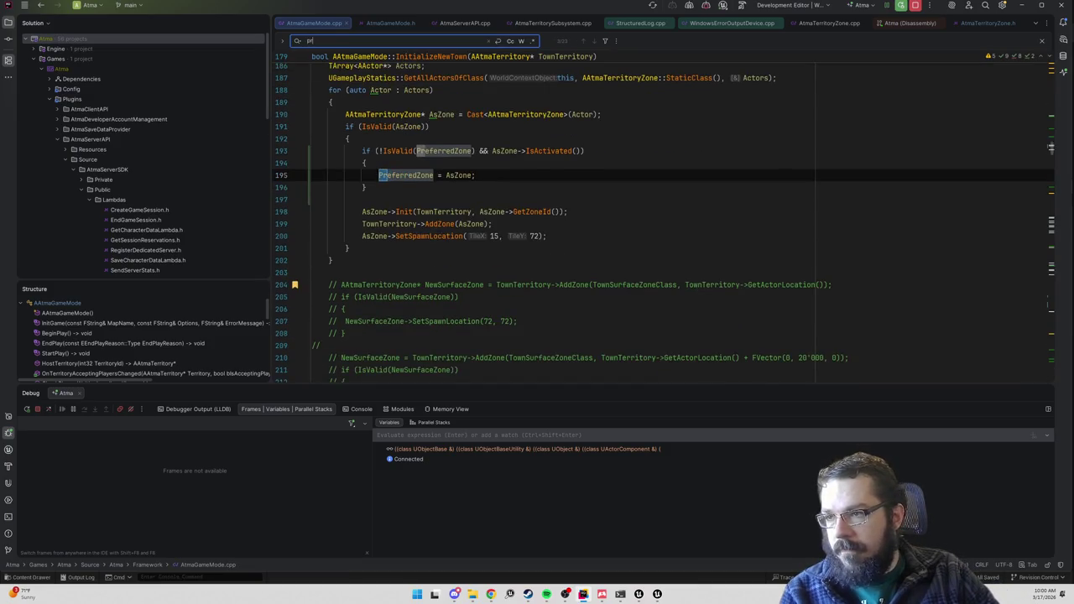
scroll(663, 218, up, 7)
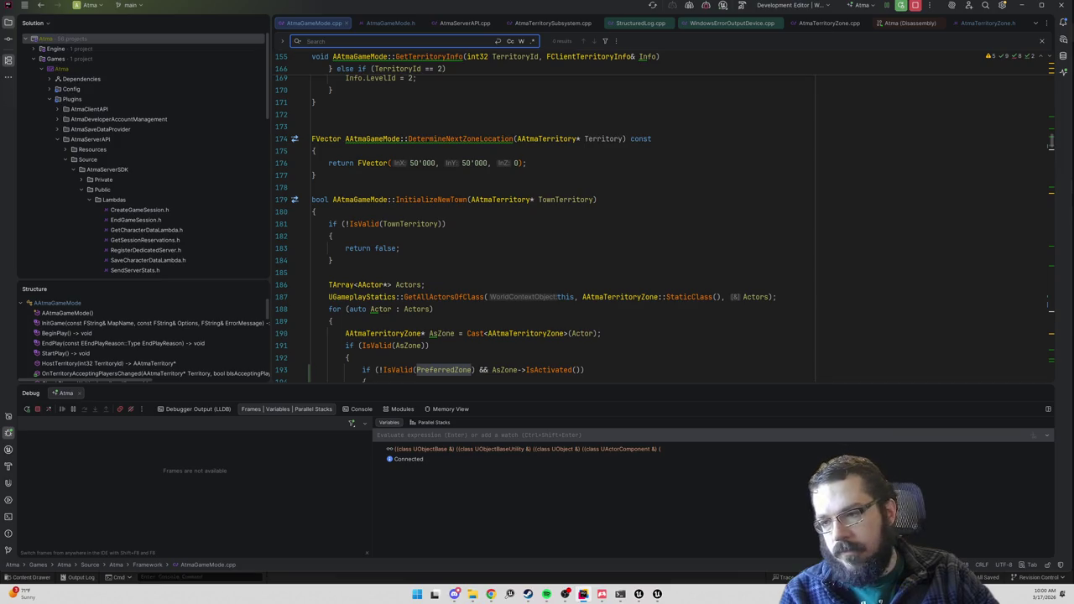
text(atmagamemode)
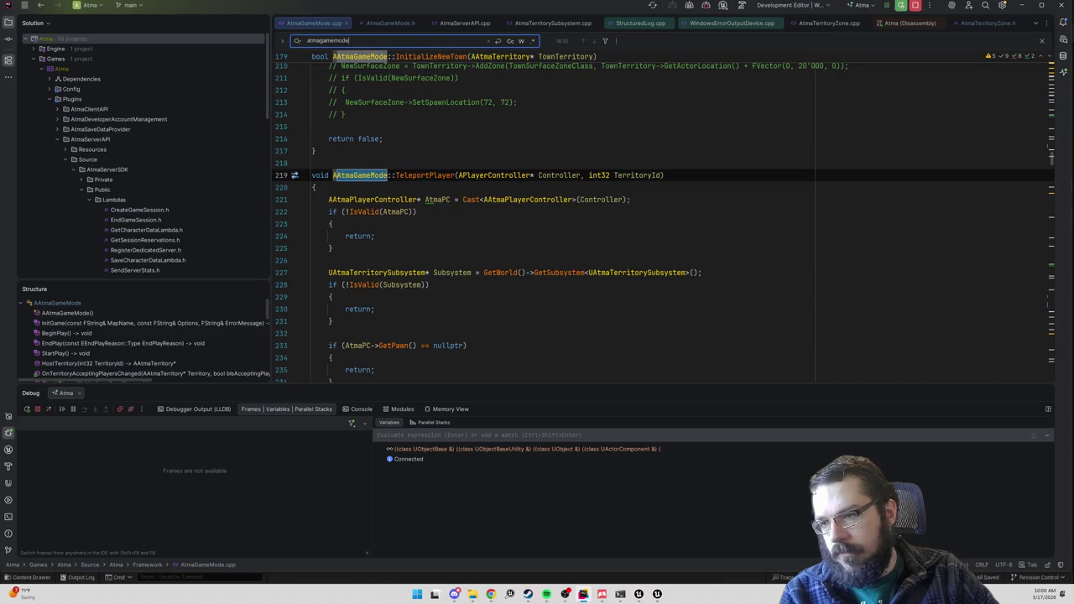
key(ctrl+f)
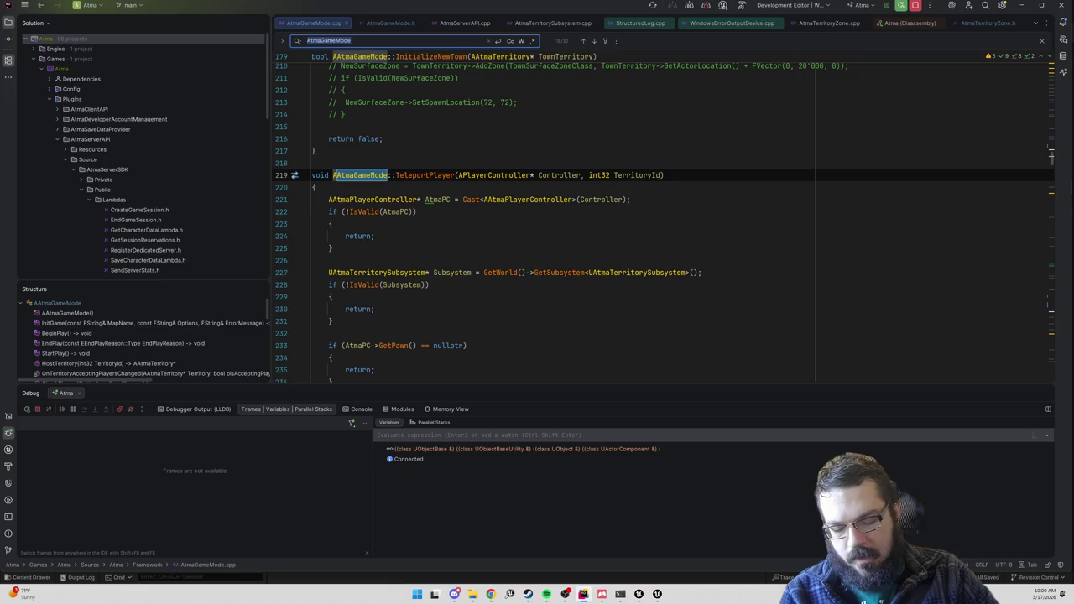
text(territory->)
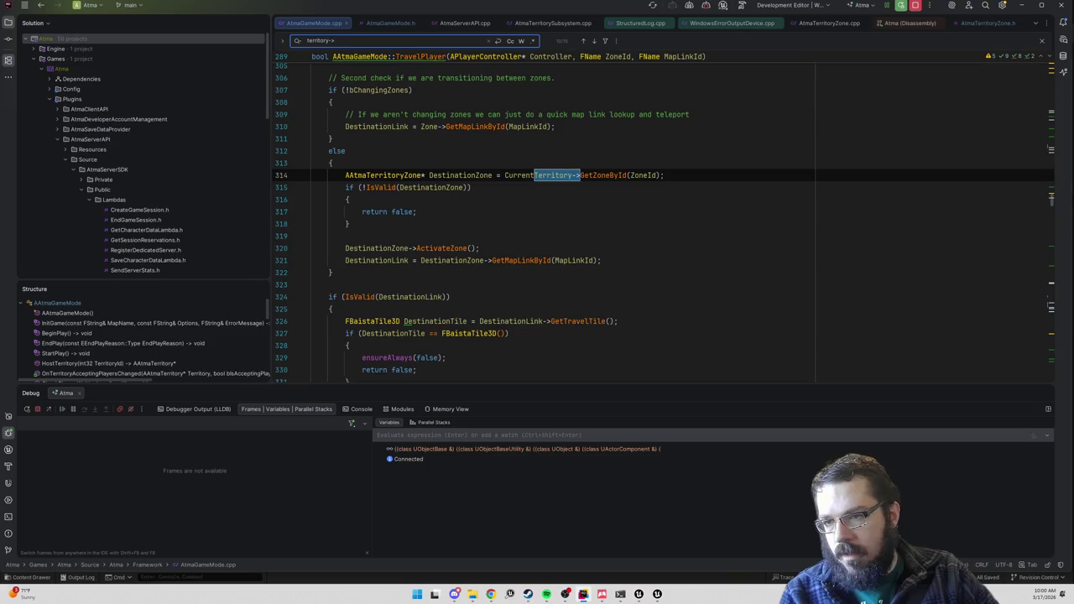
key(Return)
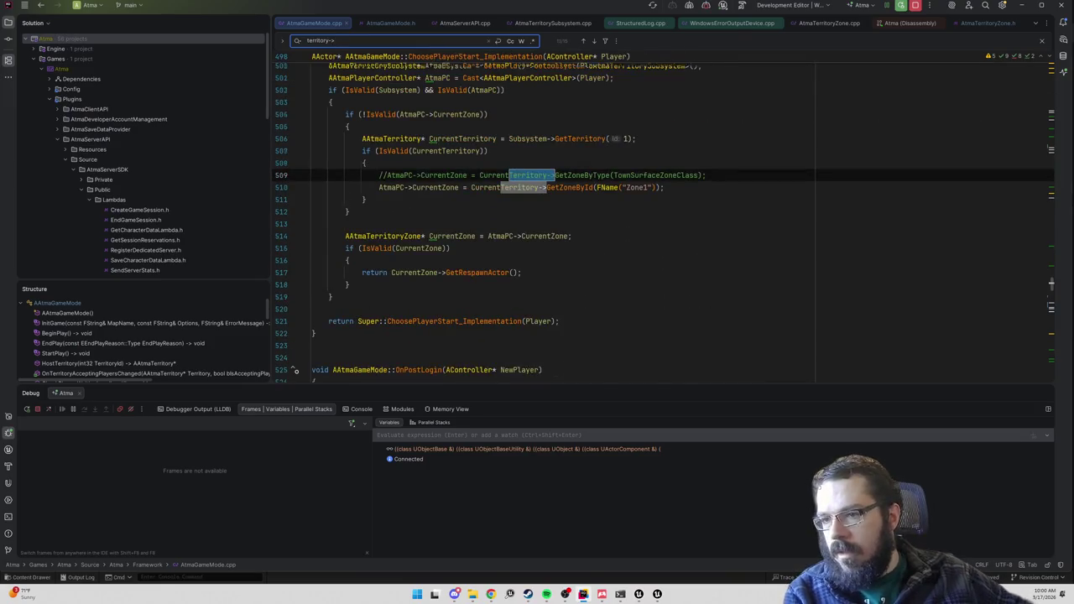
key(Return)
key(Return)
key(Return)
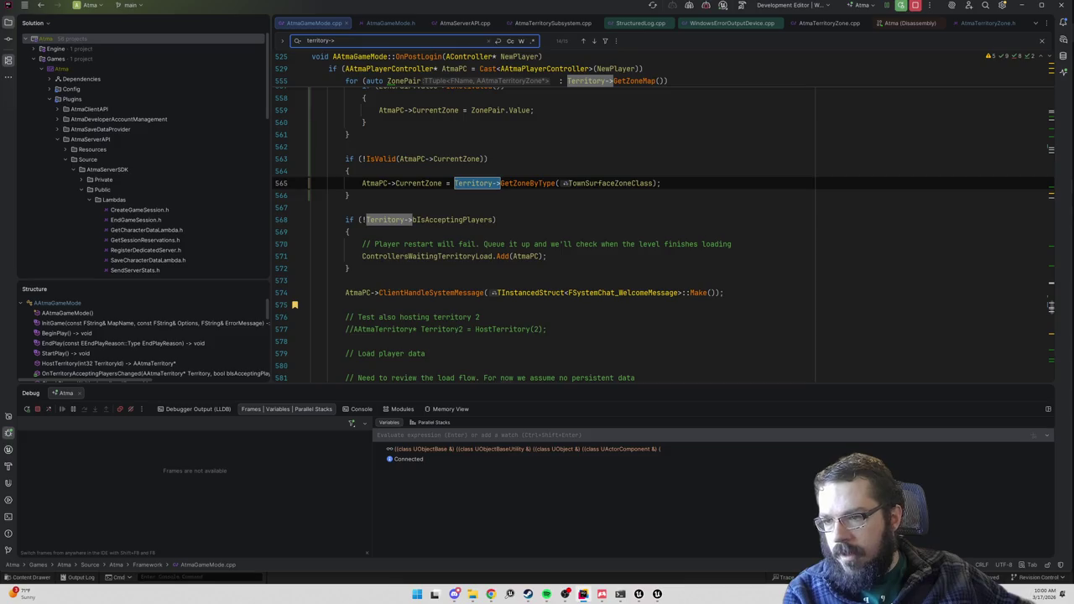
- Delete the zone-map for-loop in OnPostLogin
scroll(663, 218, up, 2)
scroll(663, 218, up, 2)
drag(346, 293, 346, 194)
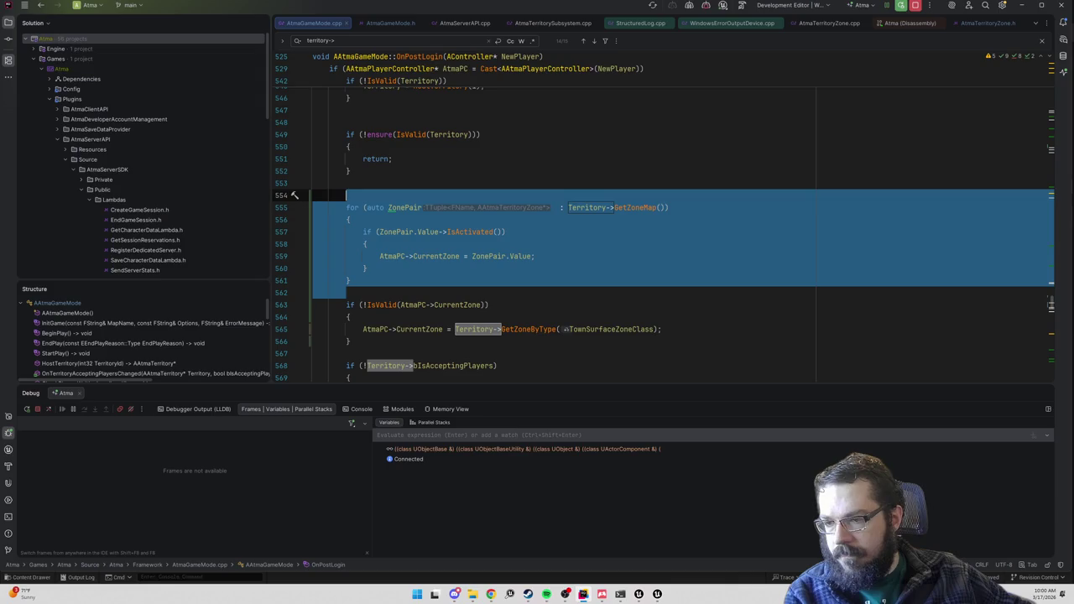
key(Delete)
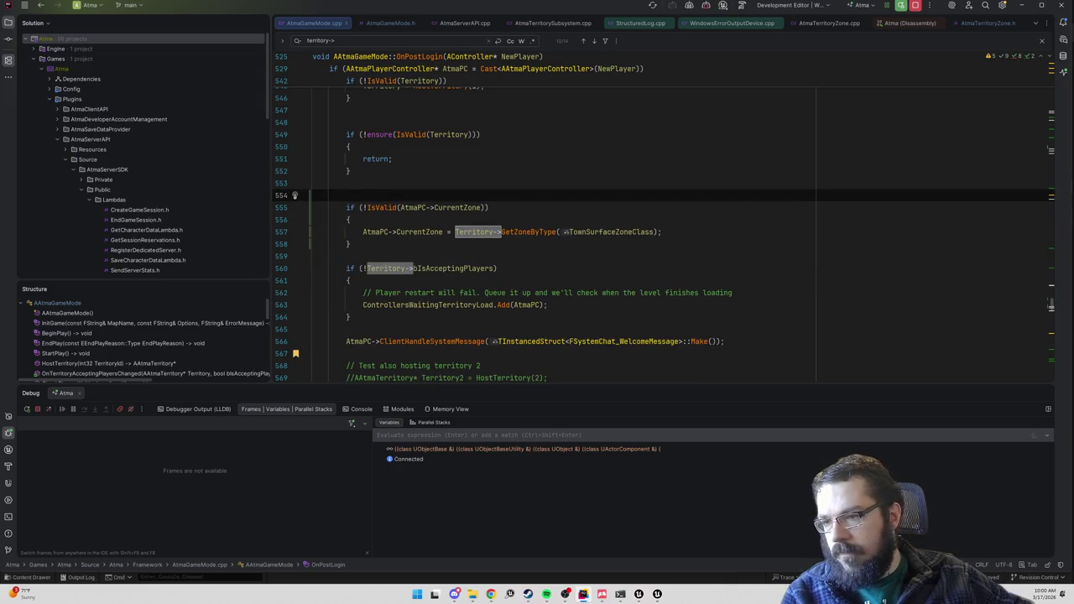
- Add if (IsValid(PreferredZone)) setting AtmaPC->CurrentZone = PreferredZone;
key(Down)
key(Down)
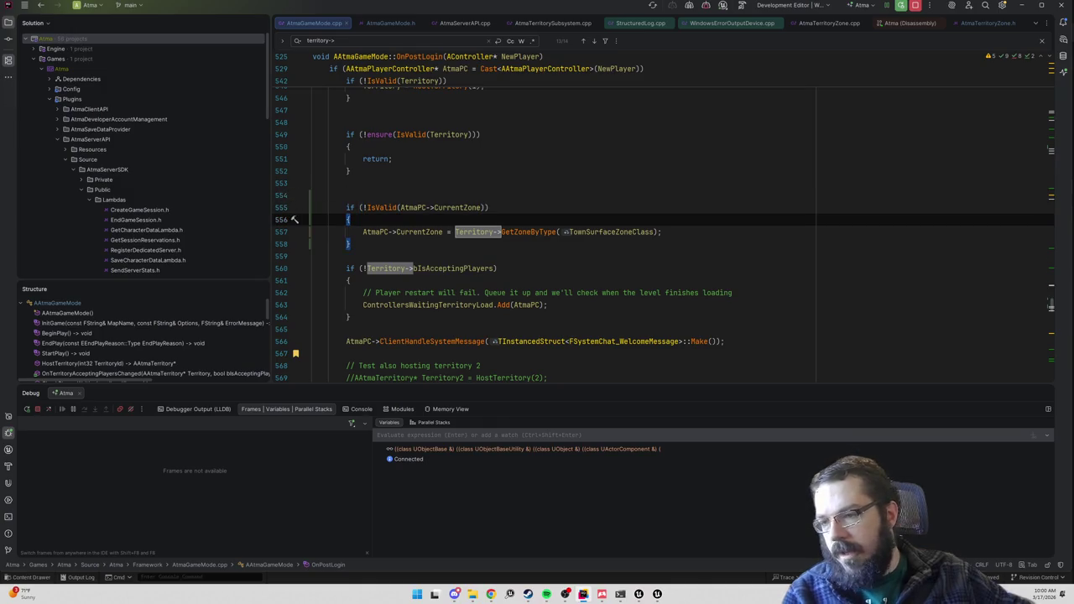
key(Return)
text(if (P)
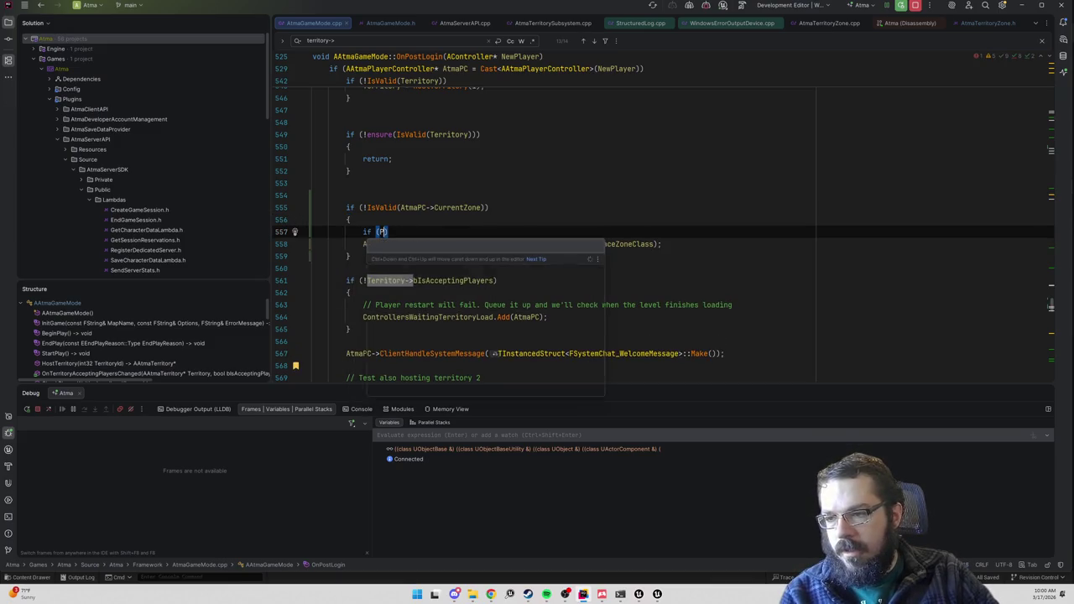
text(referredZo)
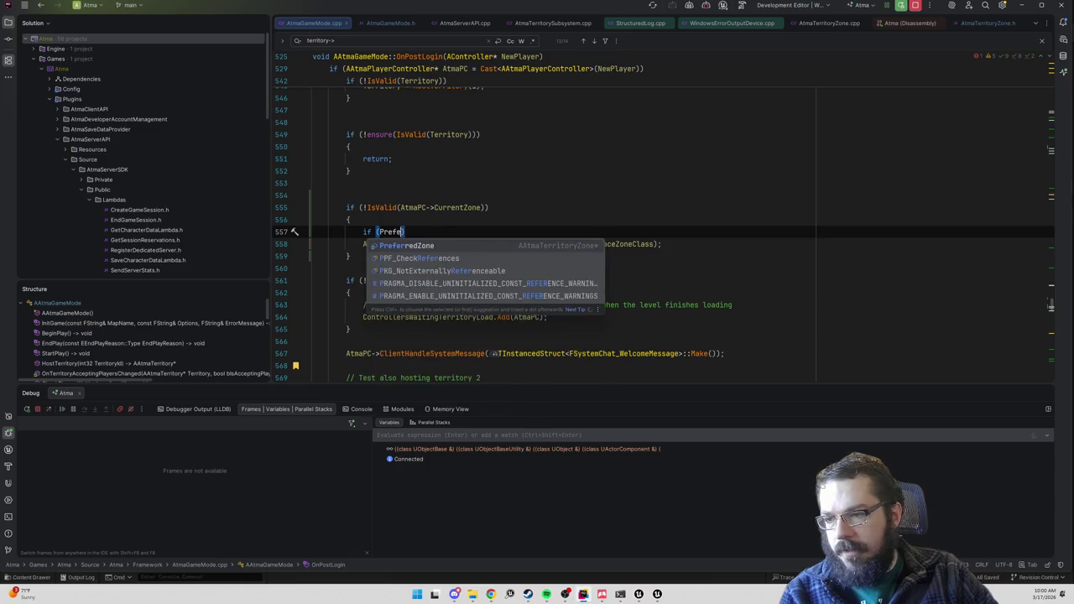
key(BackSpace)
key(BackSpace)
key(BackSpace)
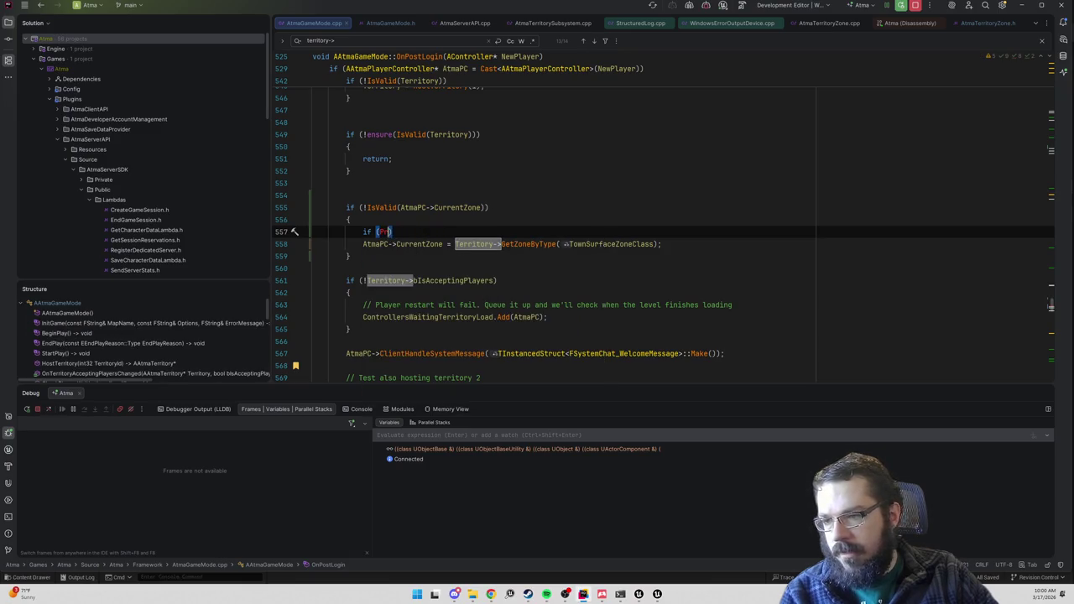
text(sValid(PreferredZ)
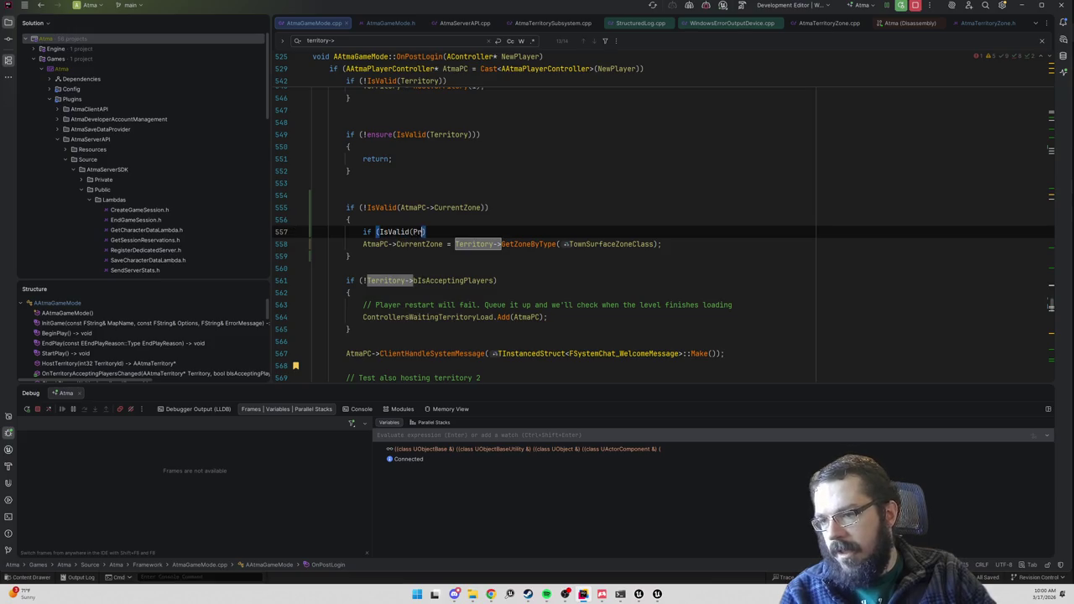
text(one)
key(Return)
text({)
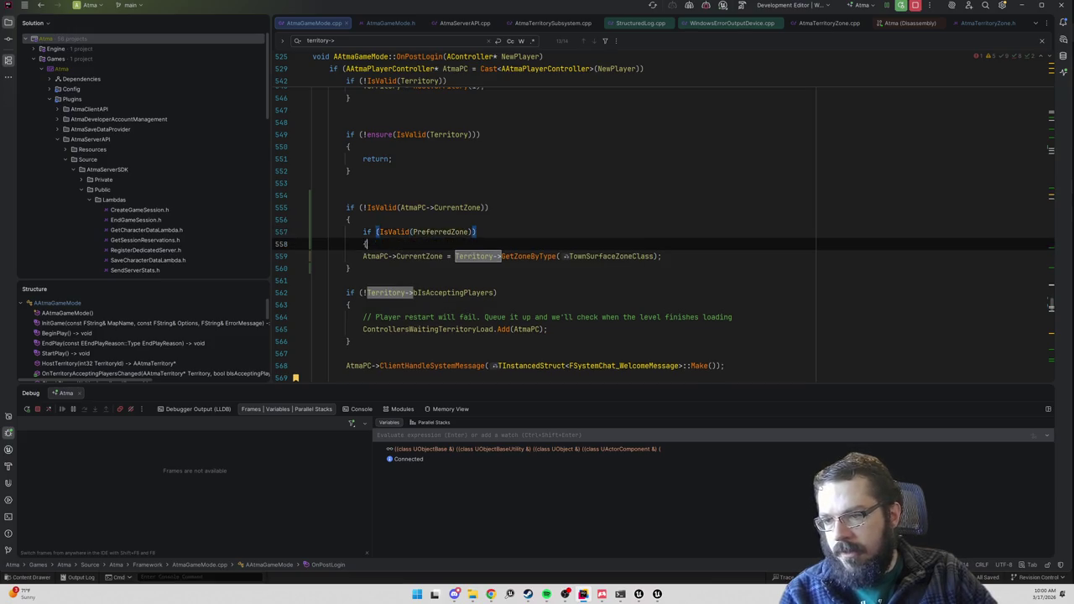
key(Return)
text(AtmaPC->CurrentZone = PreferredZone)
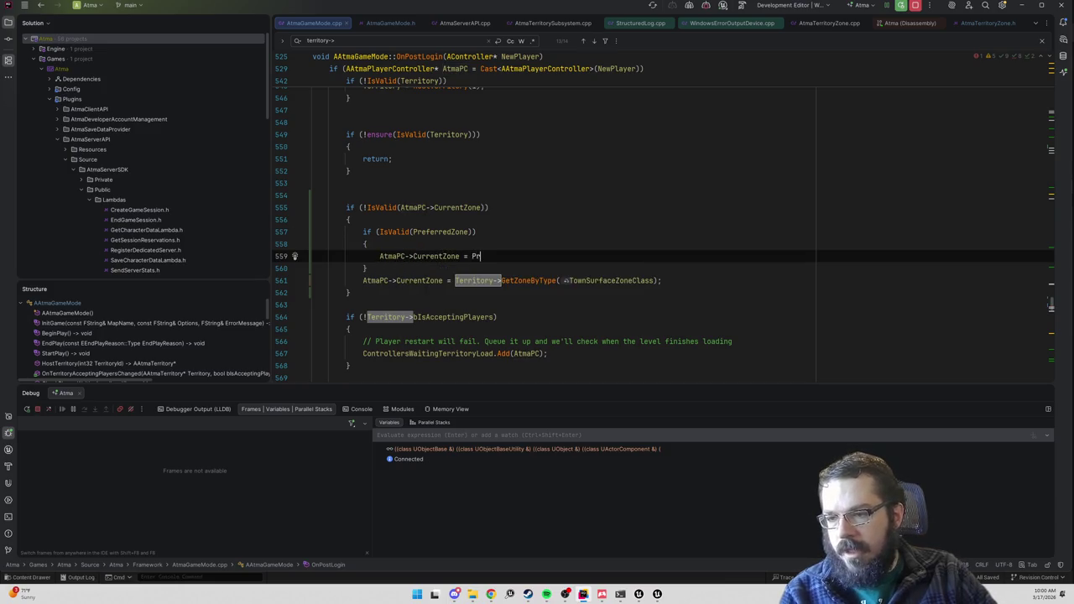
text(;)
key(Down)
- Add an empty else block after the PreferredZone branch
key(Return)
text(else)
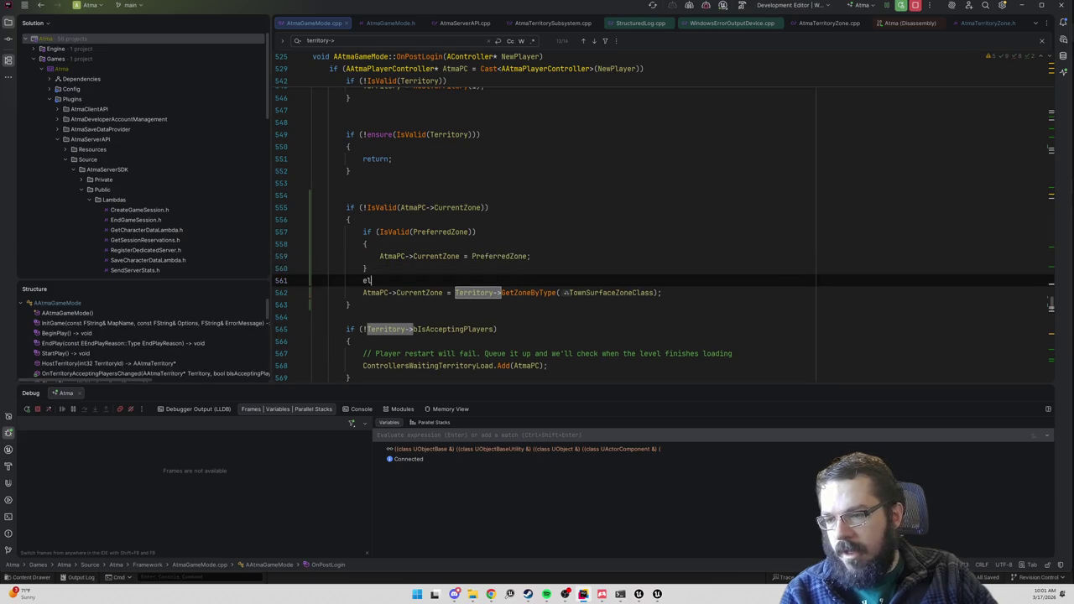
key(Return)
text({)
key(Return)
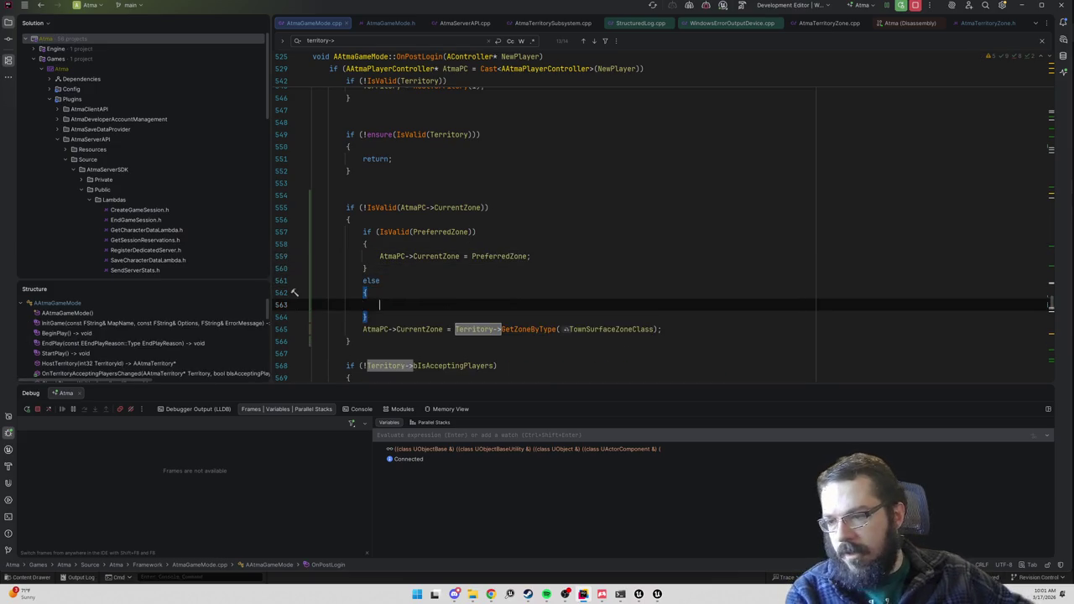
- Move the GetZoneByType town-zone assignment into the else block
click(662, 329)
key(shift+Home)
key(ctrl+x)
key(Up)
key(ctrl+v)
key(Up)
key(shift+Down)
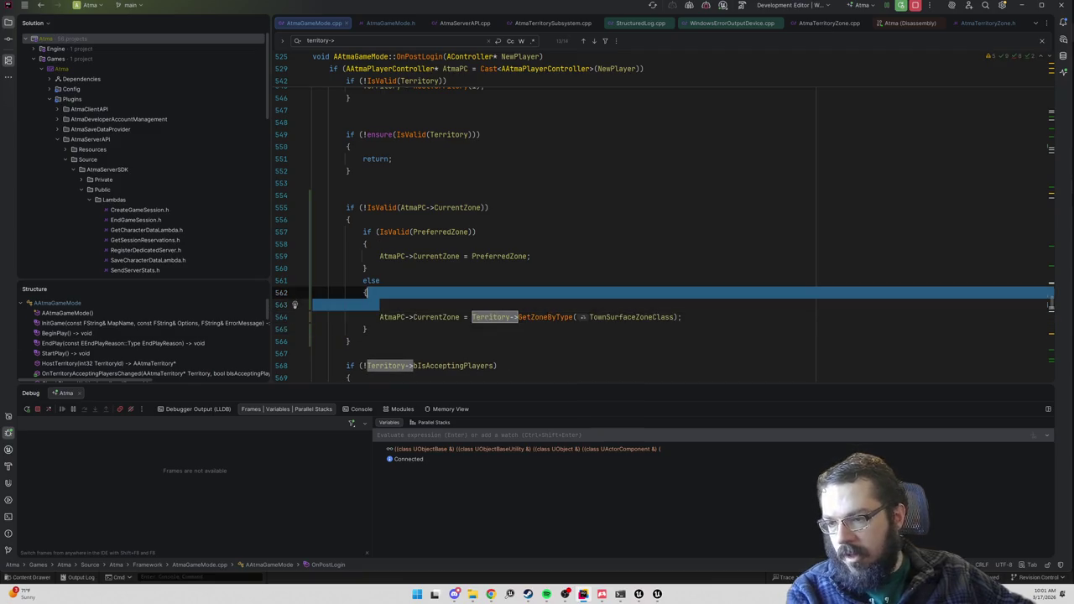
key(Delete)
key(End)
- Store the fallback zone with PreferredZone = AtmaPC->CurrentZone; in the else block
key(Return)
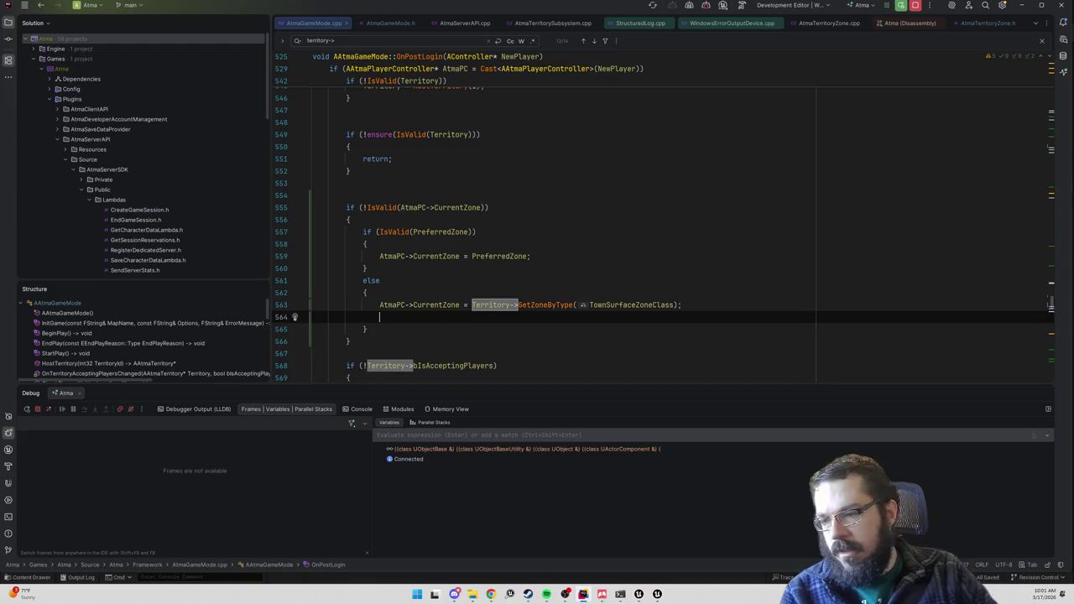
text(referre)
key(Return)
text(AtmaPC->Current)
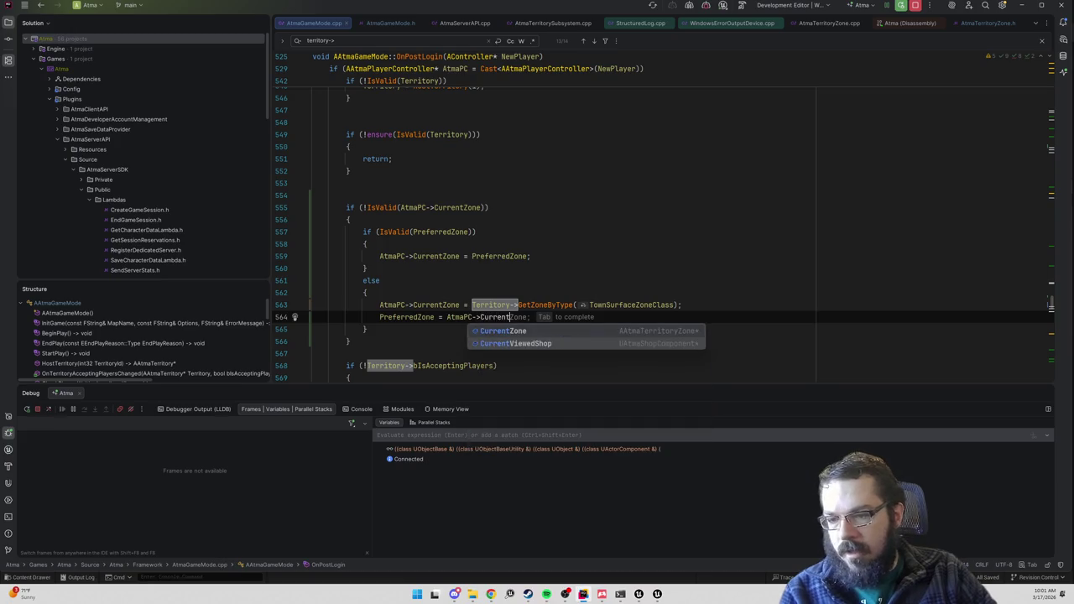
key(Tab)
key(alt+Tab)
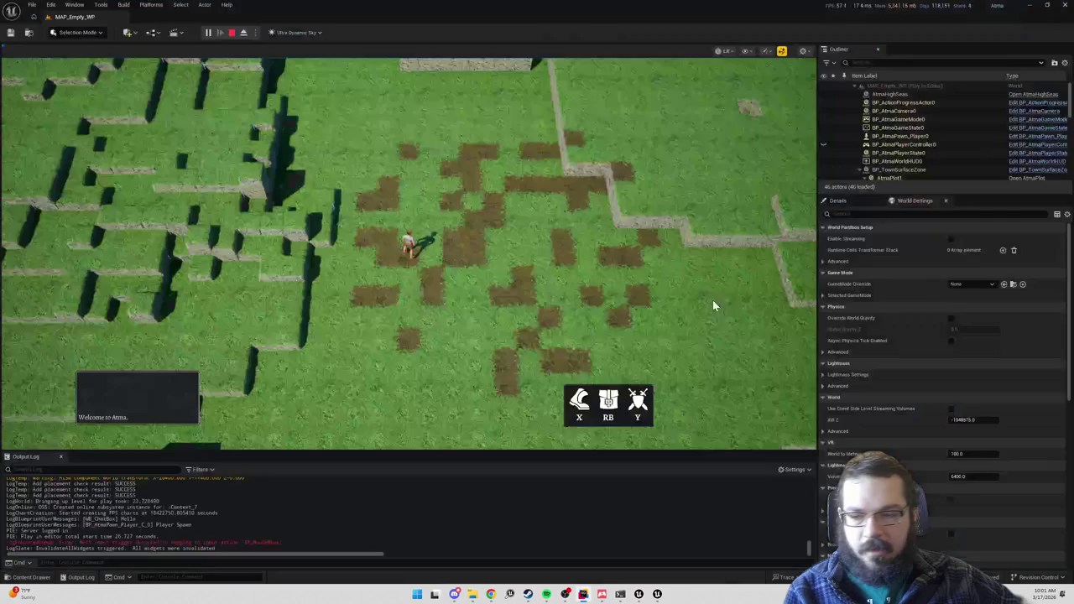
- Stop Play-in-Editor and let Live Coding rebuild and reload AtmaGameMode
click(232, 33)
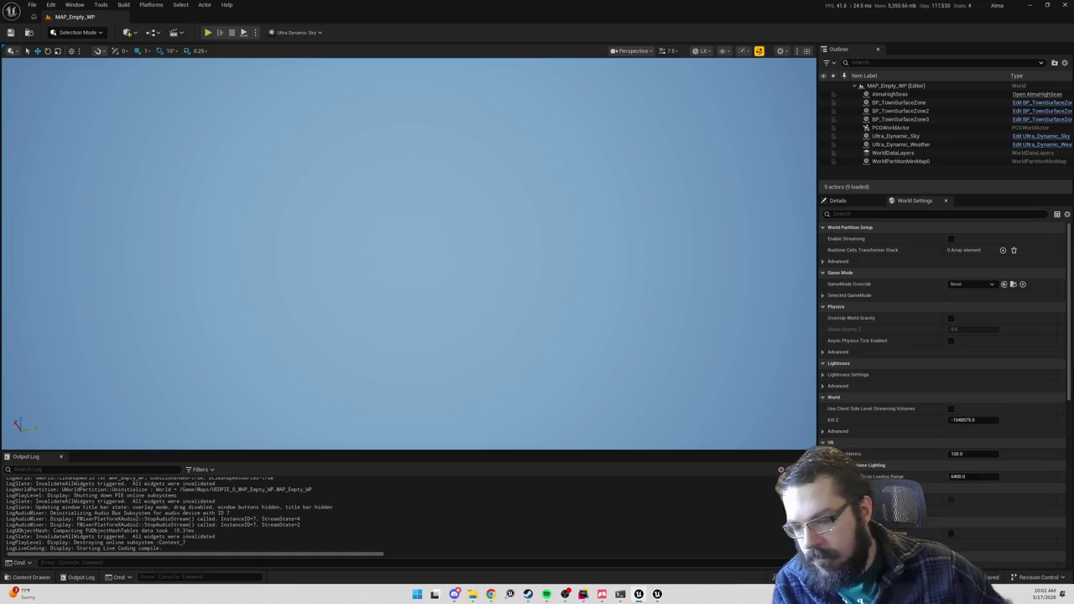
mouse_move(546, 594)
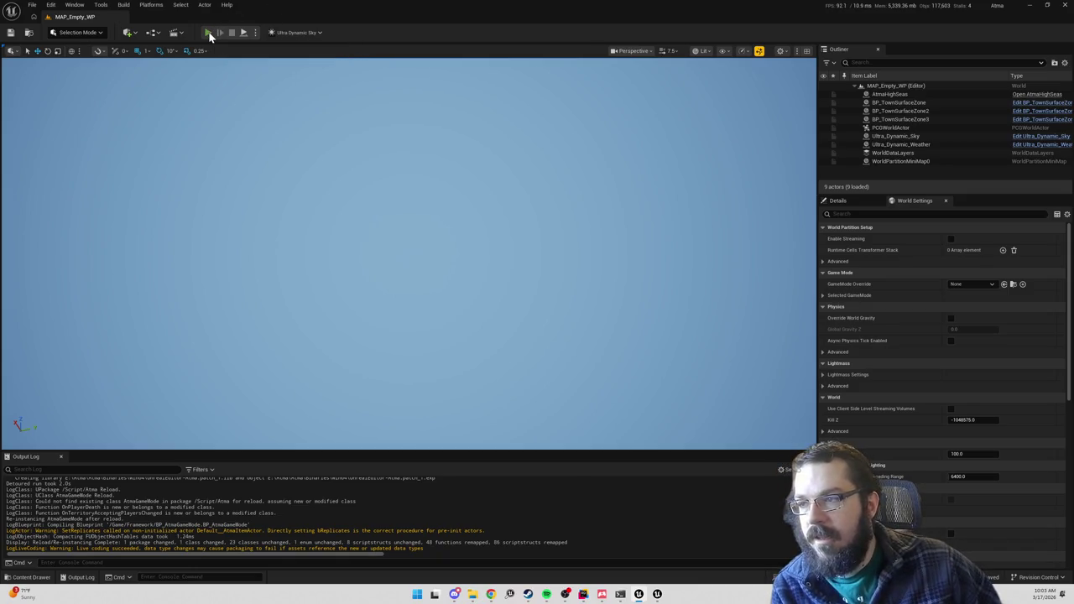
- Play MAP_Empty_WP to test spawning in the town with the new code
click(210, 35)
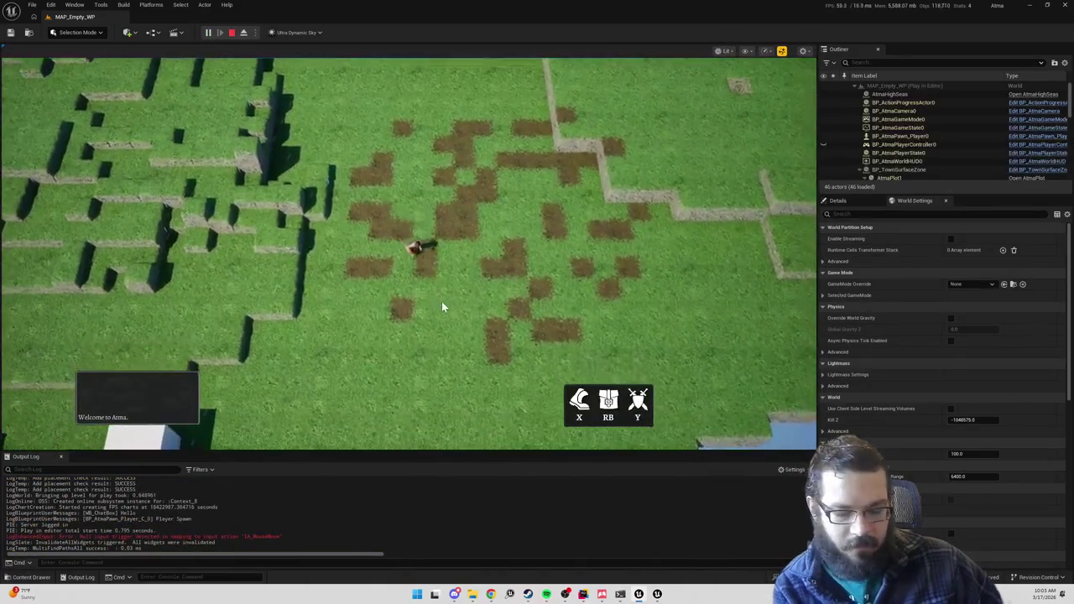
- Stop the play session, select BP_TownSurfaceZone2, and play again
scroll(542, 287, down, 10)
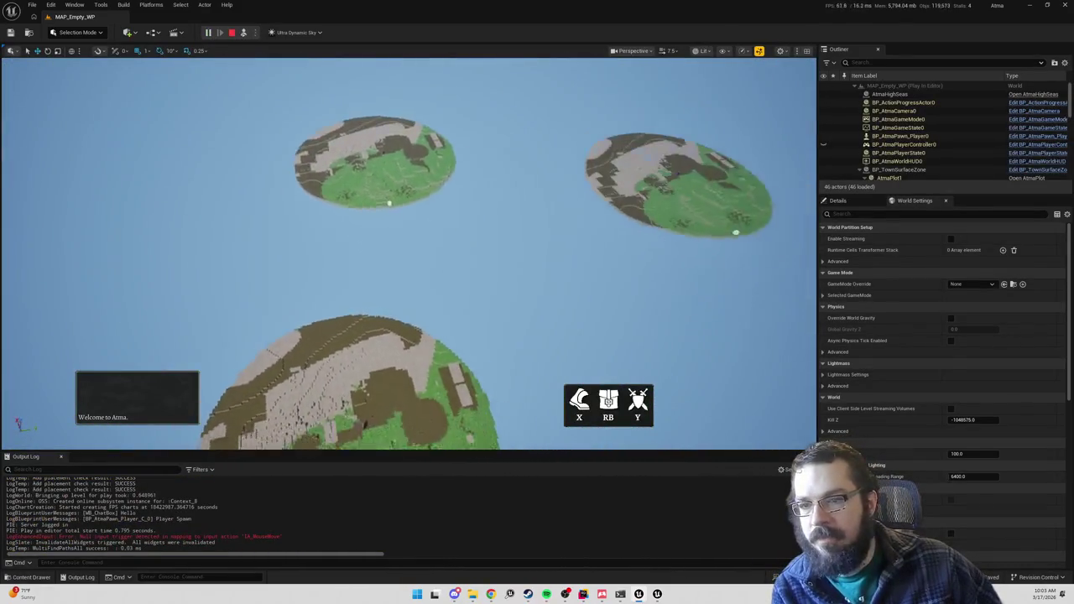
key(F8)
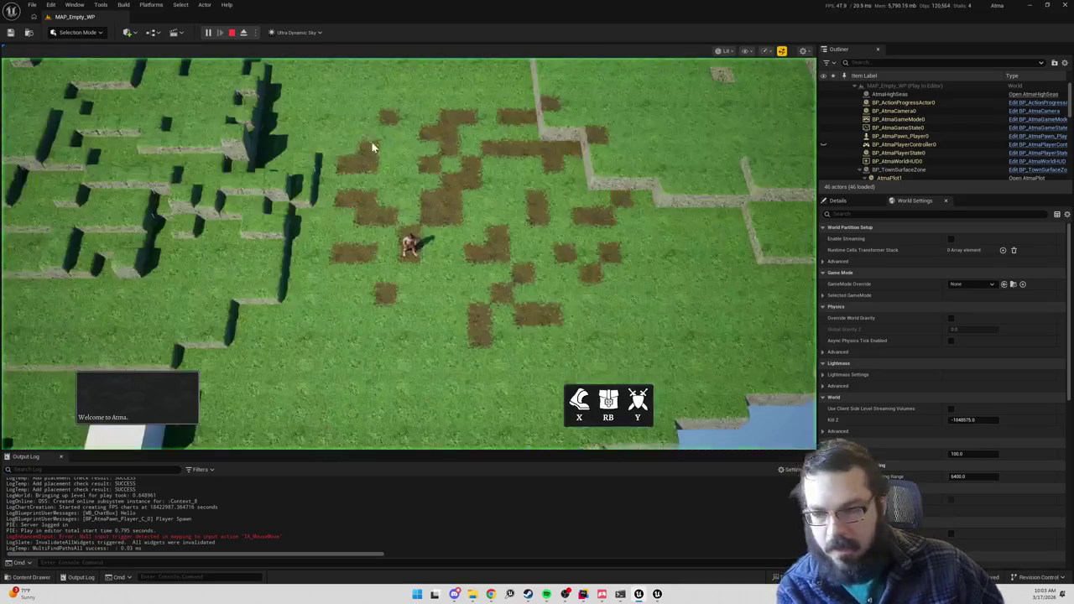
click(234, 33)
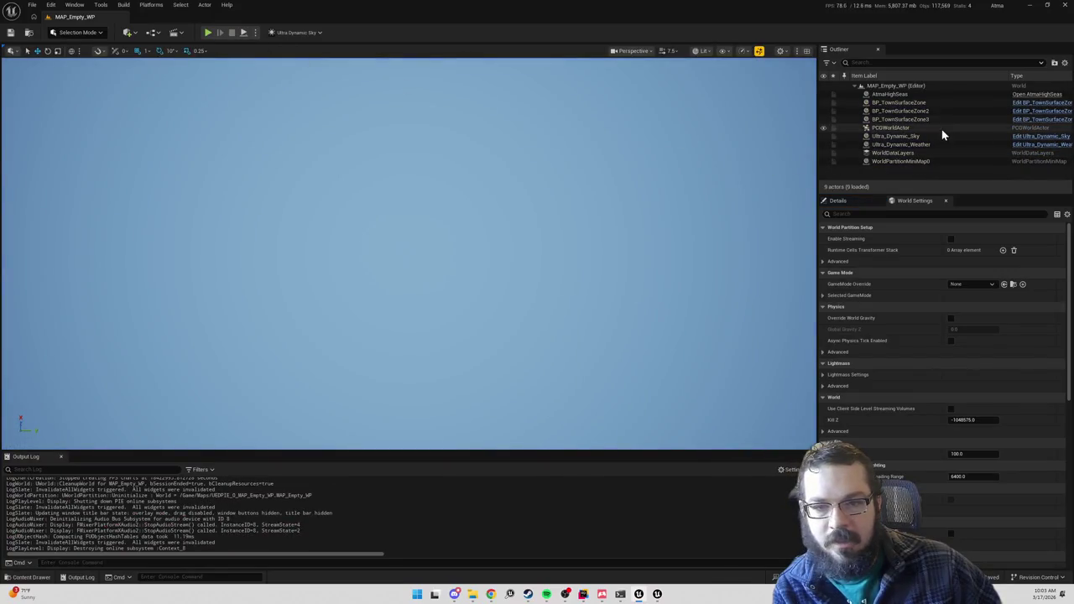
click(923, 111)
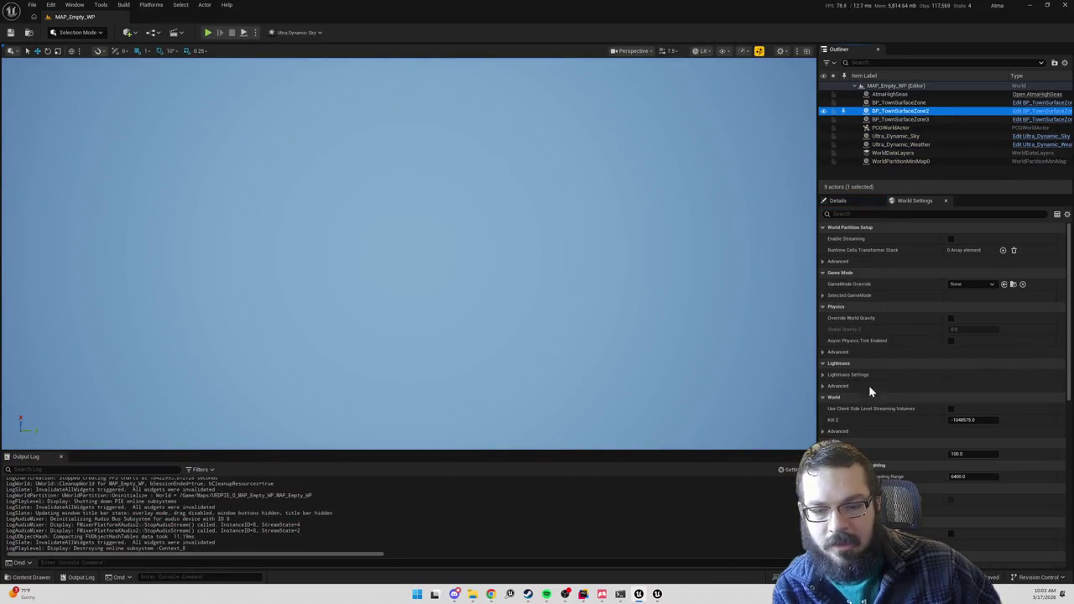
click(210, 33)
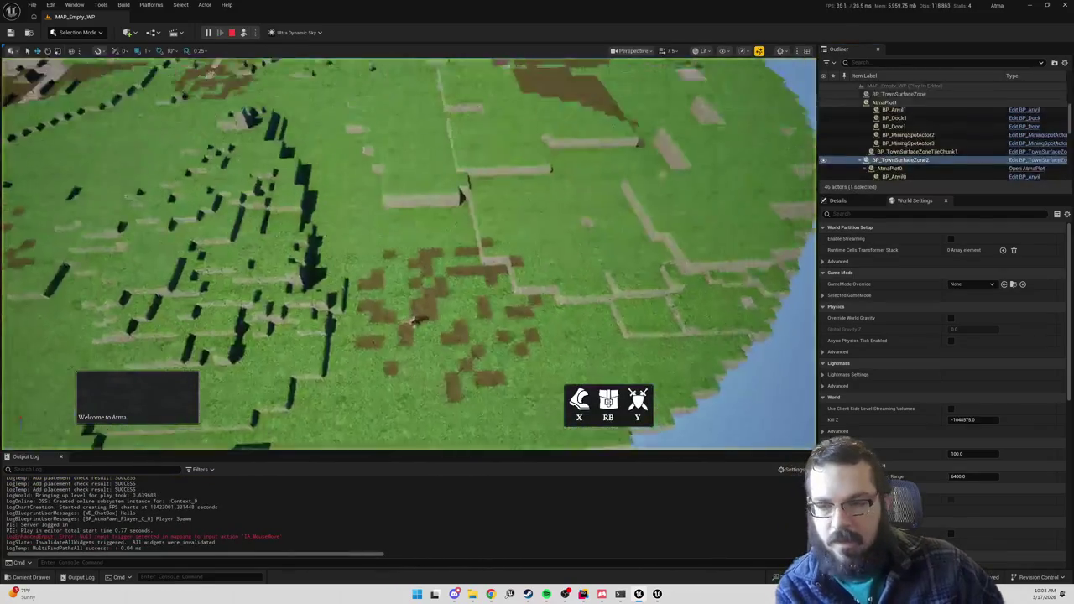
- Restart and stop play, then trigger ActivateZone from BP_TownSurfaceZone2's Details panel
key(Escape)
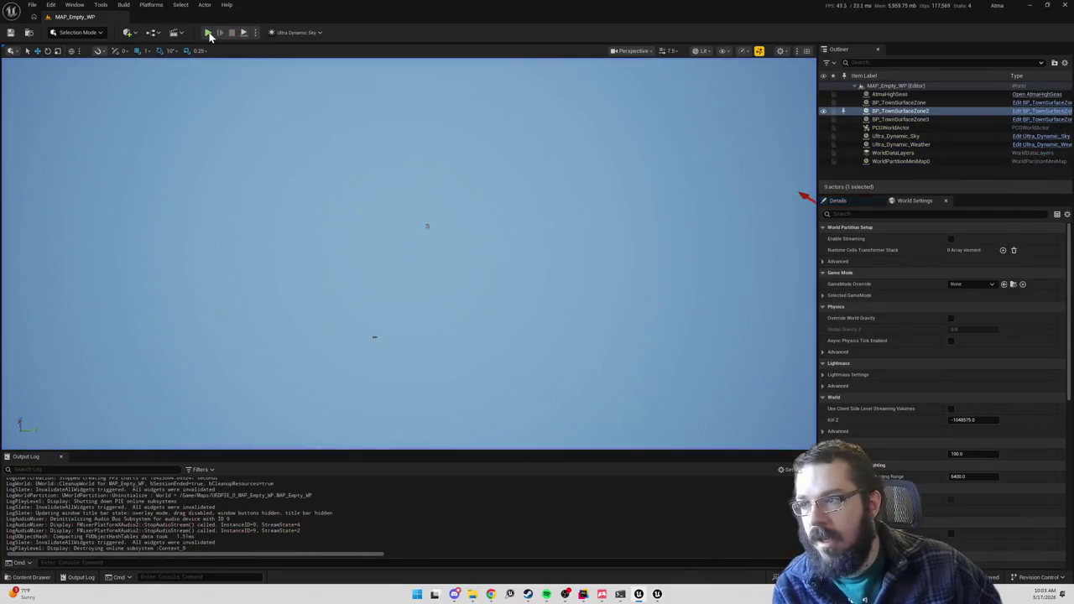
click(211, 32)
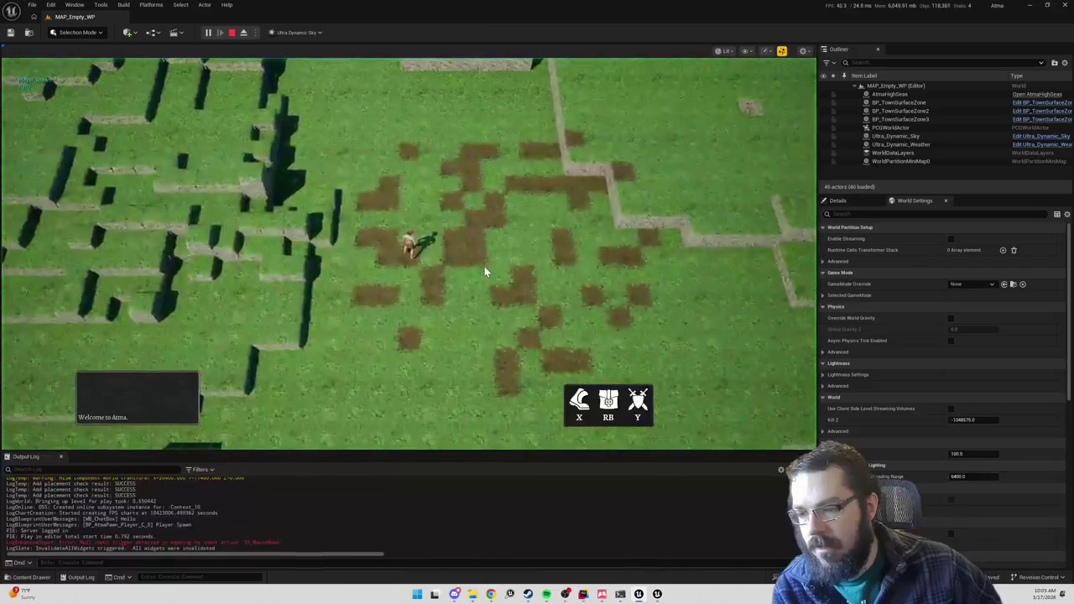
key(F8)
key(Escape)
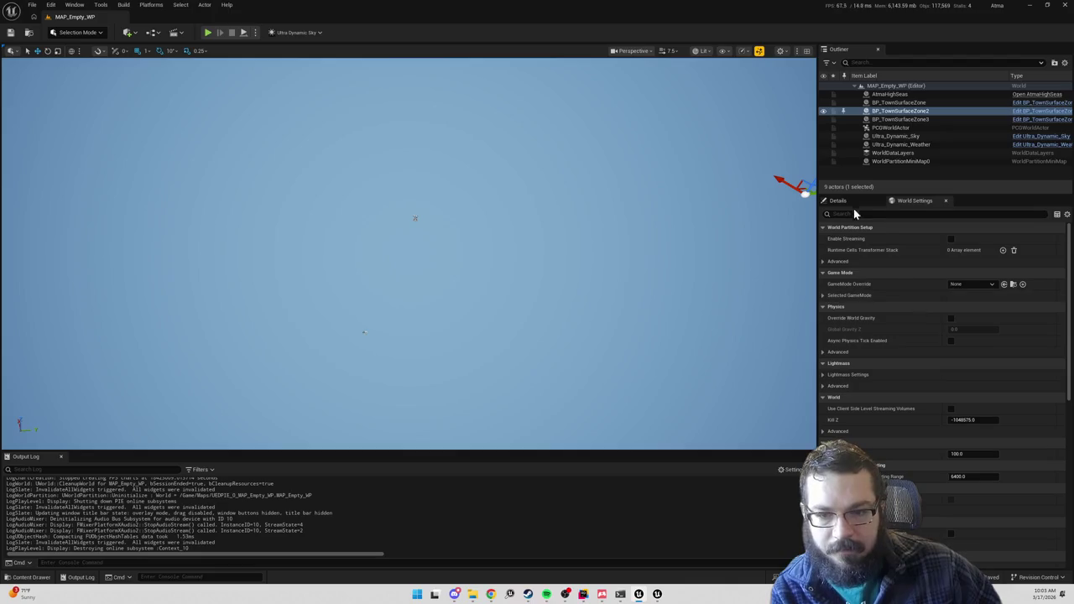
click(852, 203)
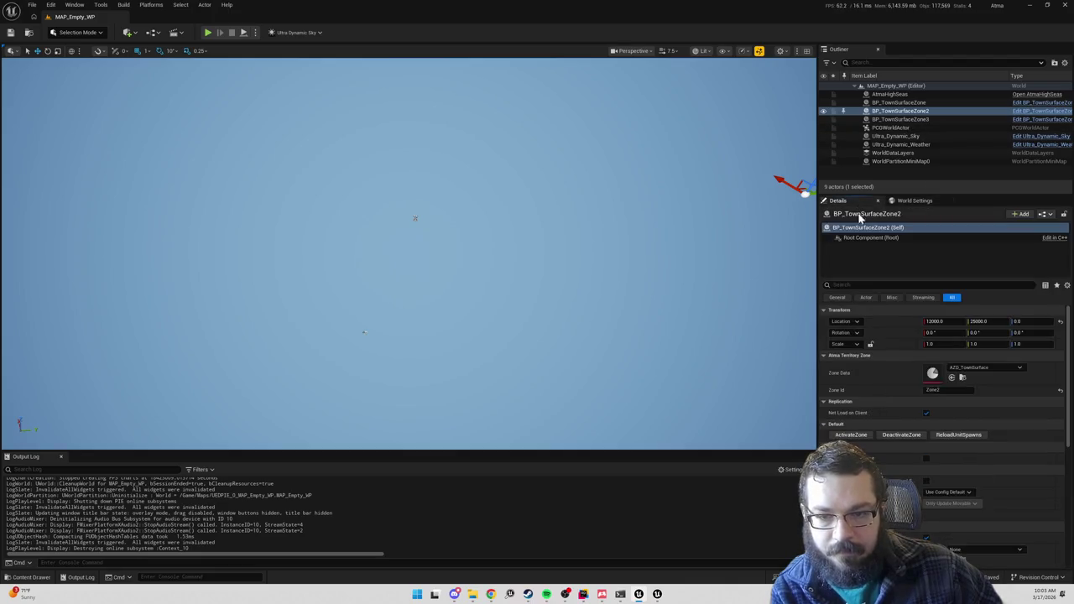
click(852, 435)
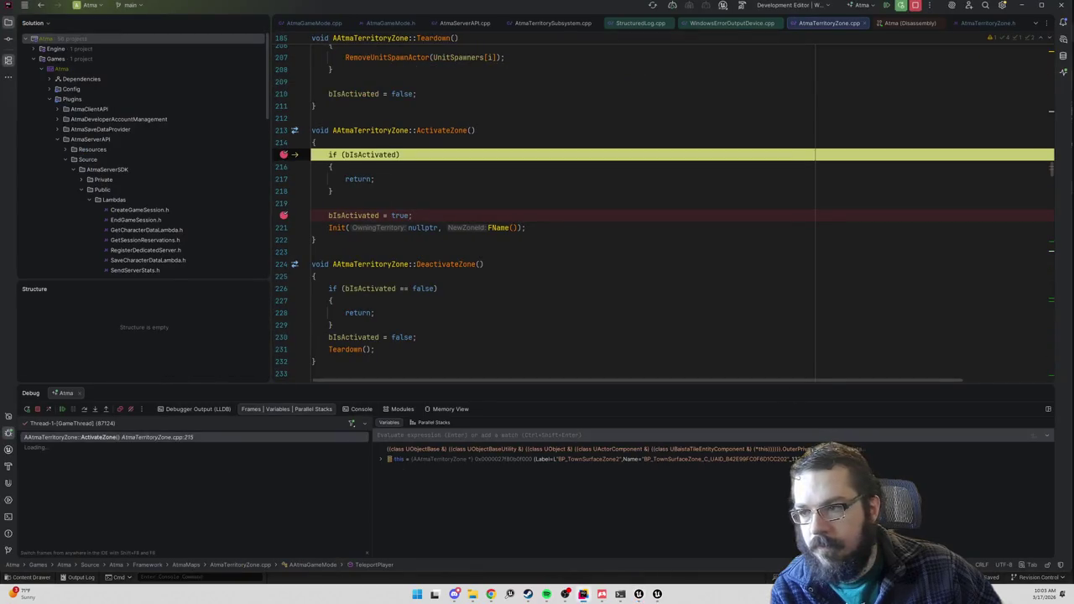
- Remove the ActivateZone breakpoints on lines 215 and 220 and resume execution
click(284, 154)
click(283, 215)
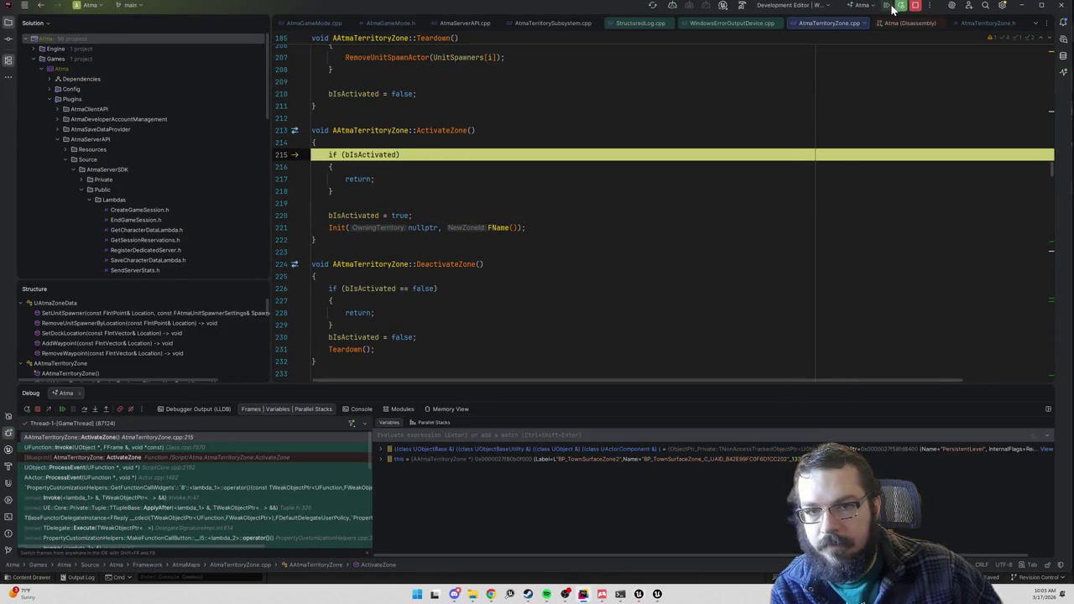
click(898, 5)
- Test a play session with BP_TownSurfaceZone2 selected in a free camera, then stop
click(210, 36)
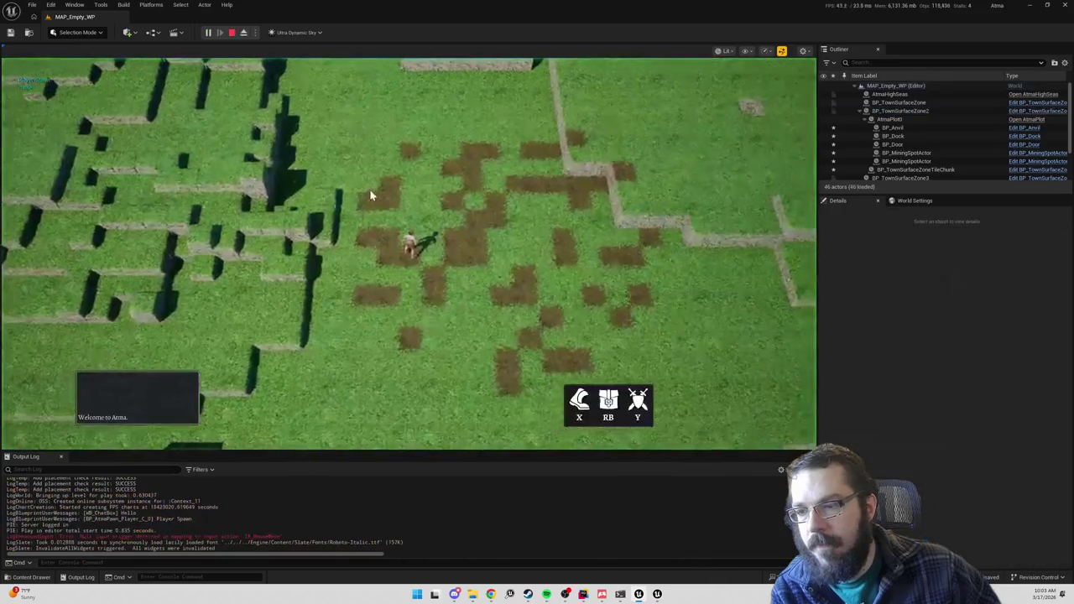
key(F8)
click(374, 193)
scroll(374, 193, down, 10)
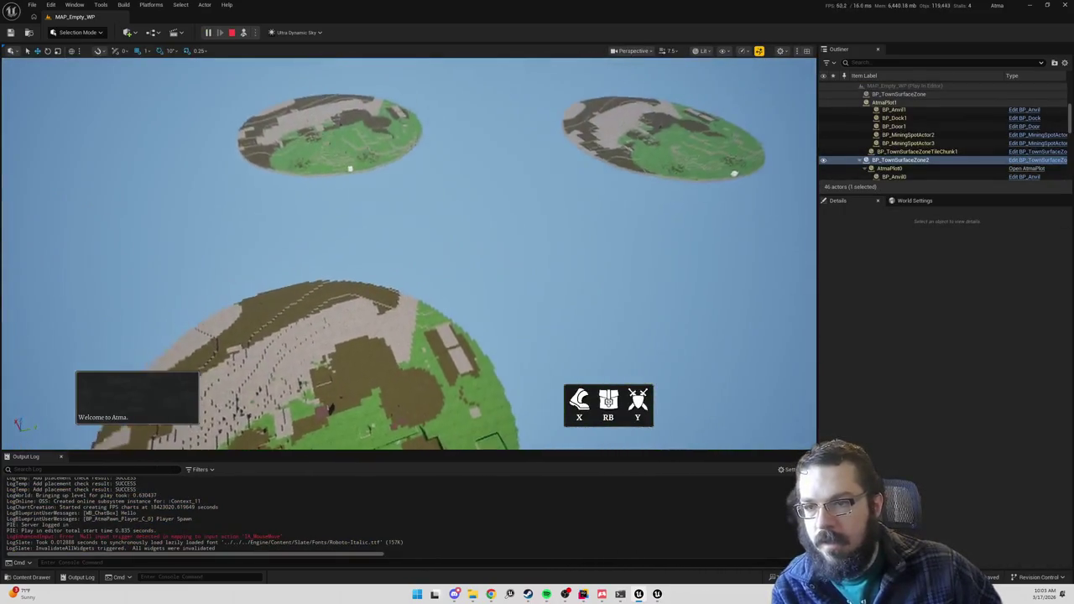
scroll(508, 249, up, 3)
key(Escape)
key(alt+Tab)
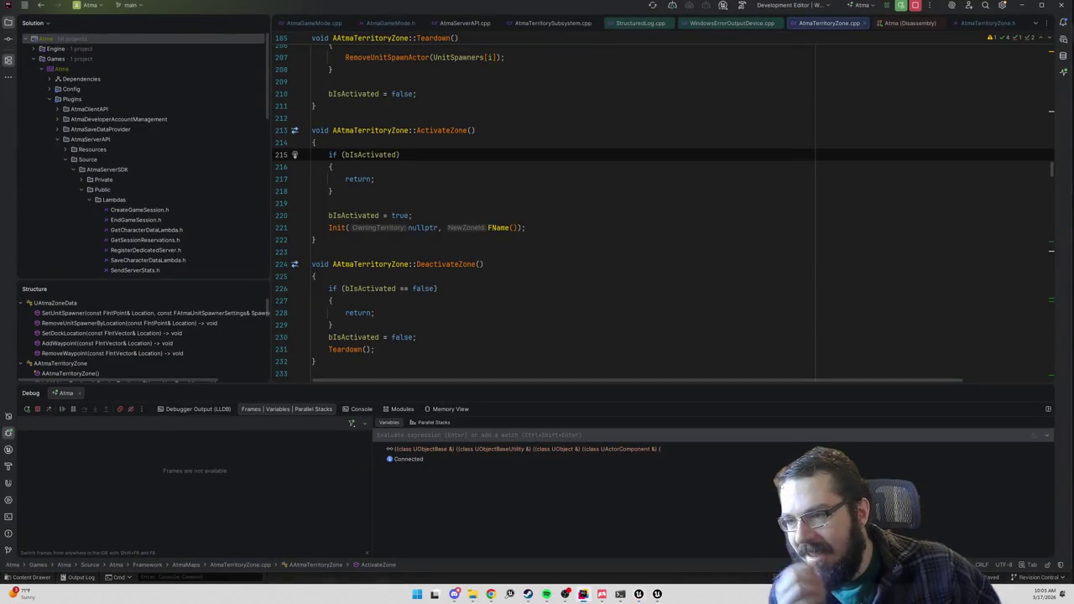
- Open AtmaGameMode.cpp at InitializeNewTown's PreferredZone assignment
click(334, 190)
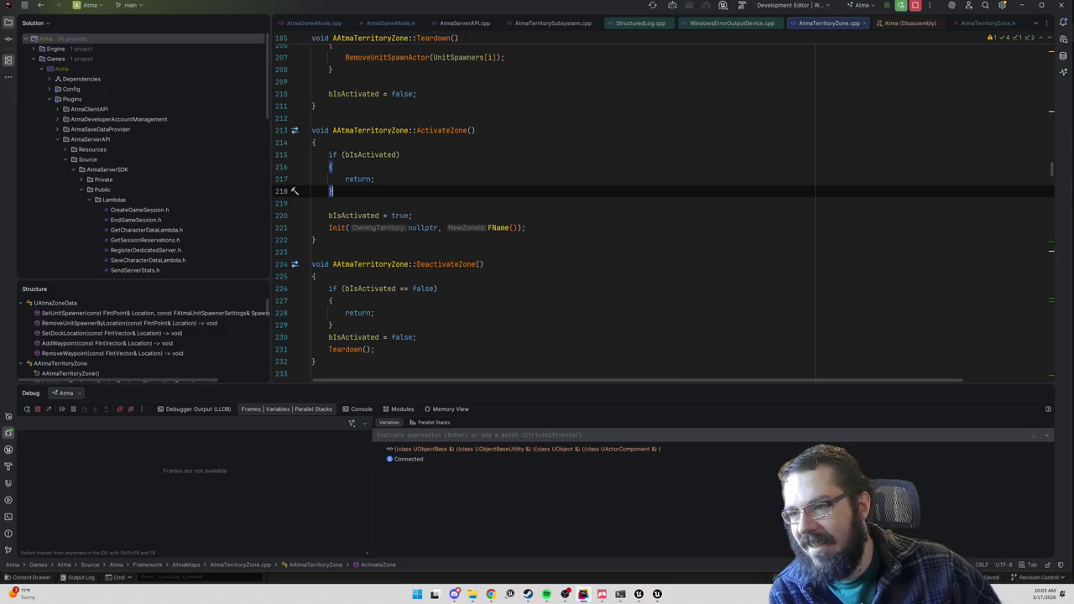
click(333, 155)
key(ctrl+Tab)
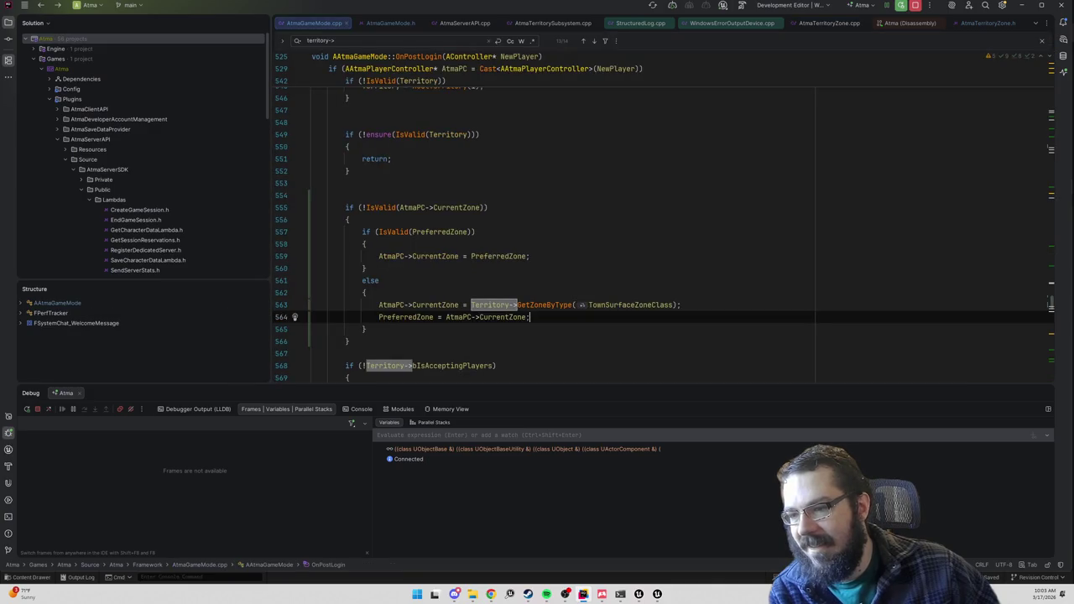
key(alt+Tab)
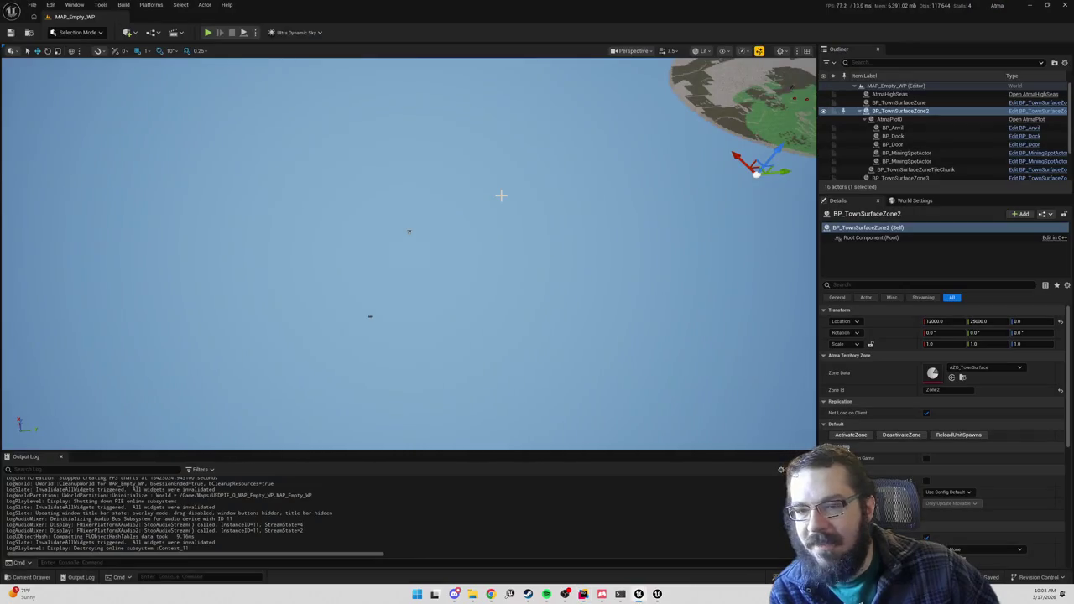
key(alt+Tab)
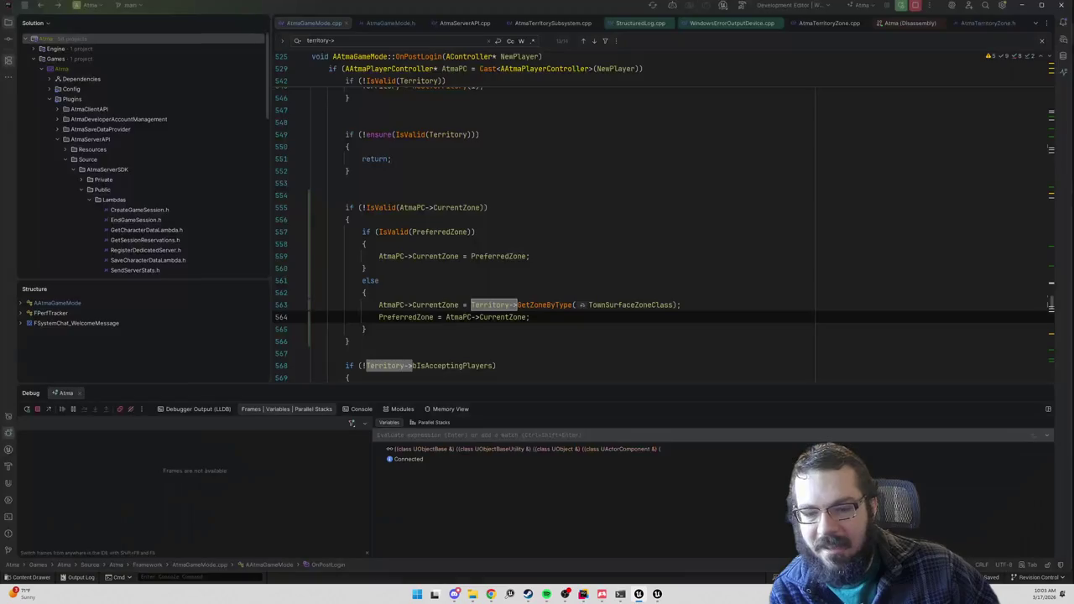
click(476, 236)
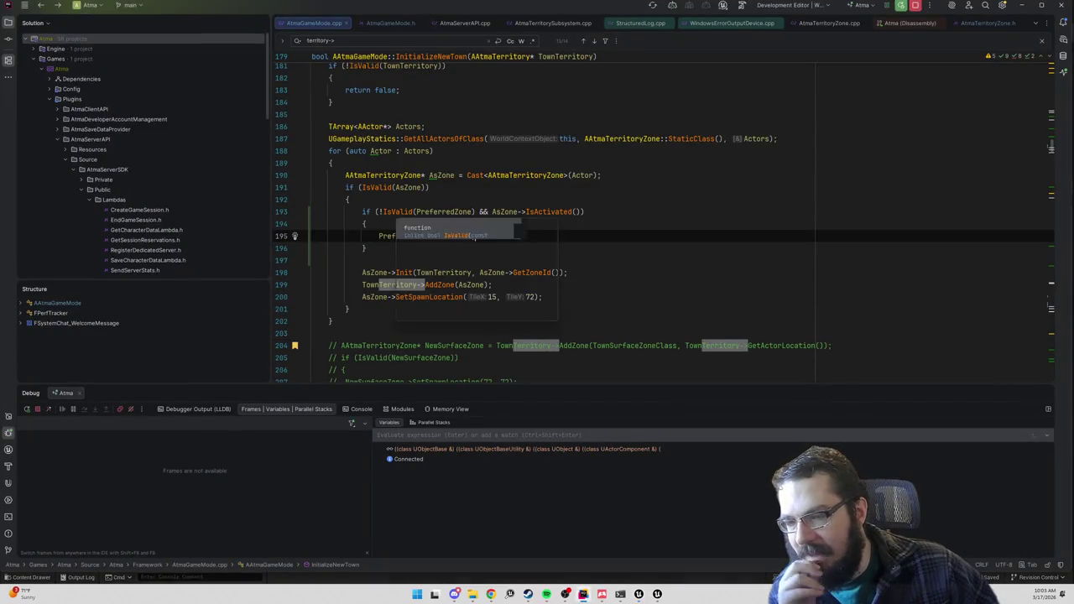
- Set a breakpoint on line 193 of InitializeNewTown and start a play session in Unreal
click(284, 236)
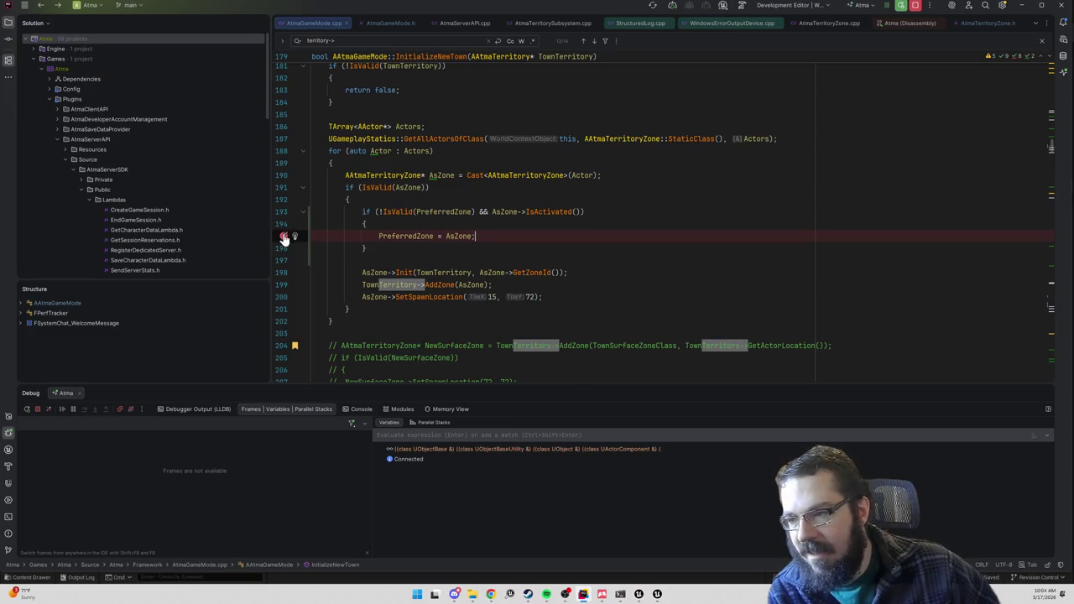
click(284, 237)
click(283, 213)
key(alt+Tab)
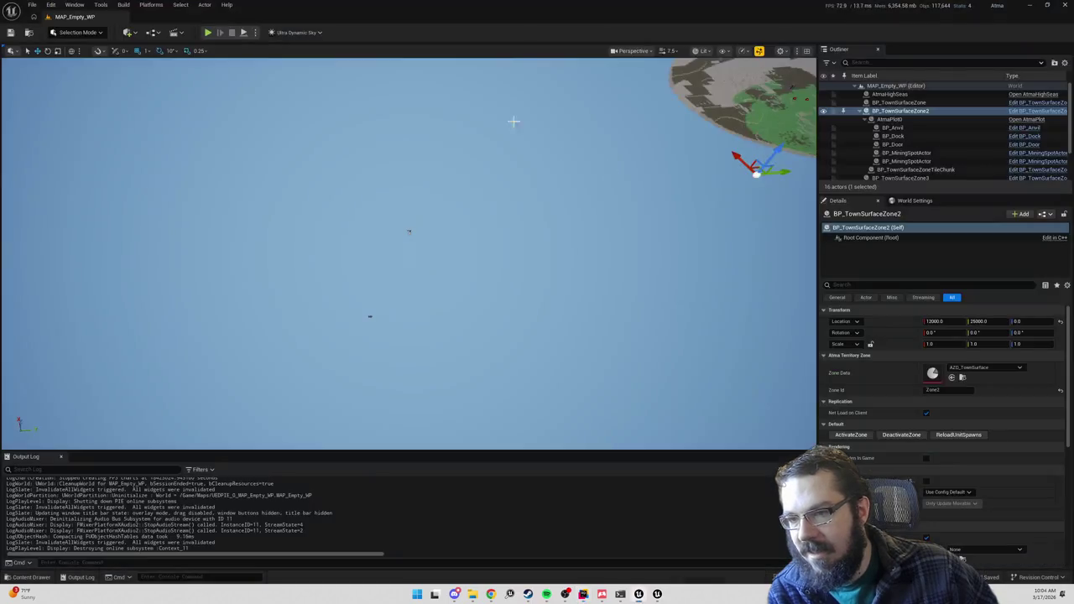
click(213, 37)
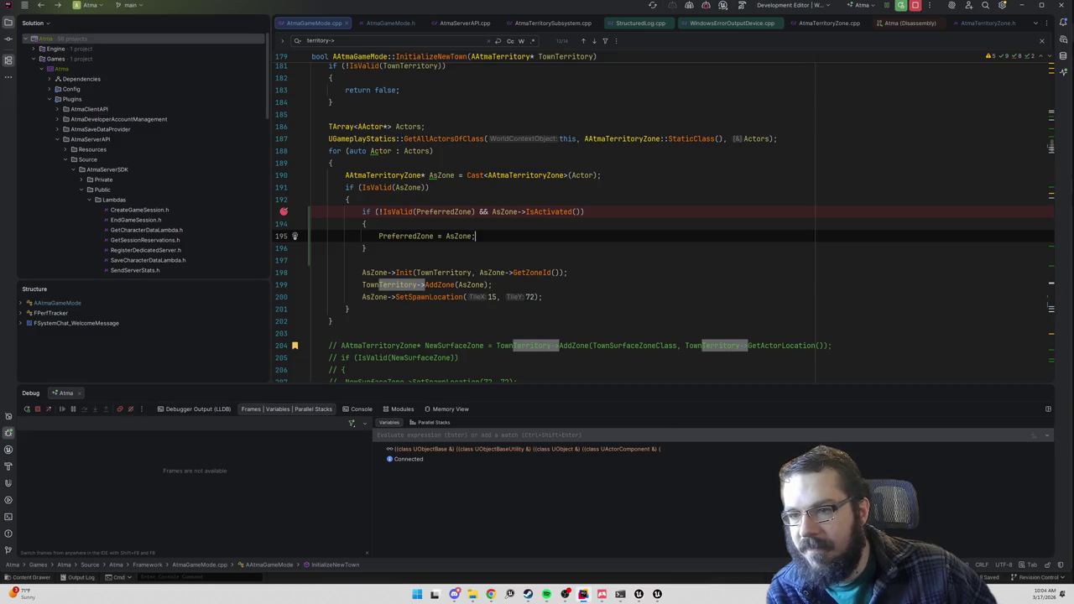
- Add a second breakpoint on line 188 of InitializeNewTown
scroll(304, 200, up, 5)
scroll(304, 200, down, 3)
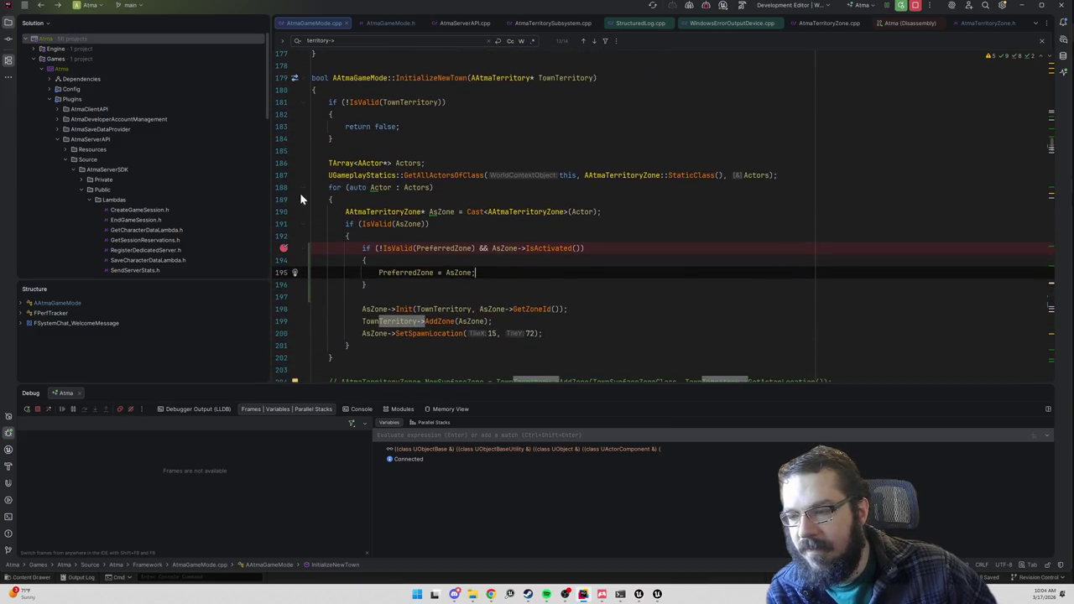
click(284, 187)
key(alt+Tab)
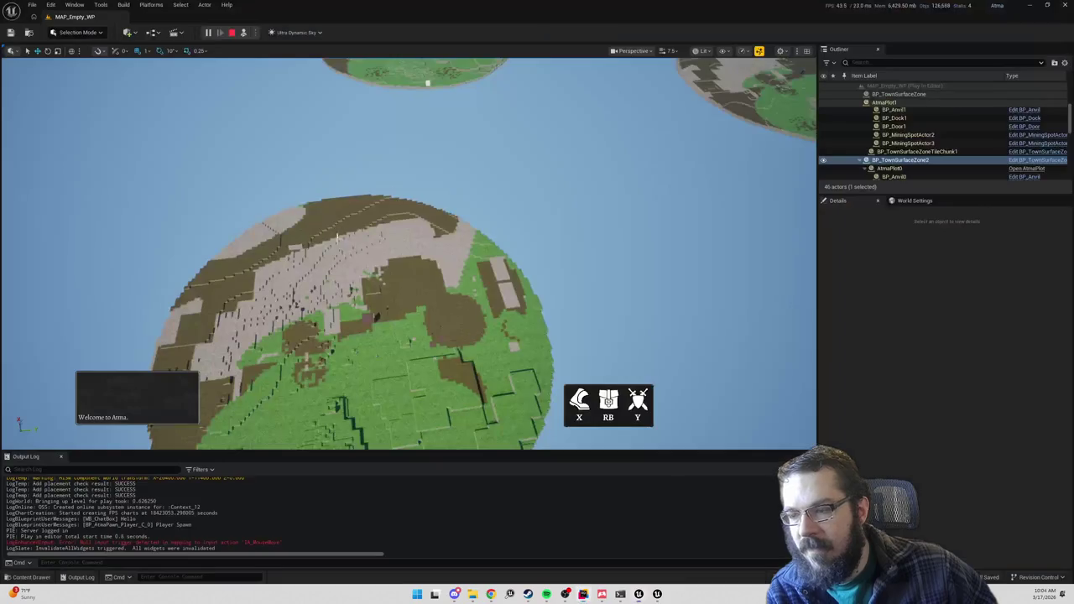
key(alt+Tab)
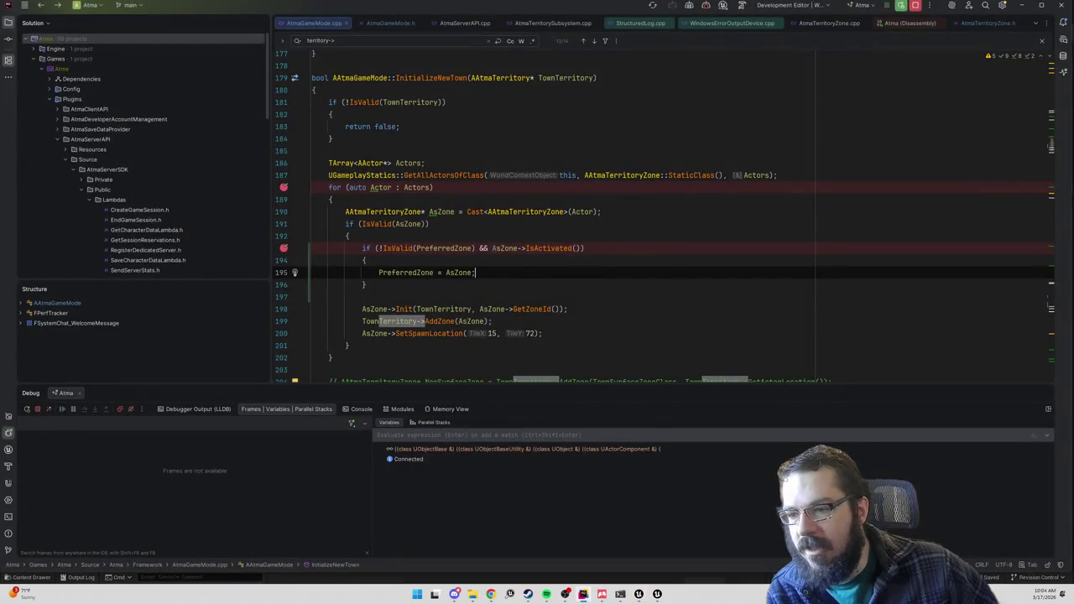
- Add a breakpoint inside AddZone's definition in AtmaTerritory.cpp, then stop the play session
ctrl+click(439, 322)
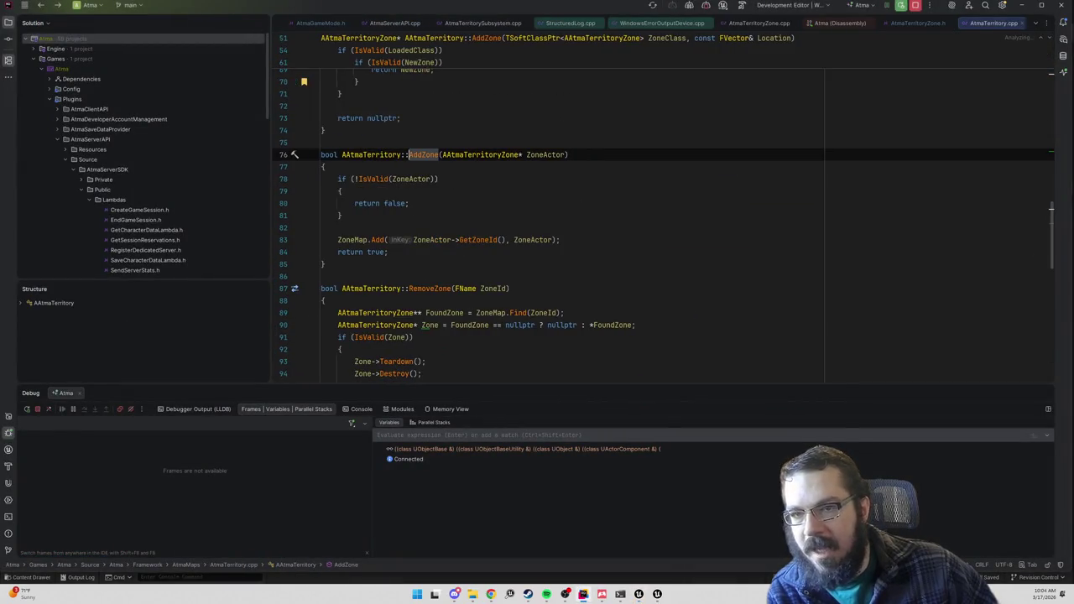
click(285, 179)
key(alt+Tab)
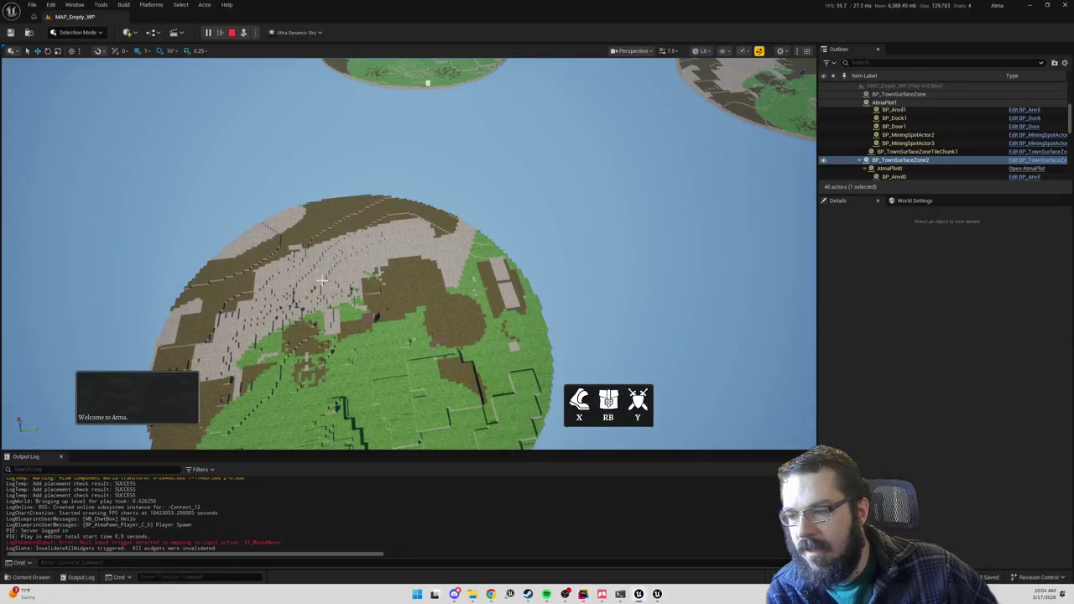
key(Escape)
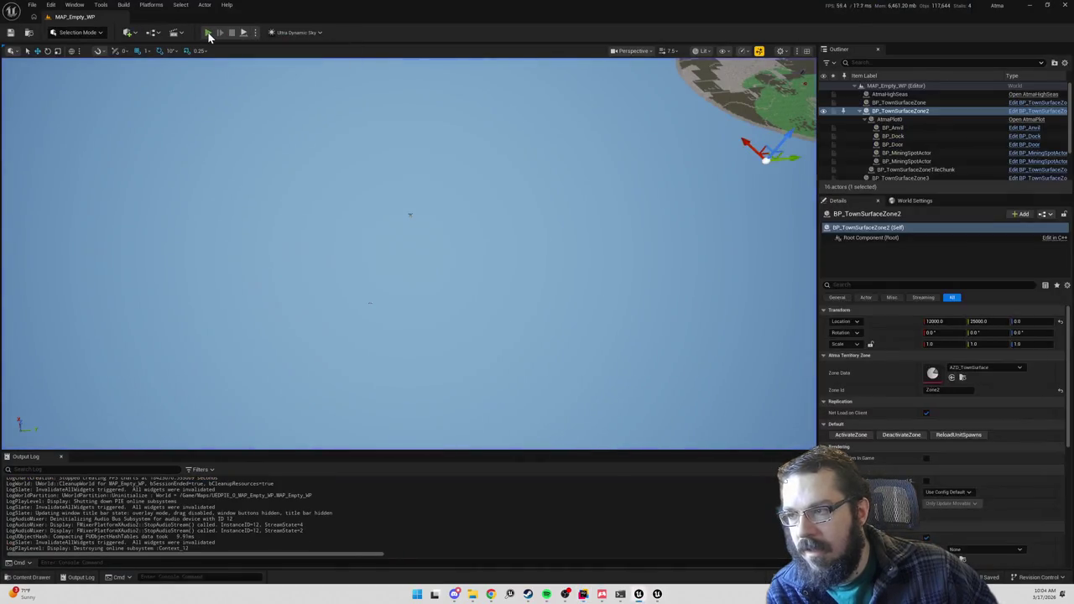
- Start a new play session and step through AddZone to the ZoneMap.Add line, checking the InitializeNewTown caller
click(206, 34)
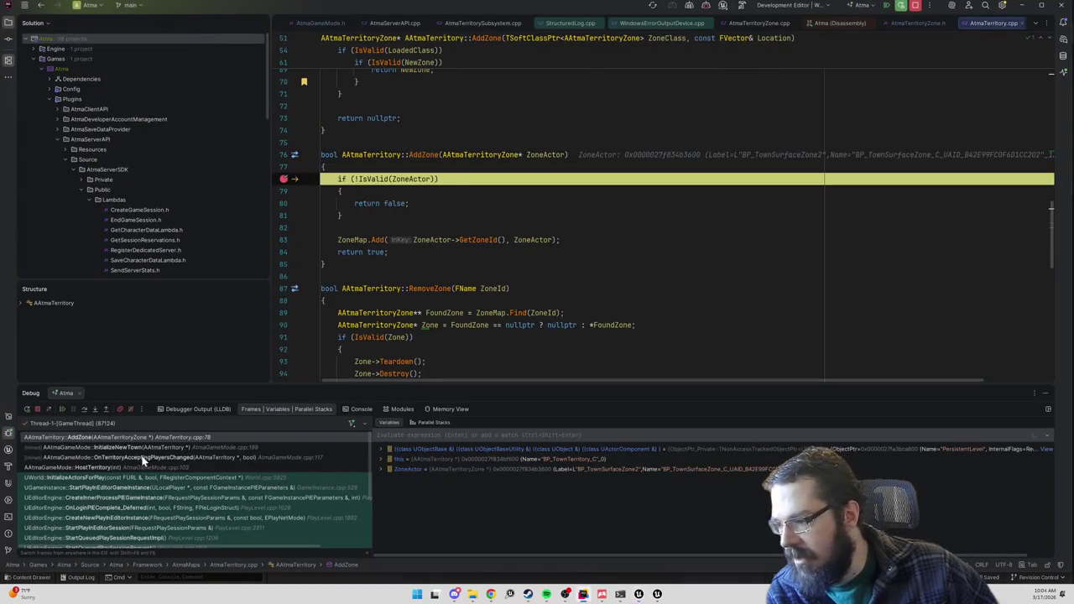
click(144, 449)
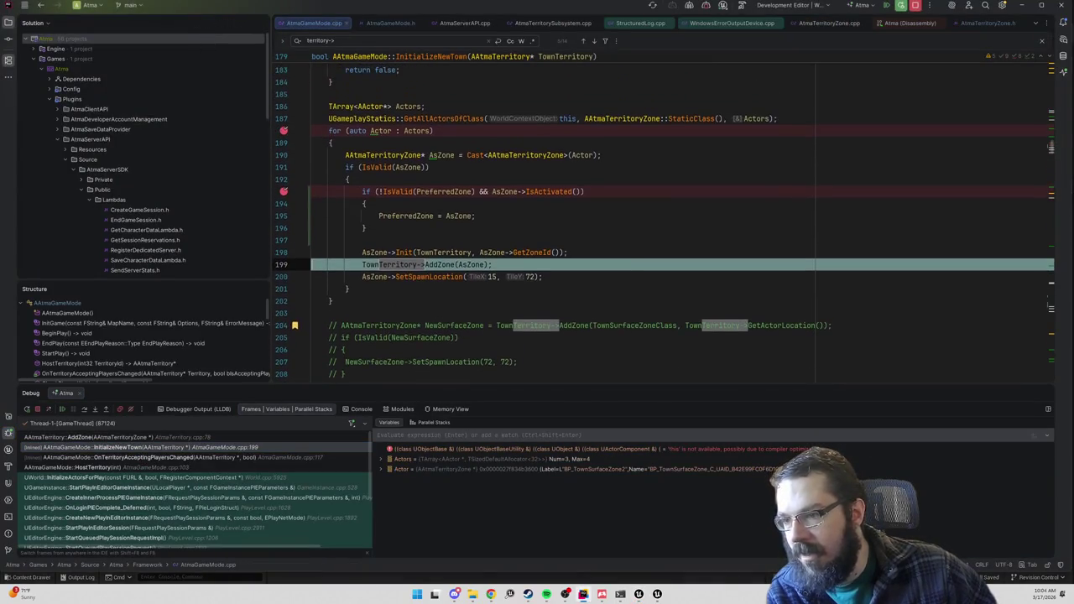
click(178, 436)
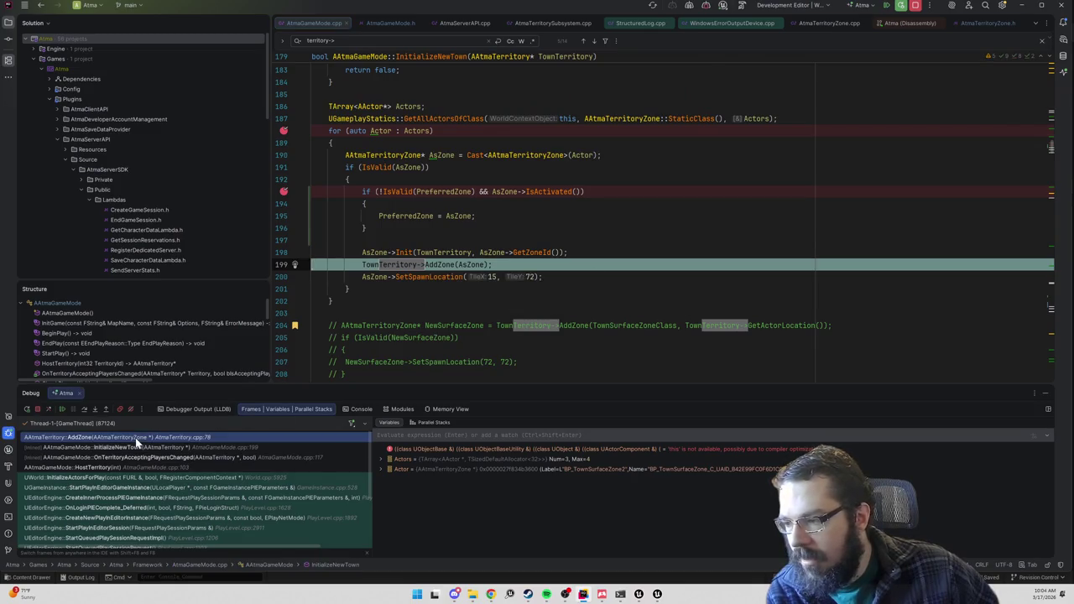
click(84, 409)
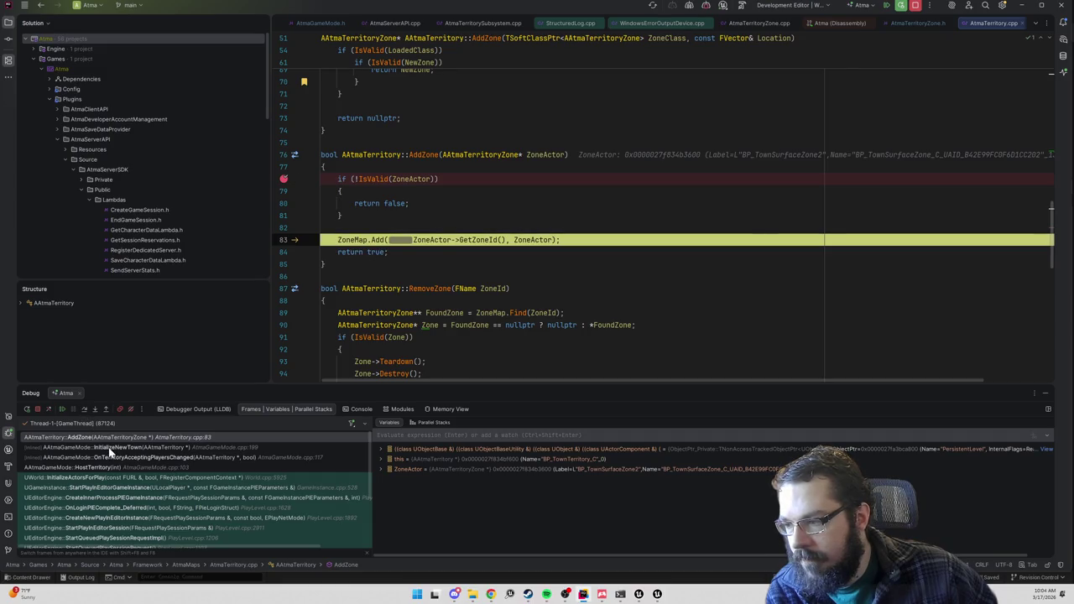
click(886, 6)
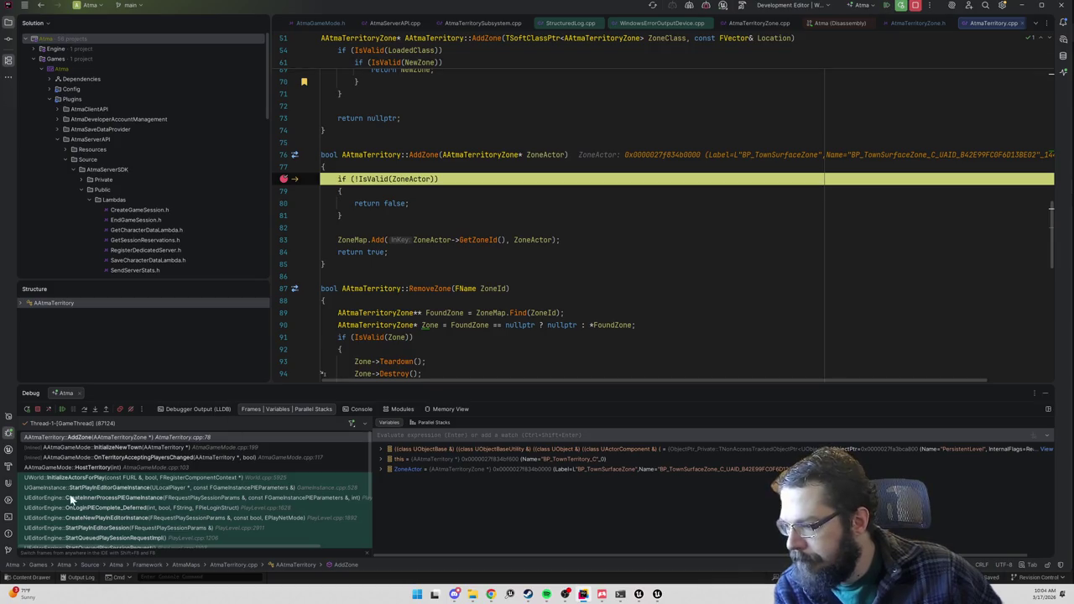
click(104, 449)
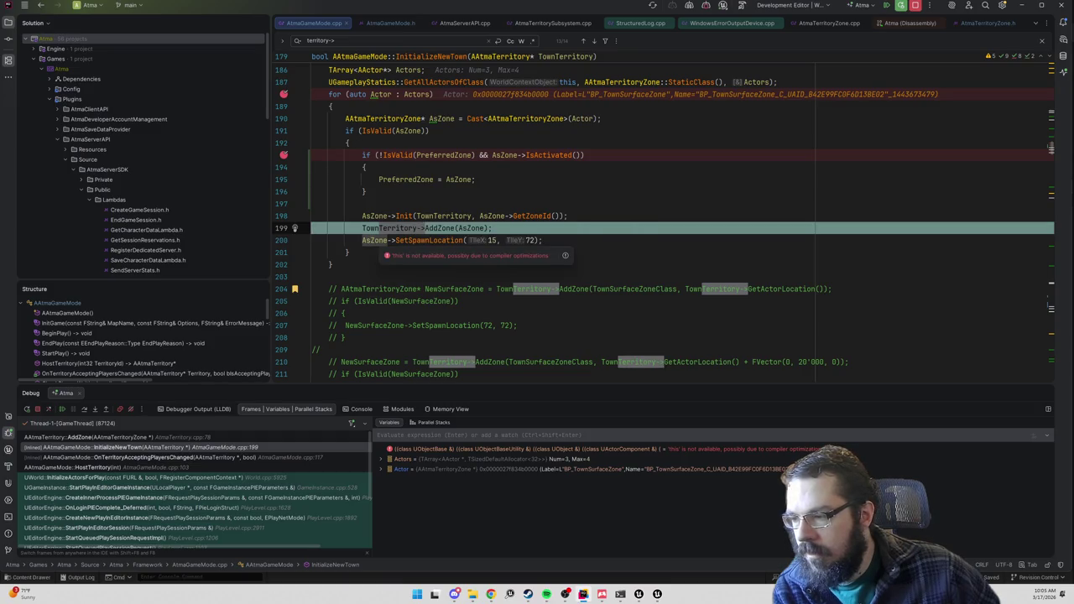
- Remove the breakpoint at the top of AddZone
ctrl+click(445, 230)
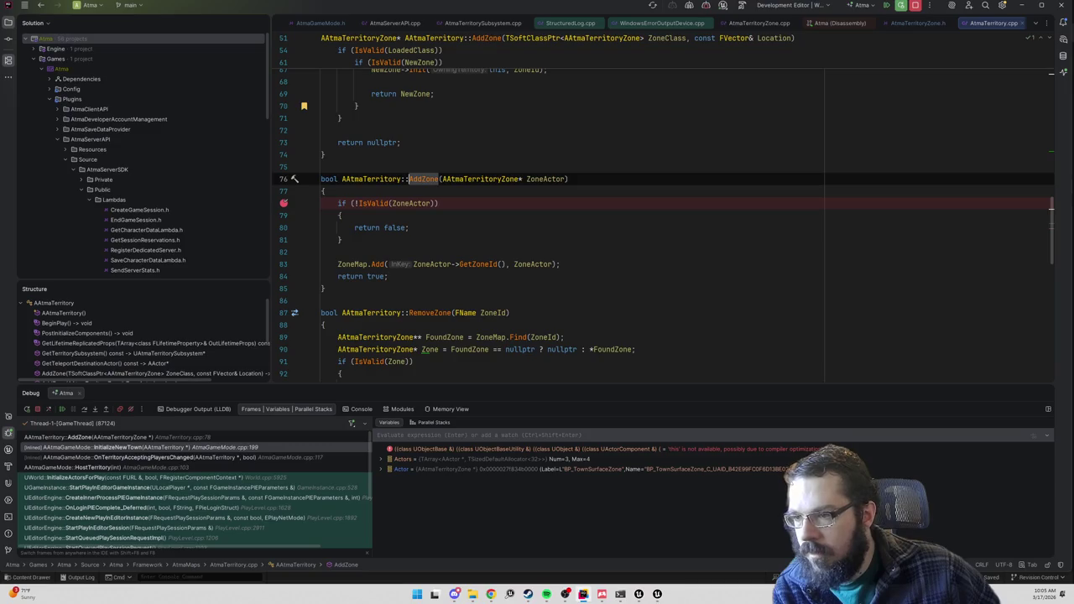
click(284, 203)
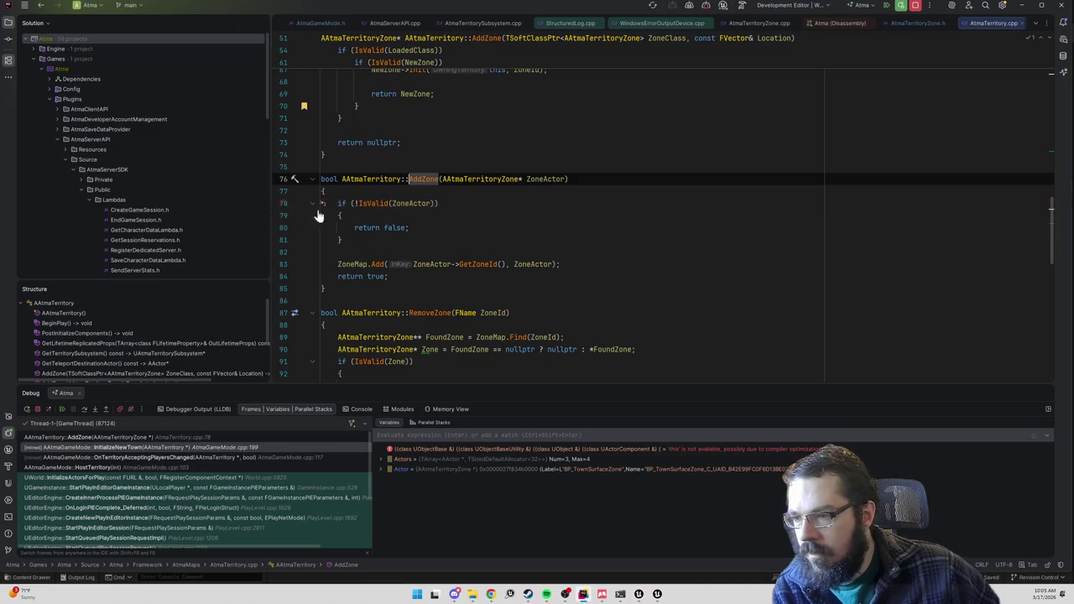
scroll(300, 205, up, 2)
scroll(663, 210, up, 3)
scroll(663, 210, down, 2)
- Break on the NewZoneId check in AAtmaTerritoryZone::Init and run until it is hit
key(ctrl+alt+Left)
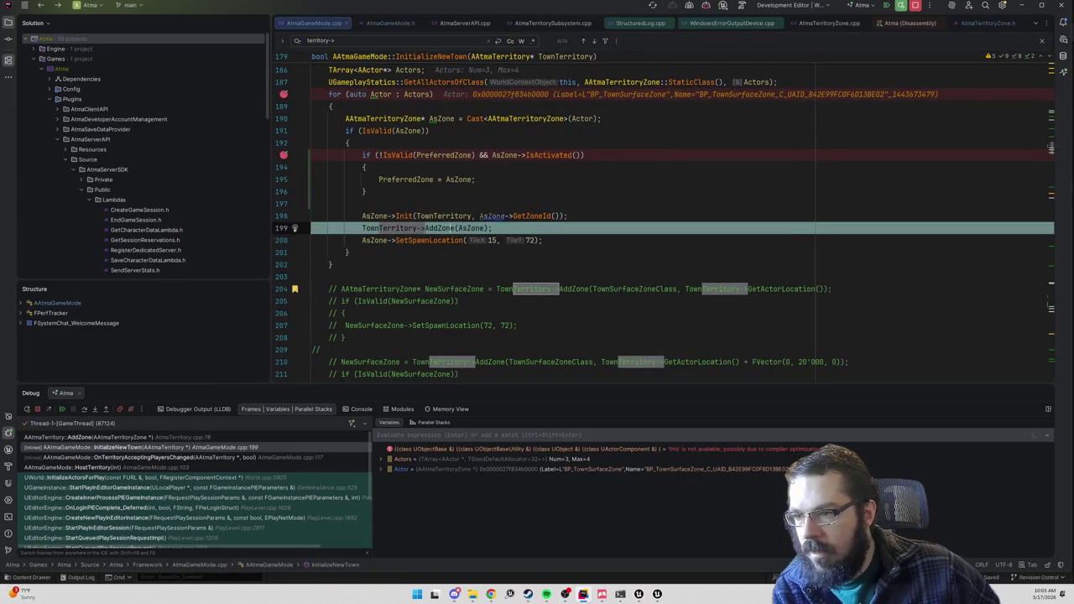
ctrl+click(410, 215)
click(284, 224)
key(F5)
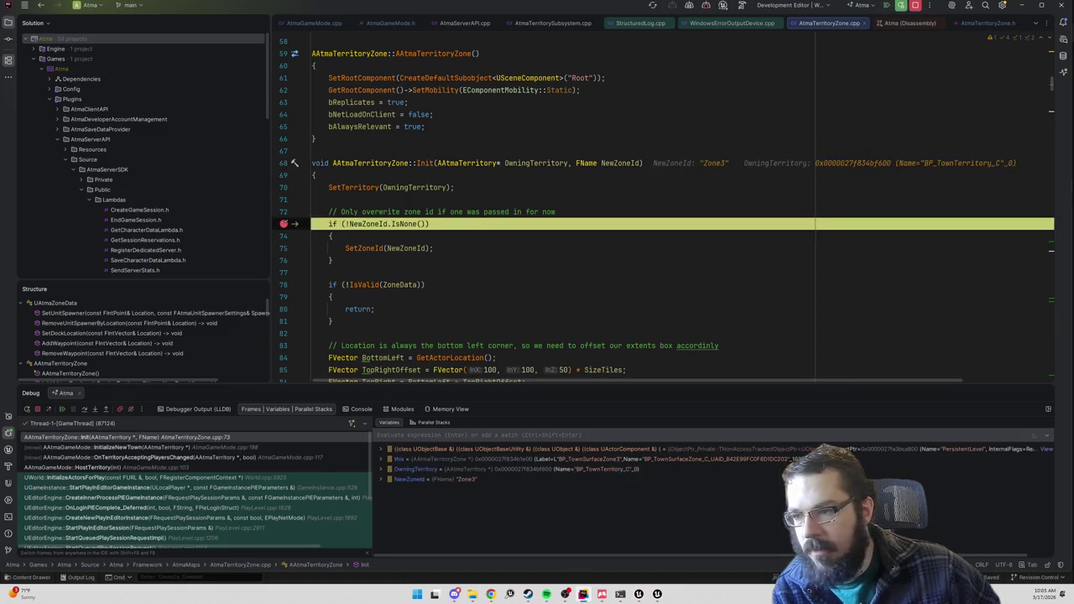
- Inspect the InitializeNewTown and Init call-stack frames for Zone3, then resume the game
click(134, 447)
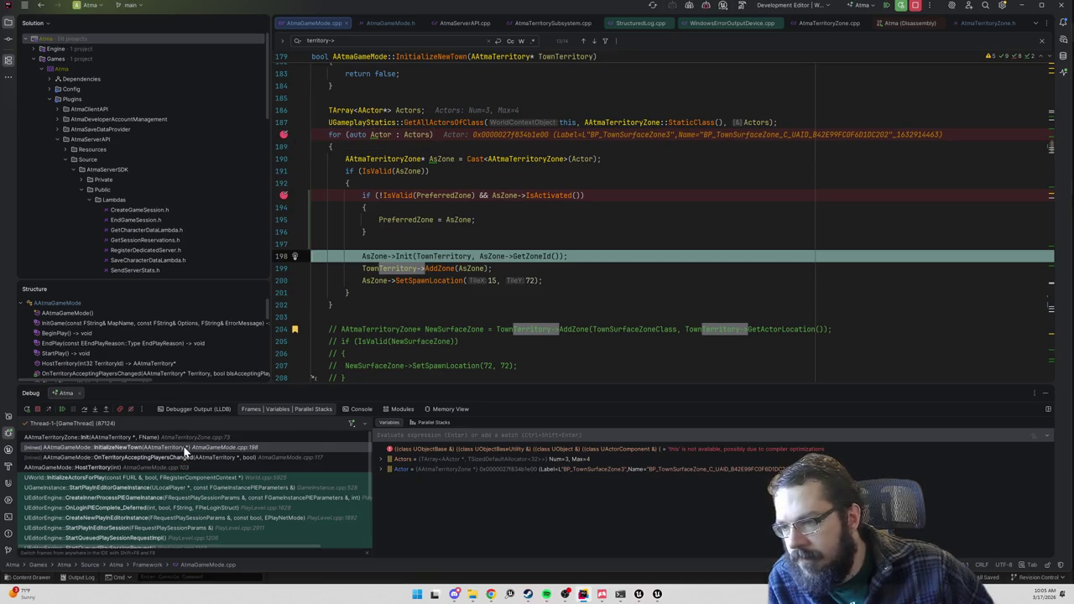
key(Up)
mouse_move(391, 300)
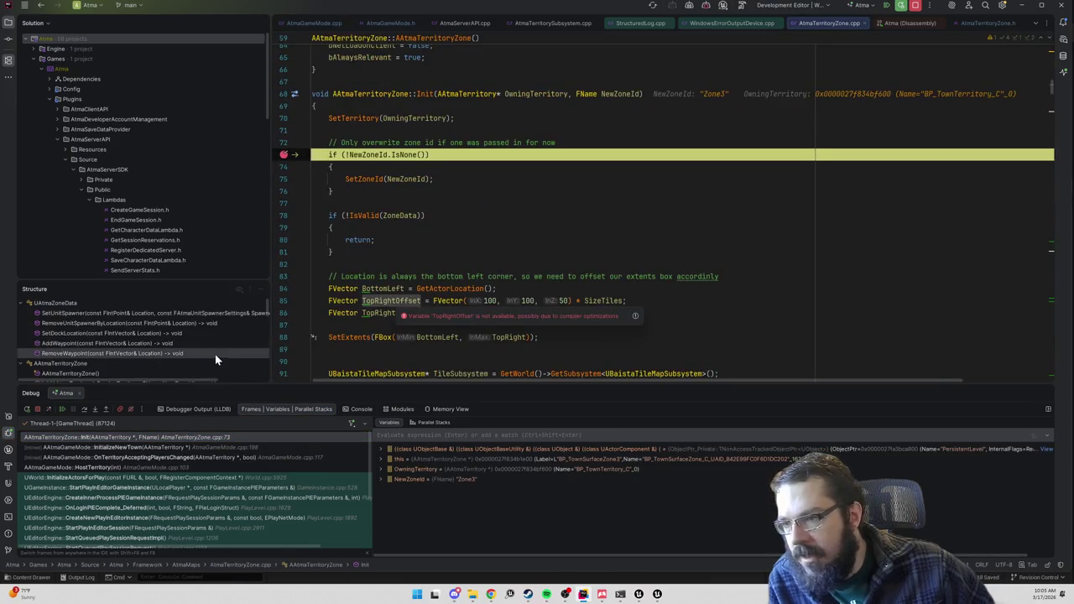
scroll(391, 300, down, 20)
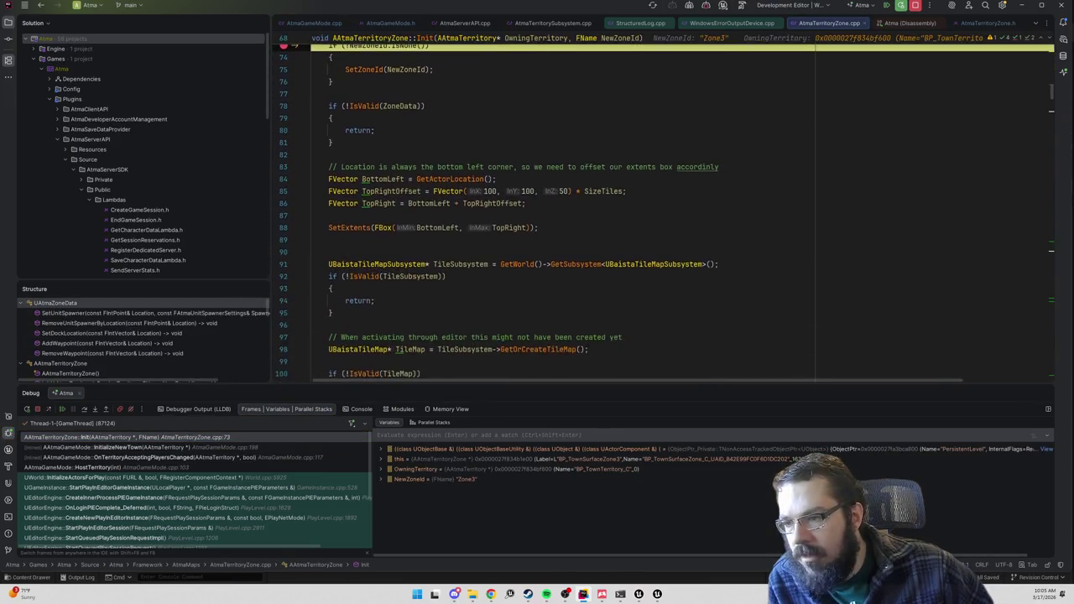
scroll(391, 300, down, 12)
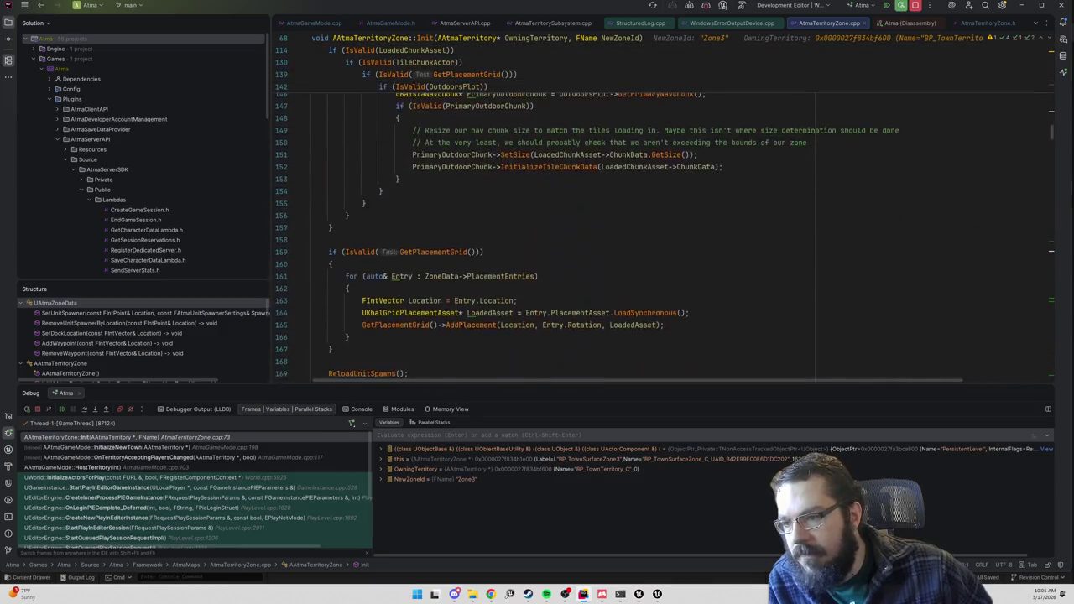
scroll(391, 300, up, 20)
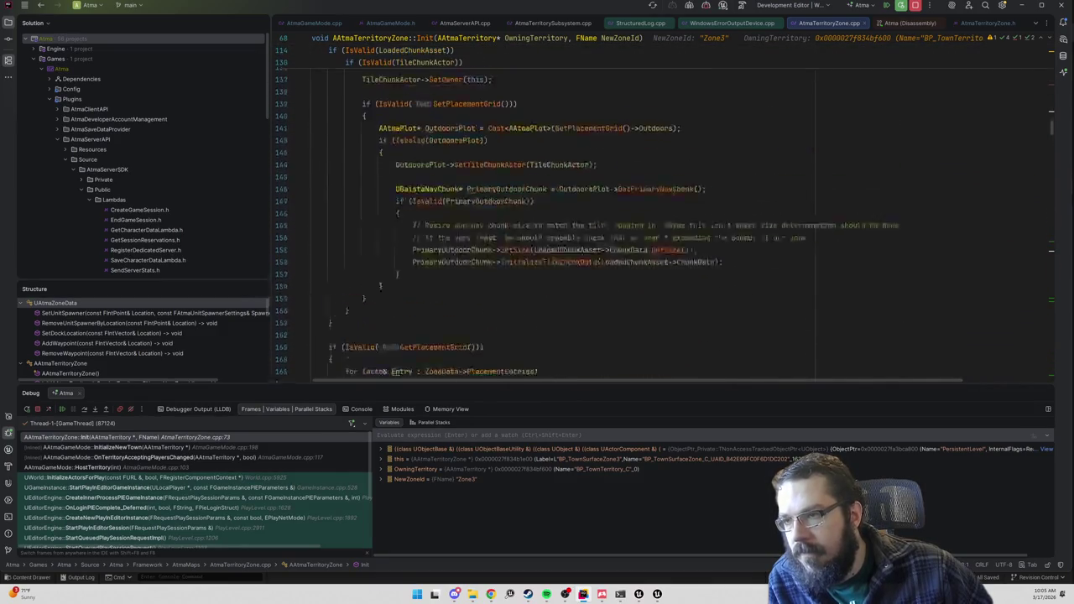
scroll(391, 300, up, 6)
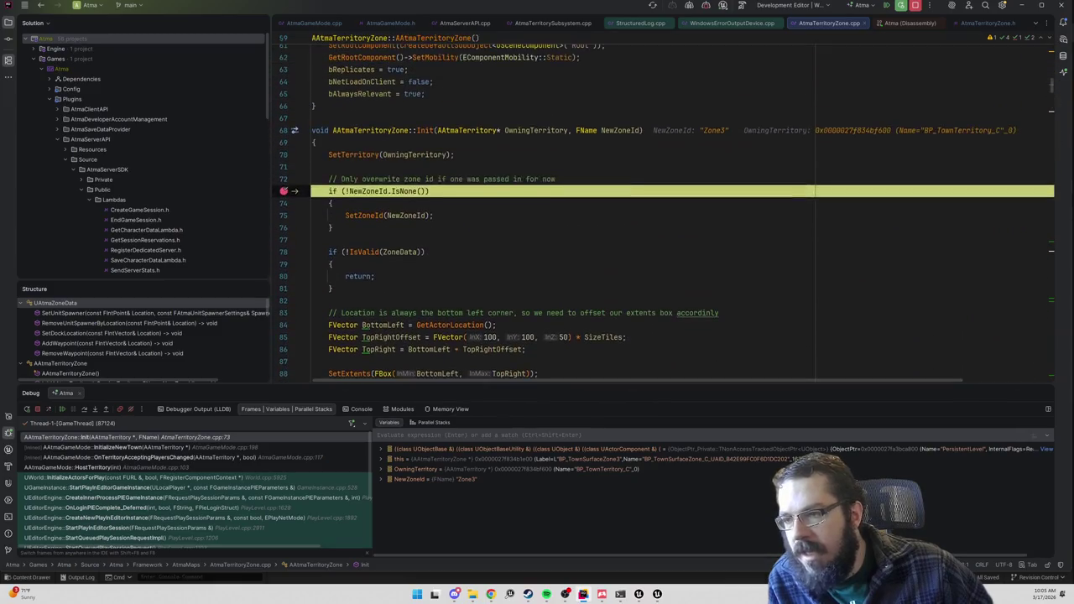
scroll(392, 300, down, 20)
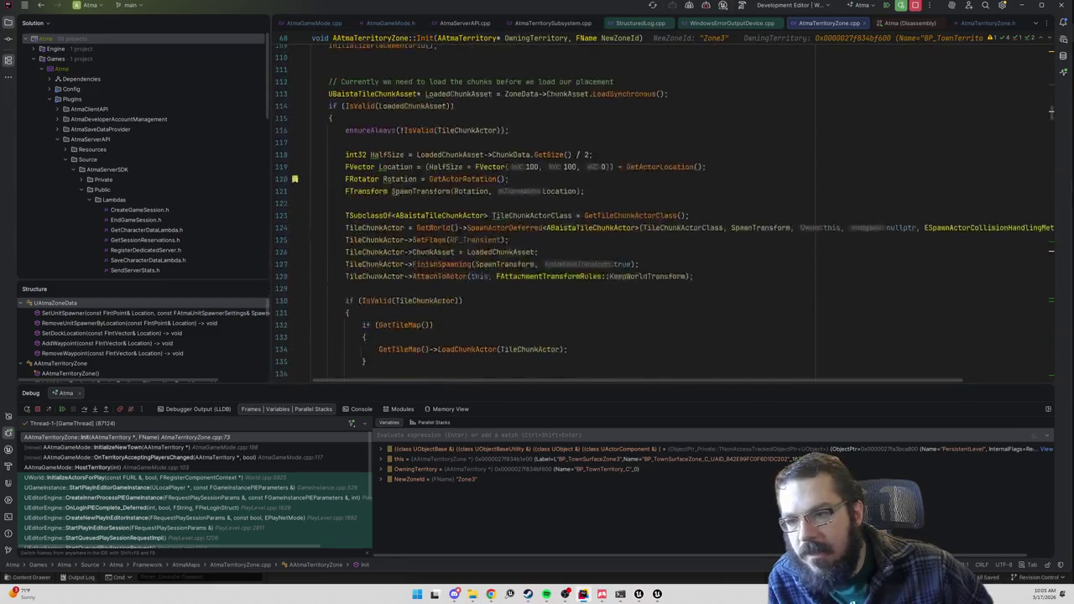
scroll(554, 218, down, 5)
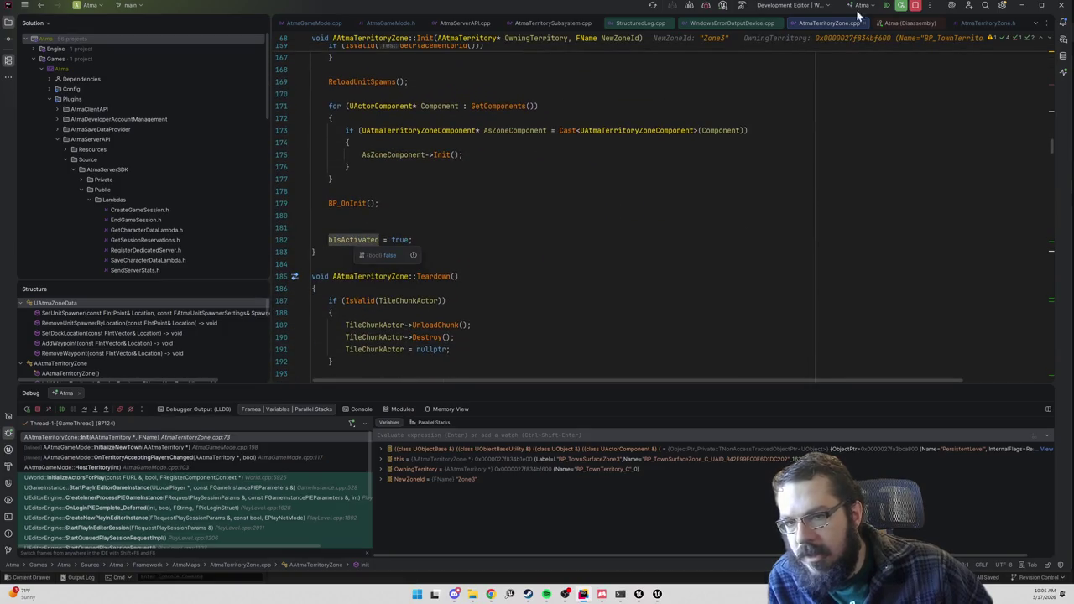
key(F5)
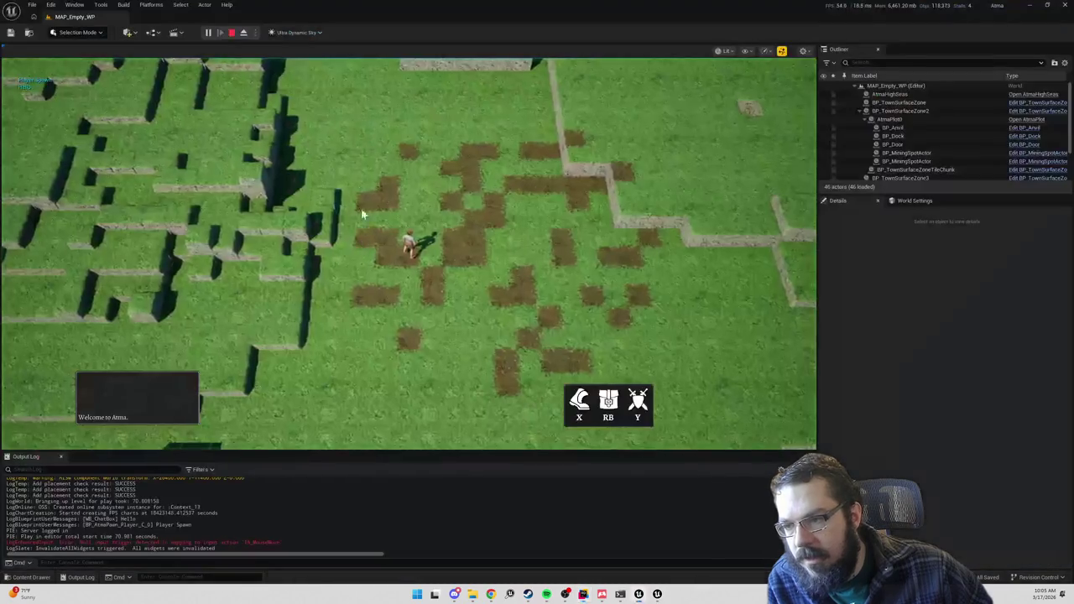
- Restart the play-in-editor session and continue past the first zone's Init breakpoint
click(210, 33)
click(210, 33)
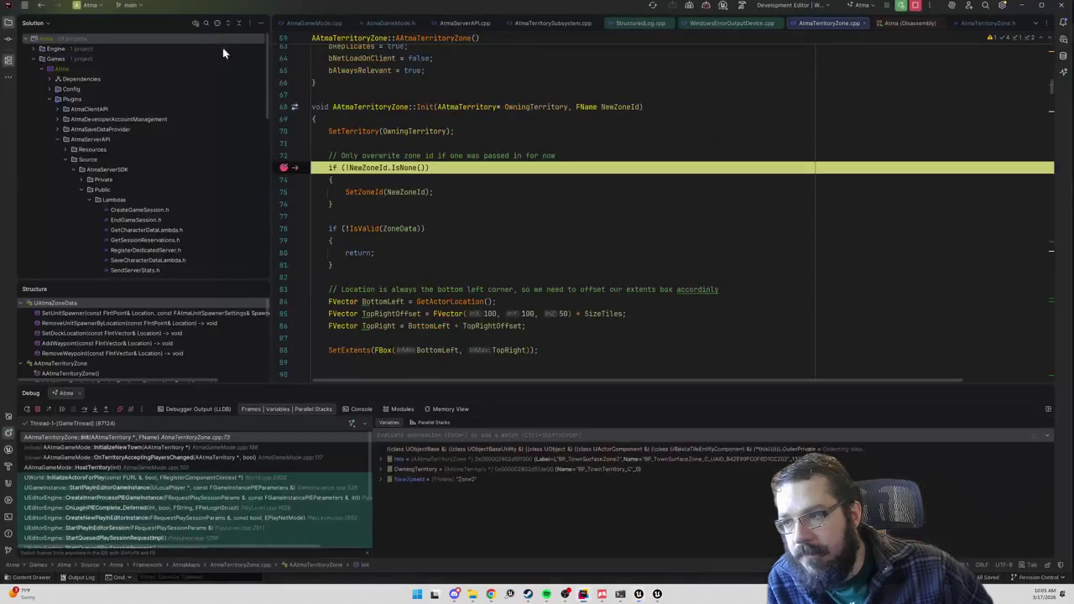
scroll(554, 210, down, 15)
scroll(361, 113, down, 15)
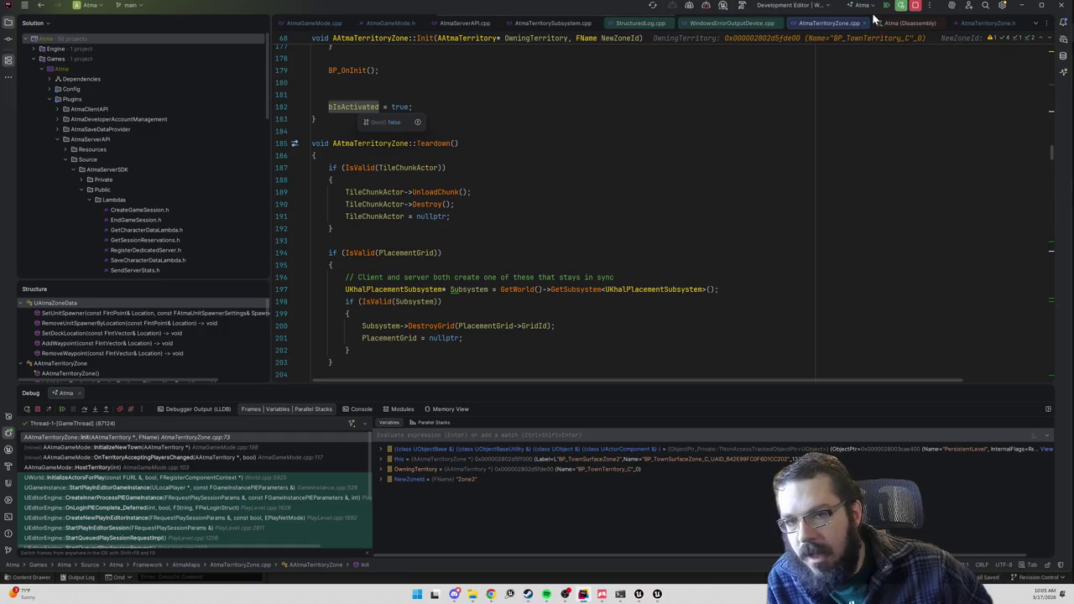
key(F5)
- Continue through the remaining zone Init breaks up to Zone3, then resume the game
scroll(554, 210, down, 20)
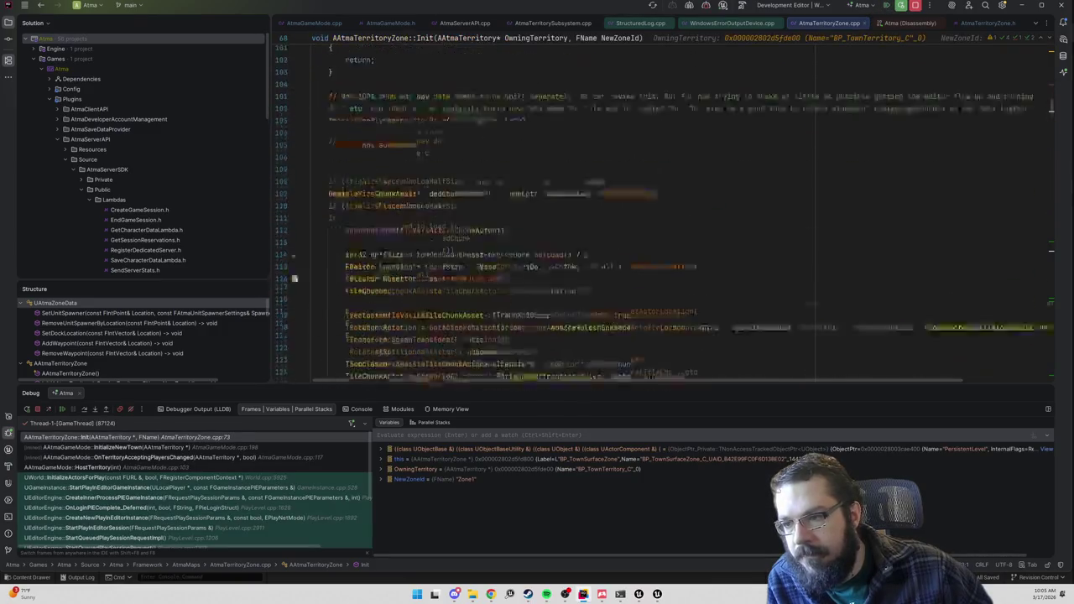
mouse_move(353, 139)
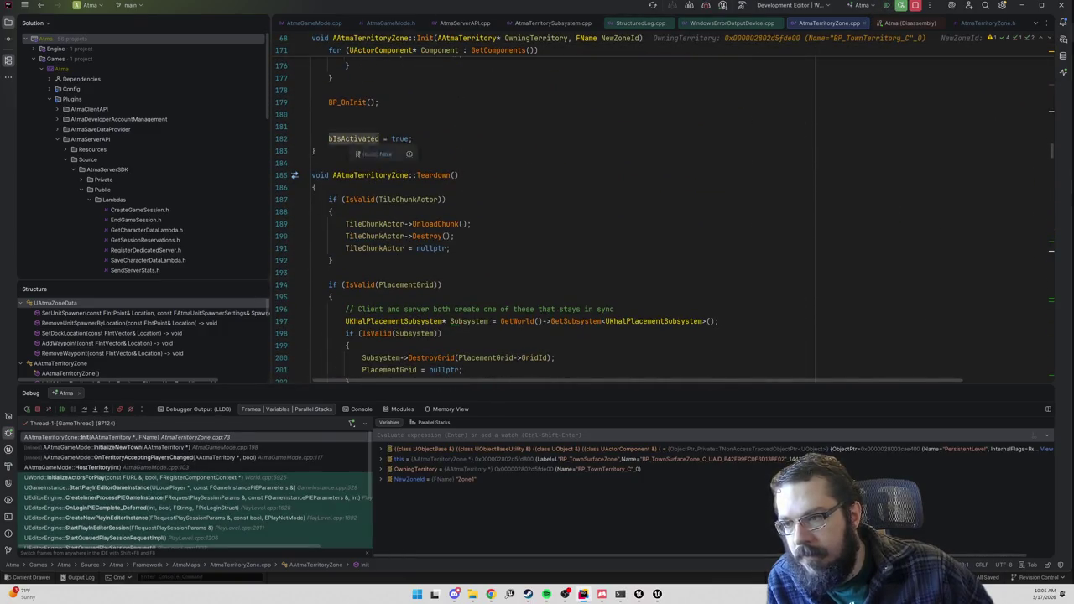
key(F5)
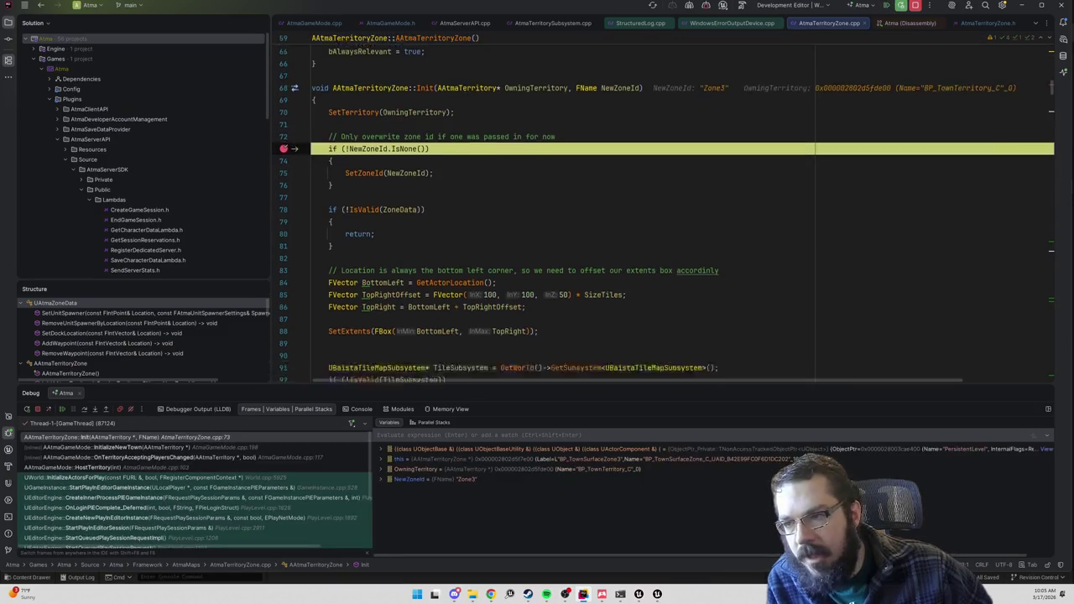
scroll(554, 210, down, 5)
scroll(398, 74, down, 20)
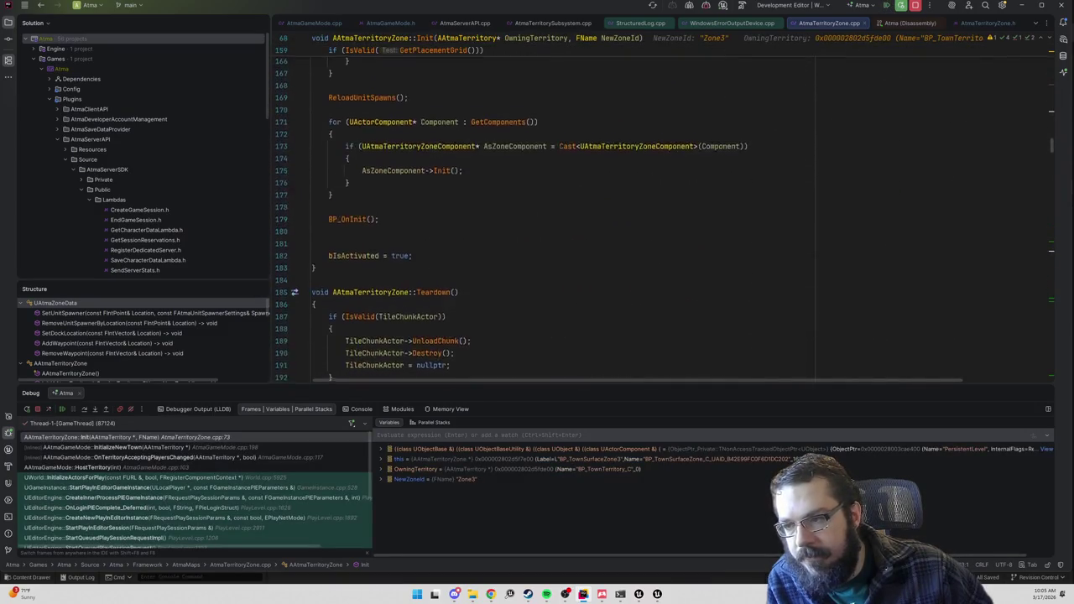
scroll(369, 147, up, 20)
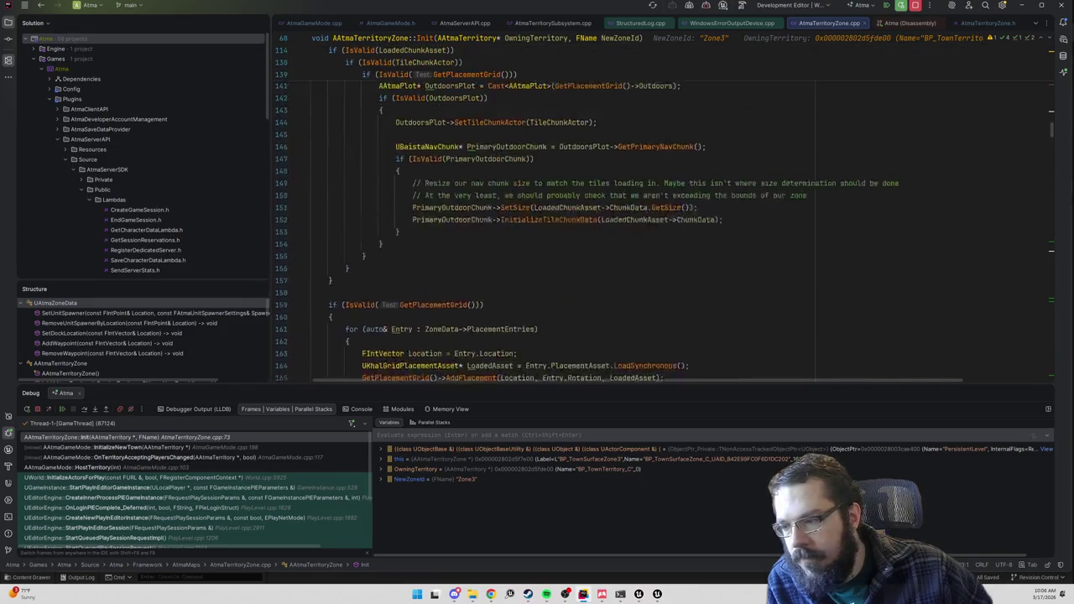
scroll(283, 208, up, 15)
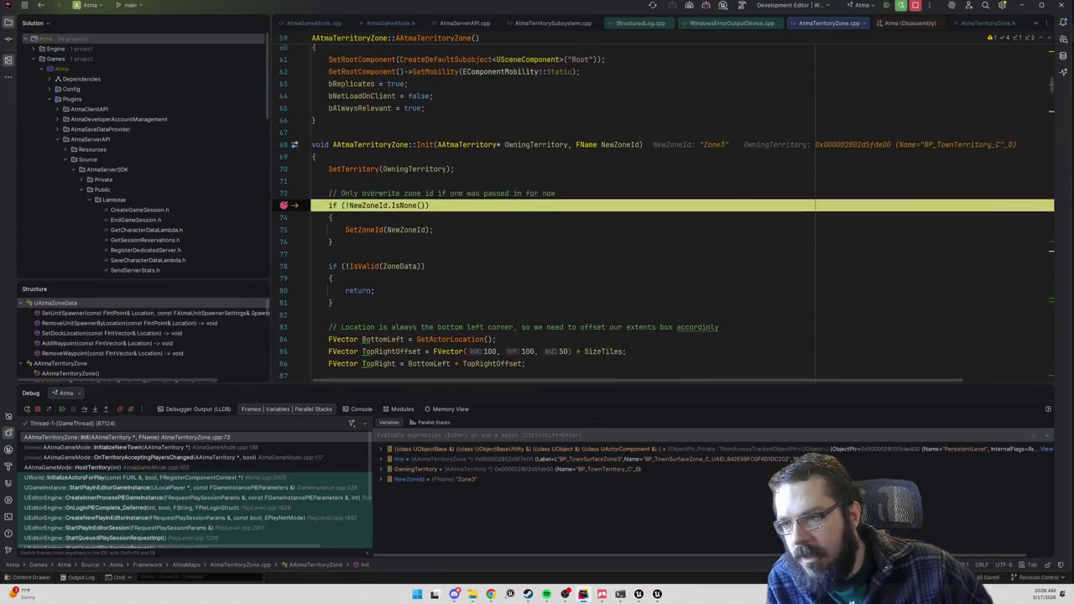
click(889, 7)
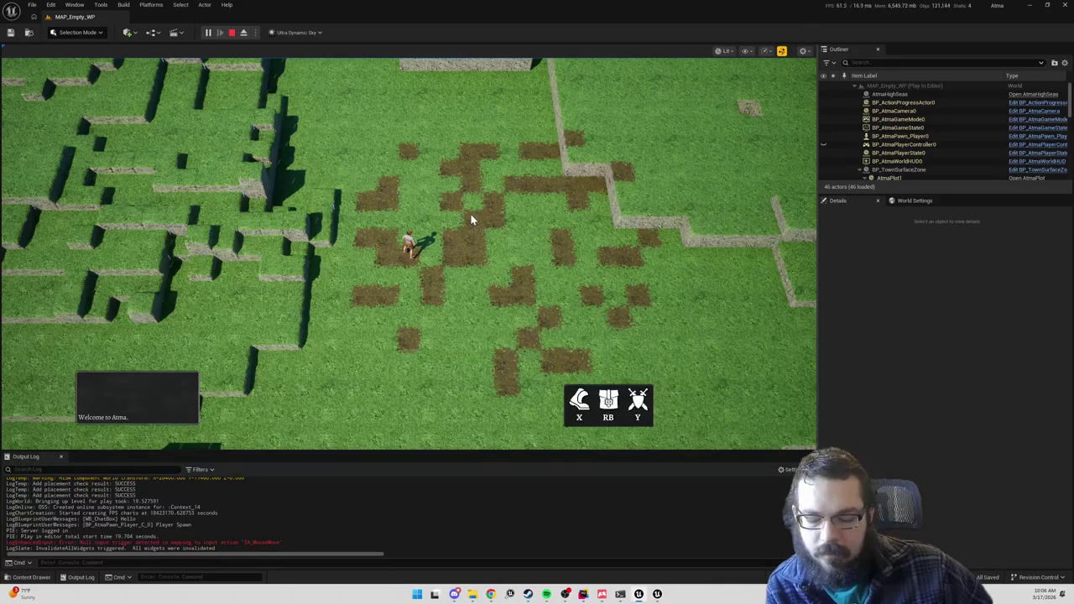
- Search the file for 'deactiv' to find the zone deactivation code
key(alt+Tab)
scroll(663, 218, up, 10)
scroll(532, 205, up, 10)
scroll(532, 205, down, 13)
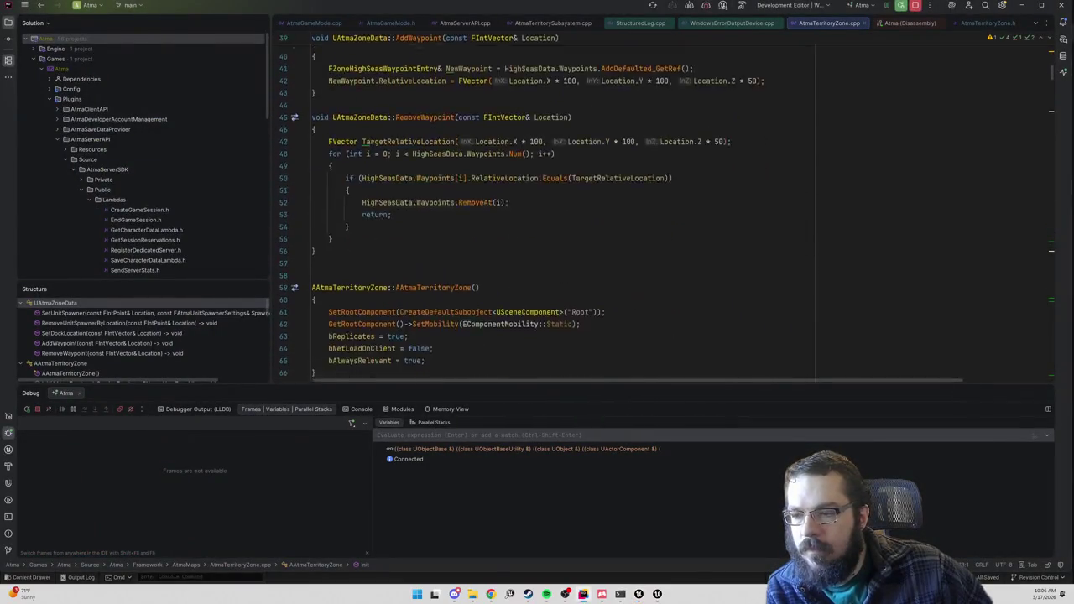
scroll(663, 210, down, 7)
key(ctrl+f)
text(deactiv)
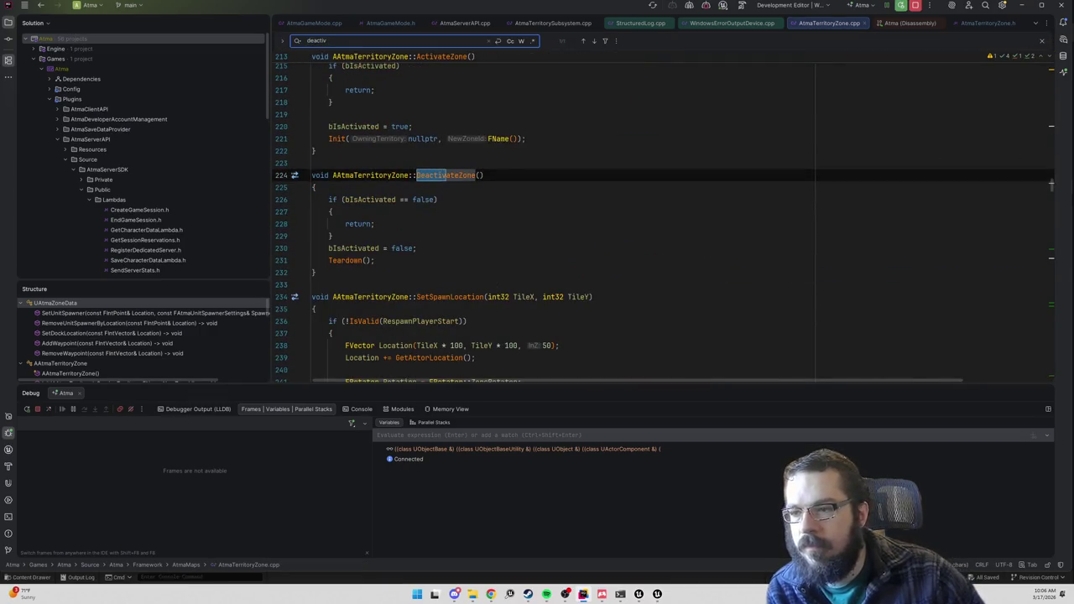
- Stop the running play session, start a new one, then stop it again
key(alt+Tab)
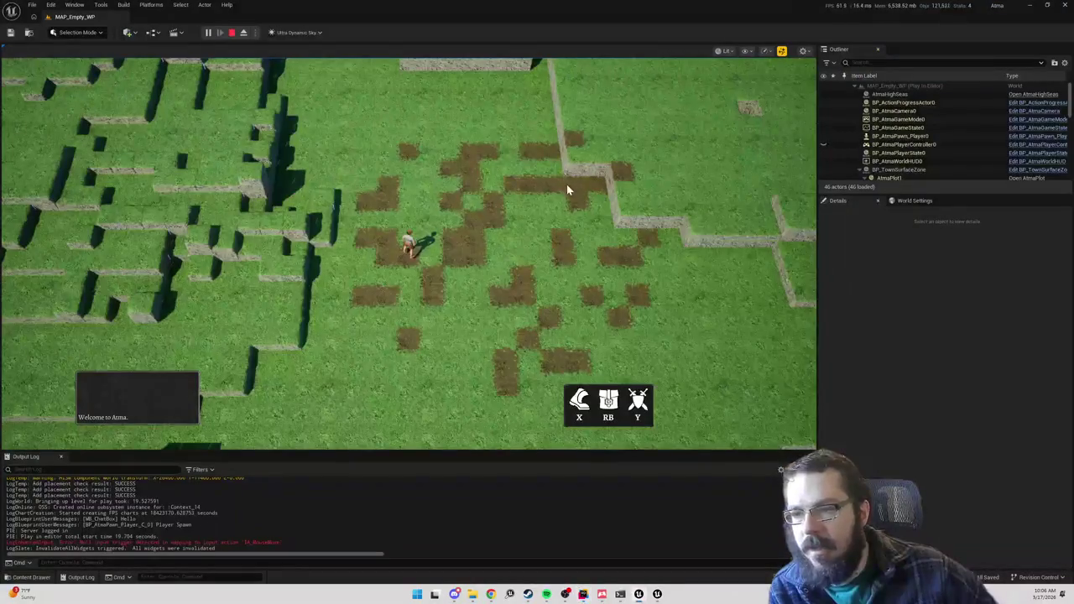
click(231, 33)
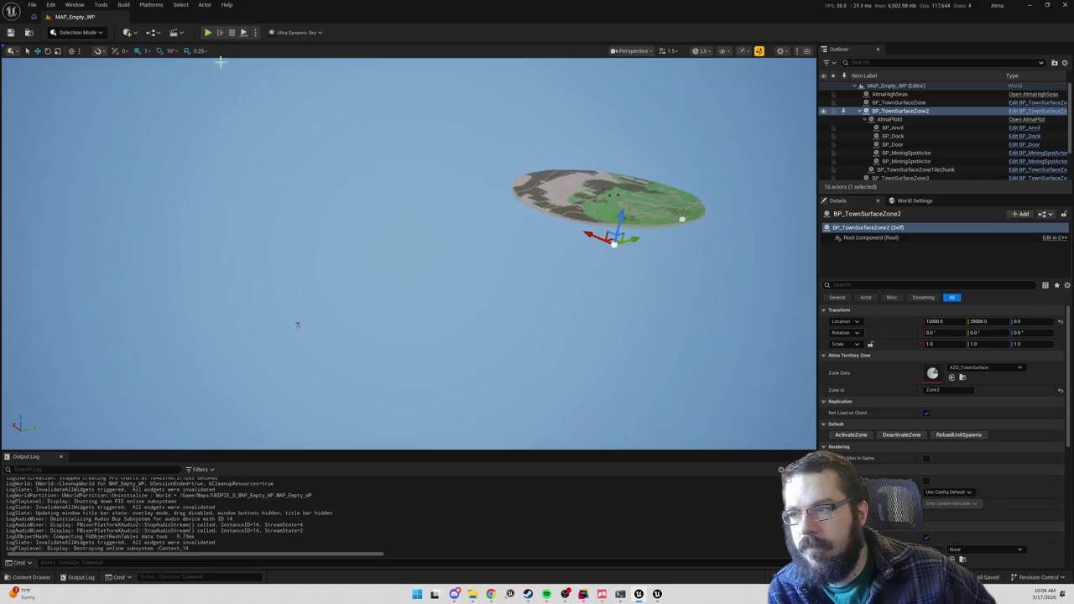
click(209, 34)
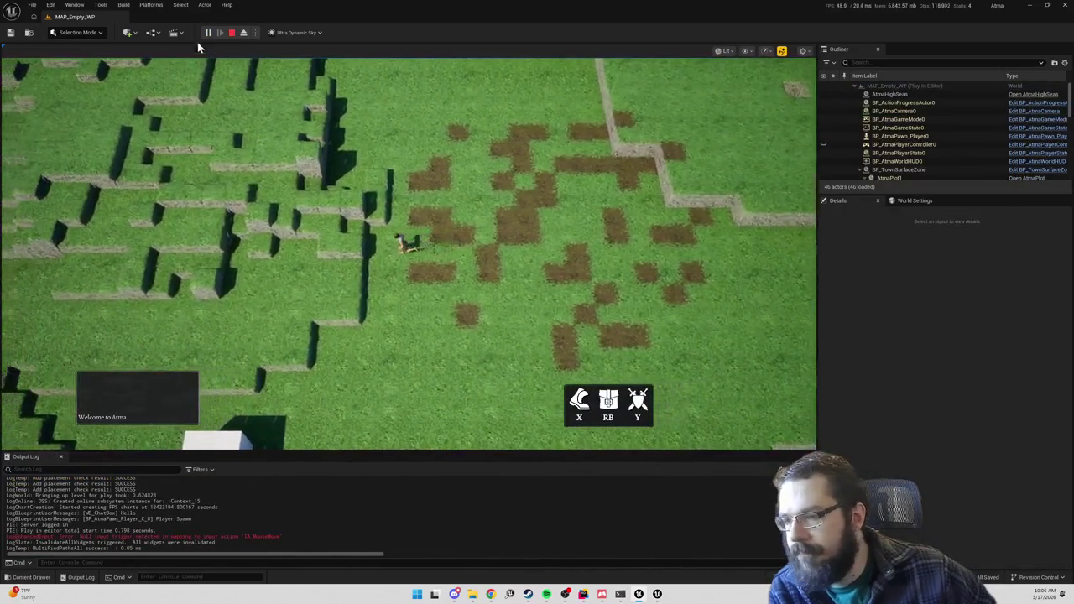
click(234, 33)
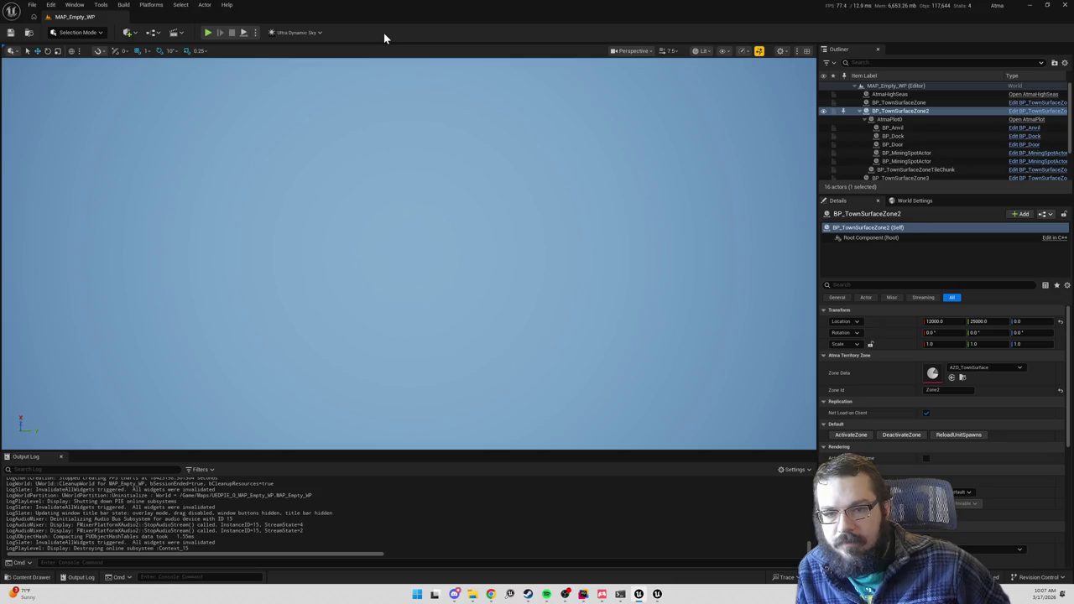
- Review the zone actors such as BP_TownSurfaceZone2 in the Outliner, then return to Rider
scroll(935, 155, down, 3)
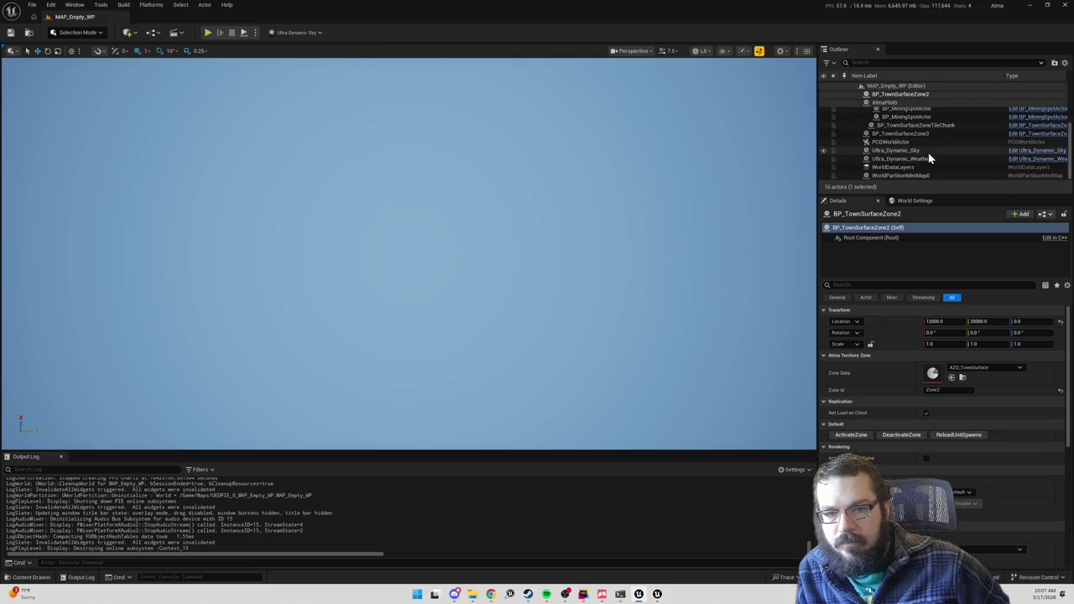
scroll(923, 152, up, 2)
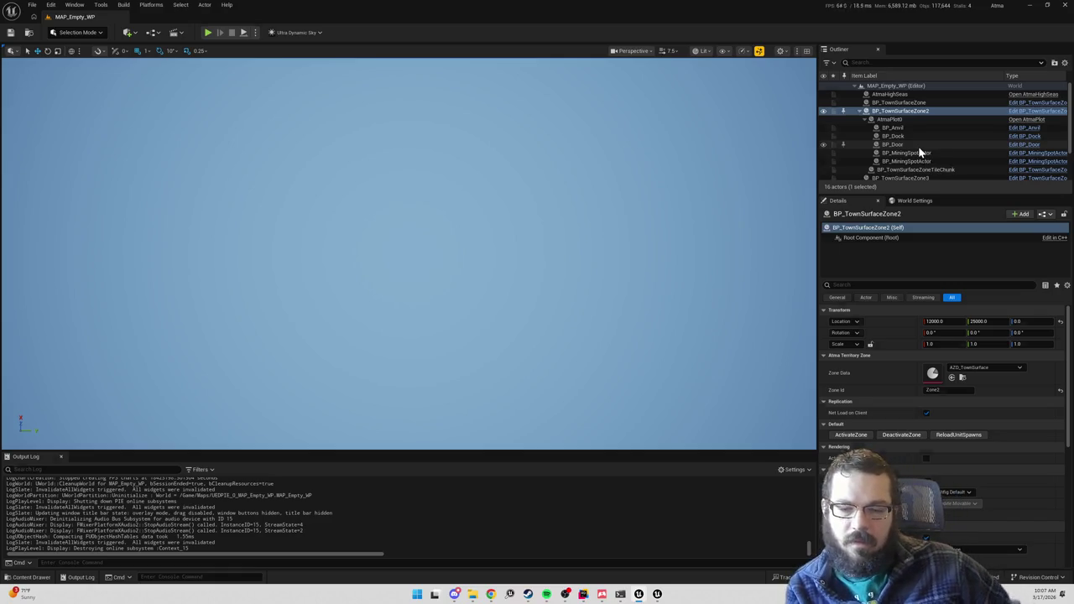
key(alt+Tab)
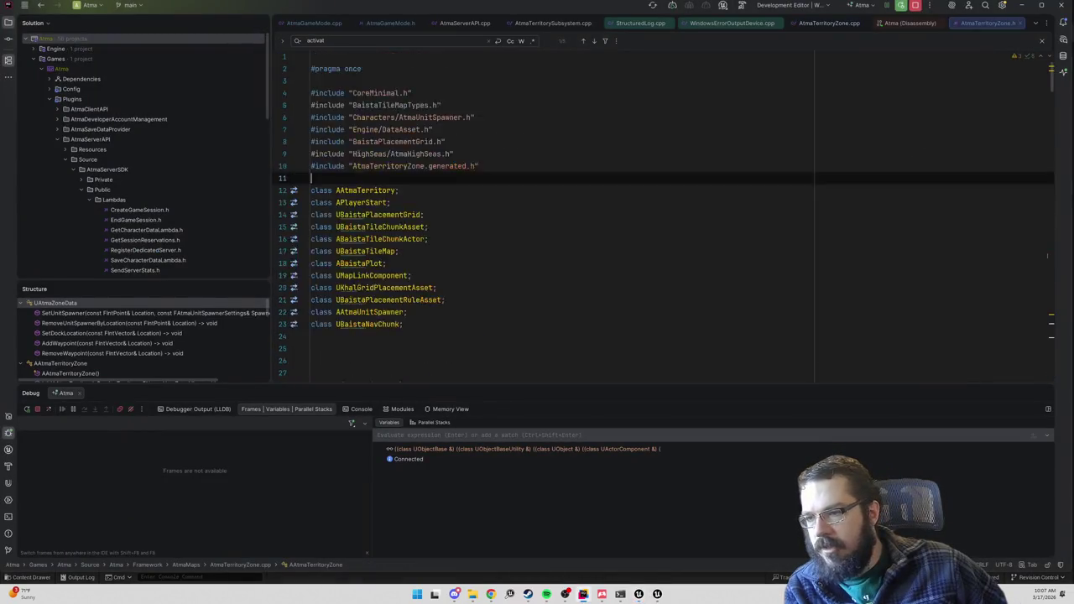
- Mark bIsActivated in AtmaTerritoryZone.h with UPROPERTY() and stop the Rider debug session
key(Return)
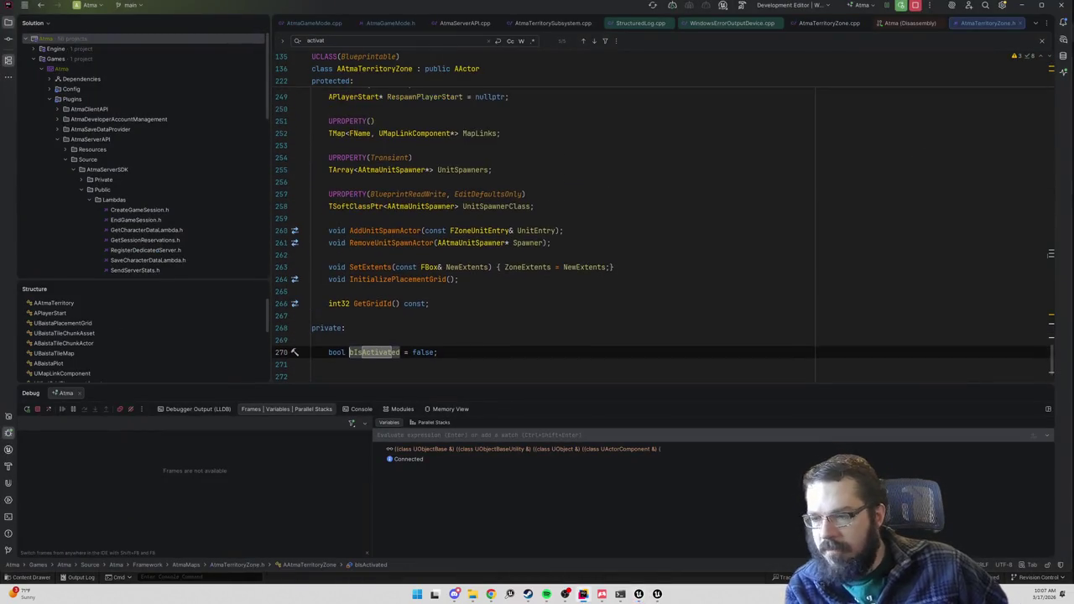
click(328, 340)
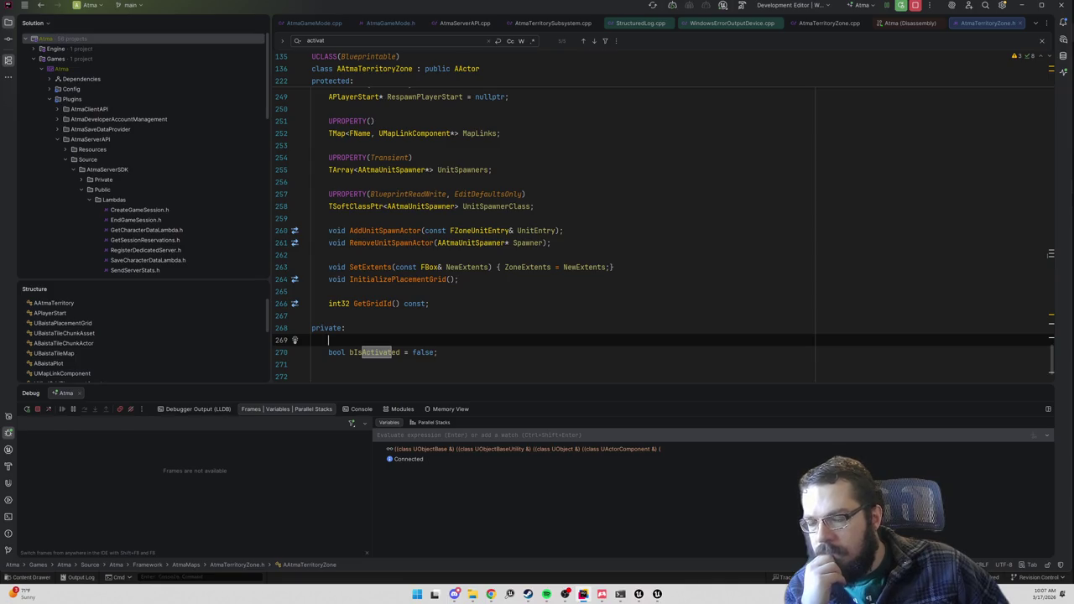
scroll(663, 237, up, 5)
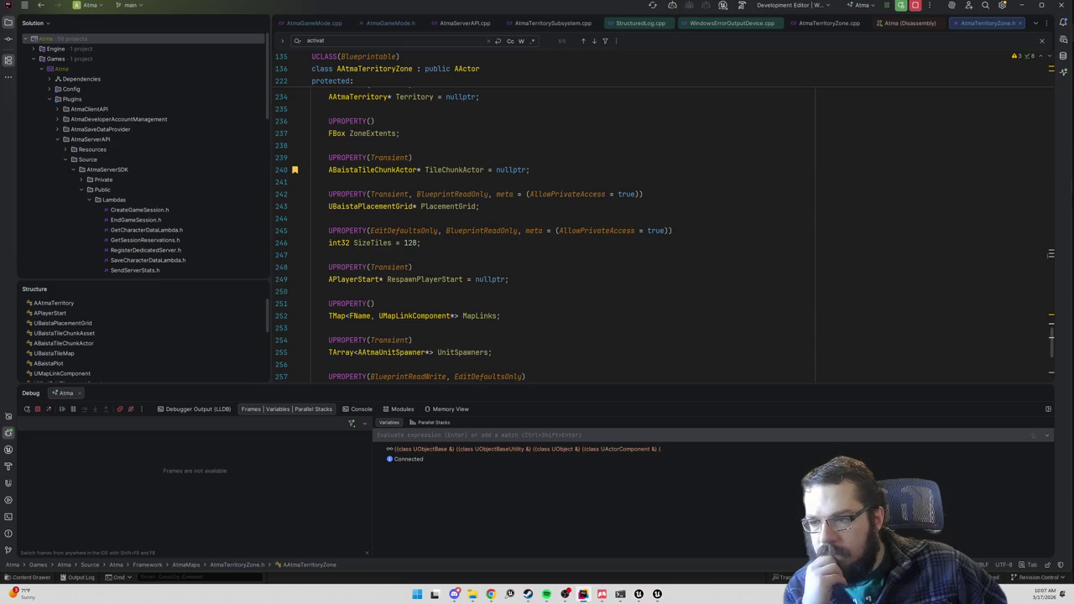
scroll(663, 238, down, 5)
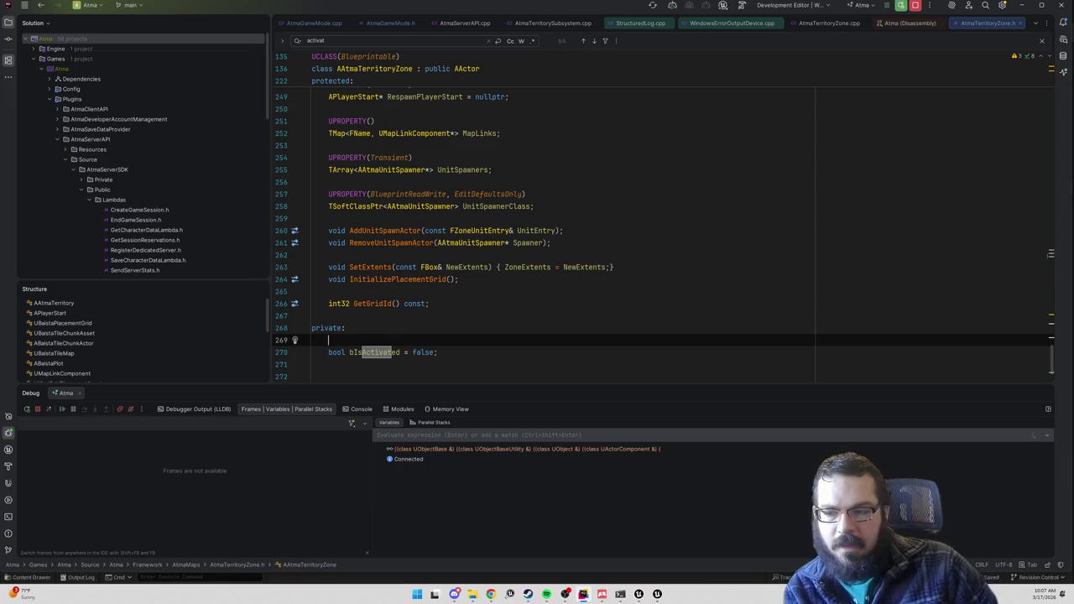
key(Return)
text(upro)
key(Return)
text(()
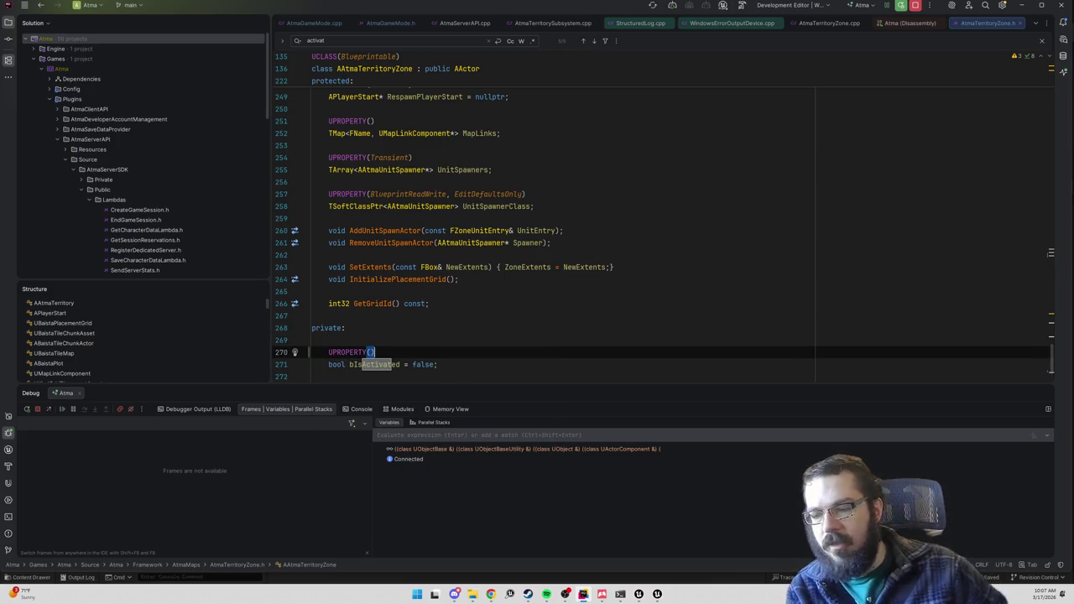
click(917, 7)
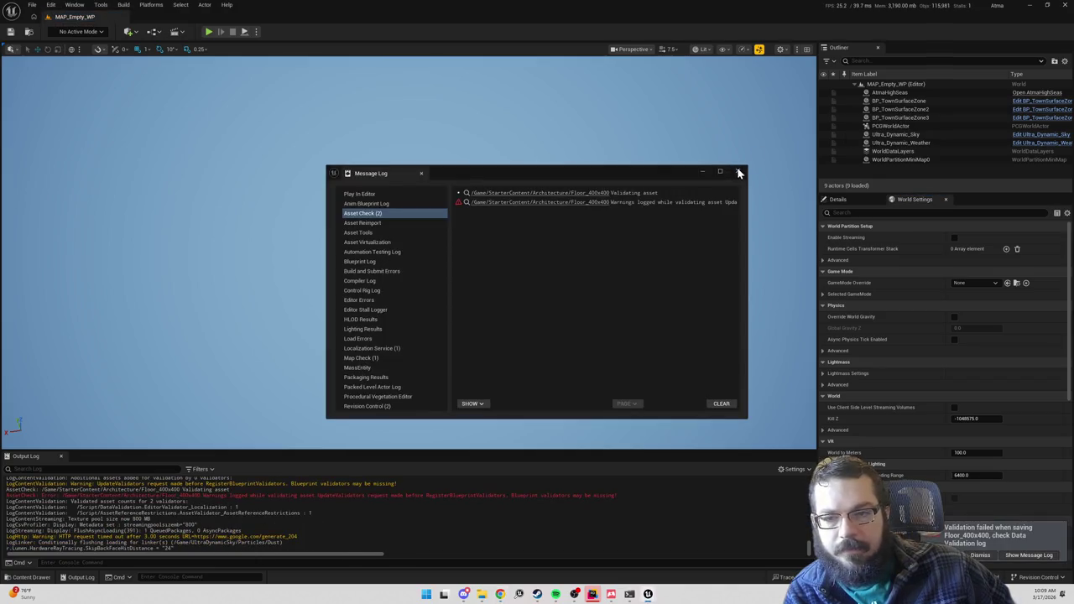
- Select and frame the BP_TownSurfaceZone3 island, dismissing the Message Log, and save the map
click(902, 119)
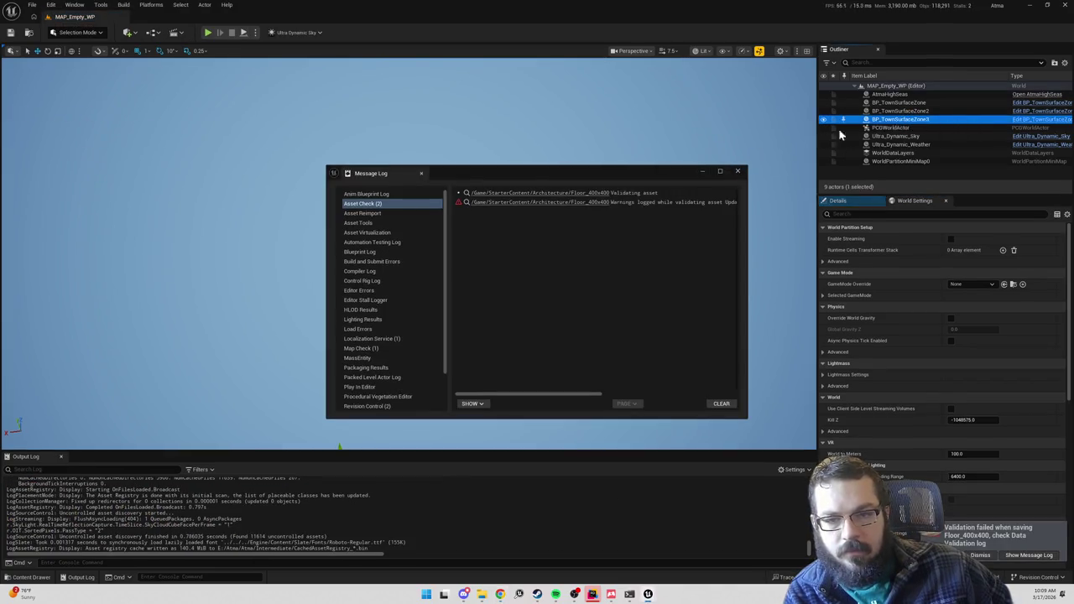
click(738, 172)
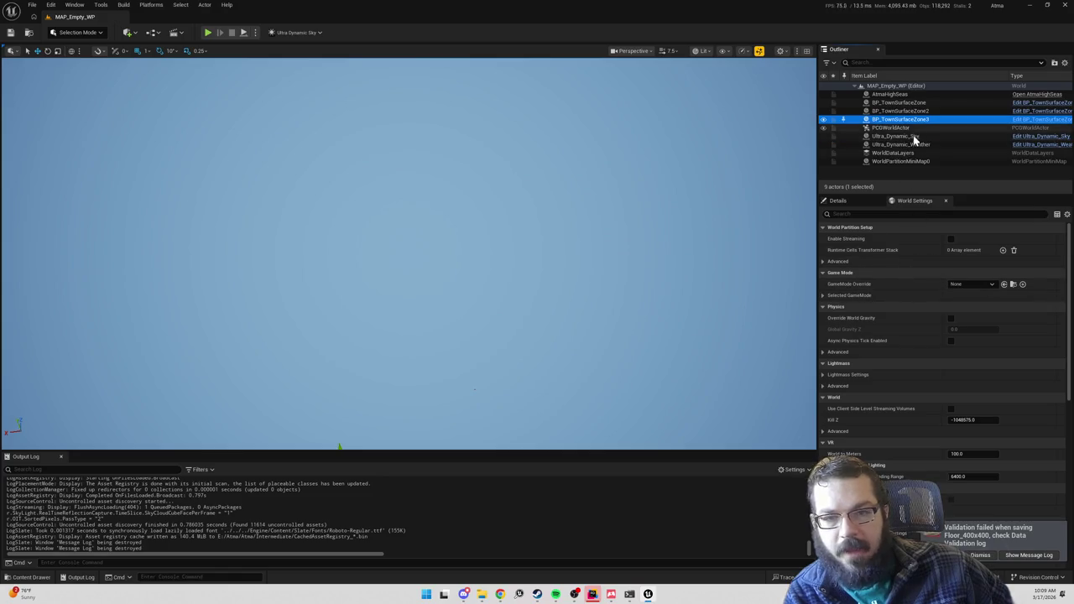
click(855, 201)
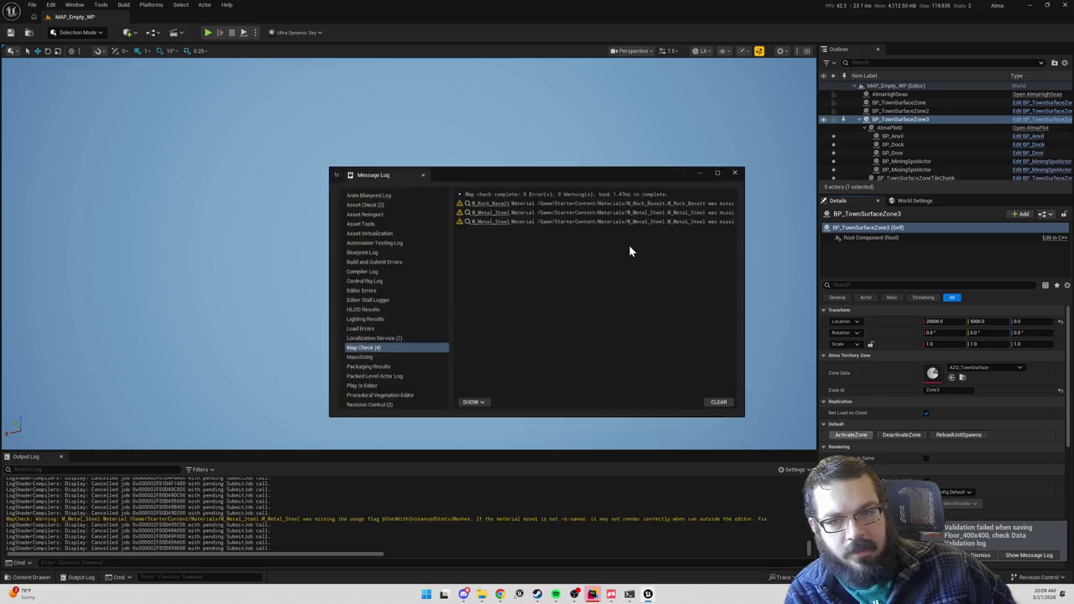
click(738, 173)
key(f)
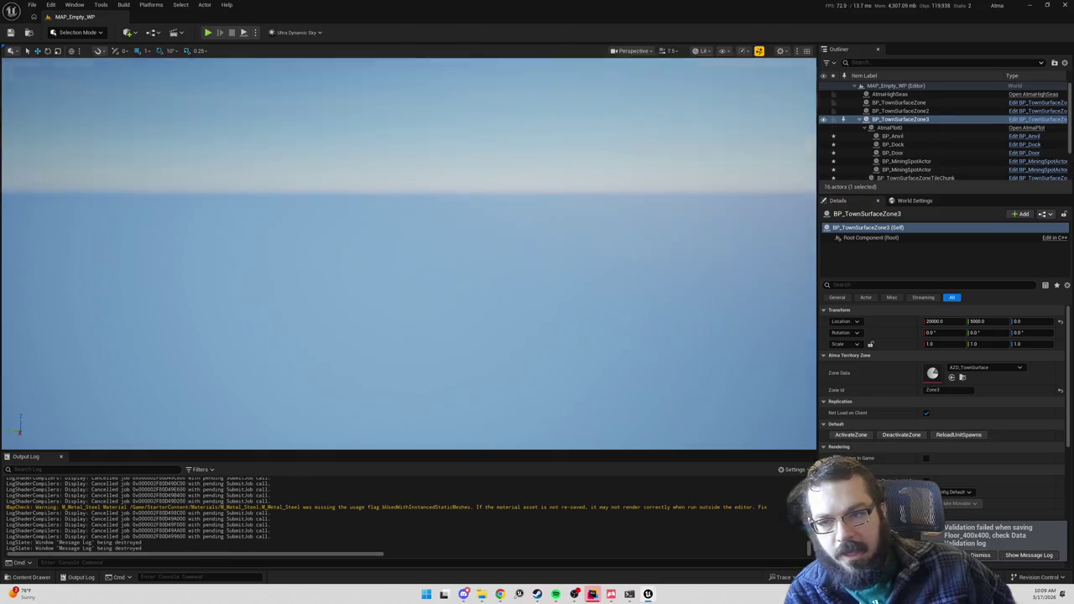
key(ctrl+s)
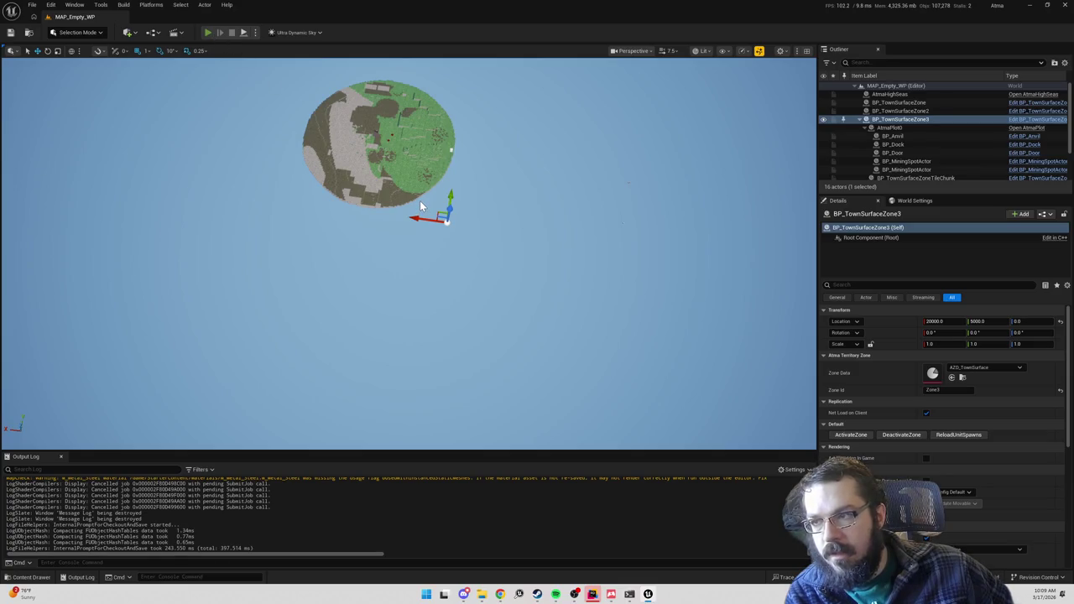
- Play-test the level from a detached camera, stop it, and return to Rider
key(alt+p)
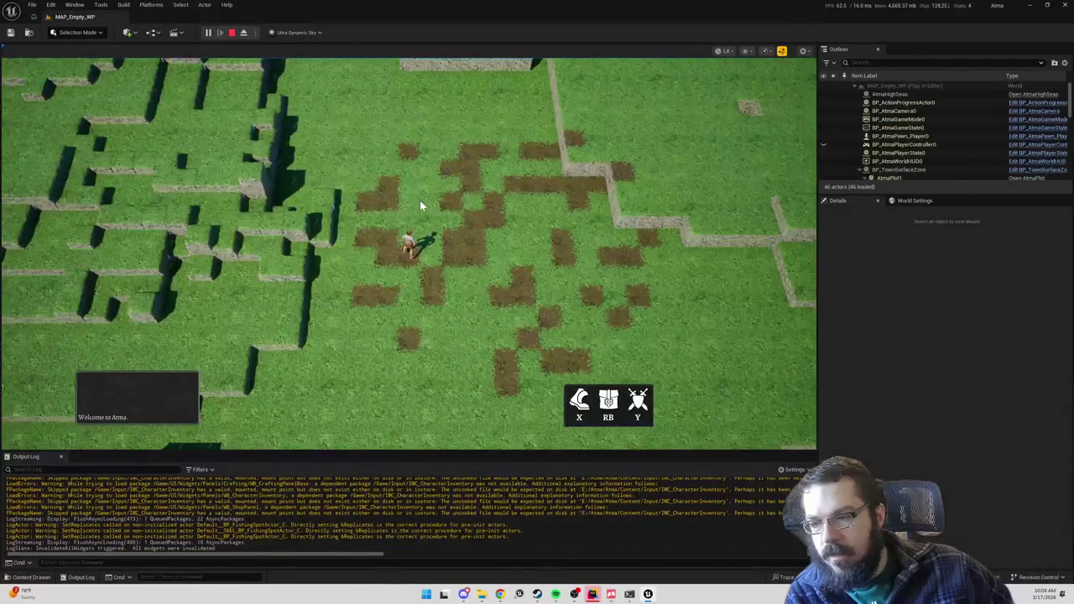
key(F8)
mouse_move(419, 200)
mouse_down()
mouse_move(409, 250)
mouse_move(451, 258)
mouse_up()
key(Escape)
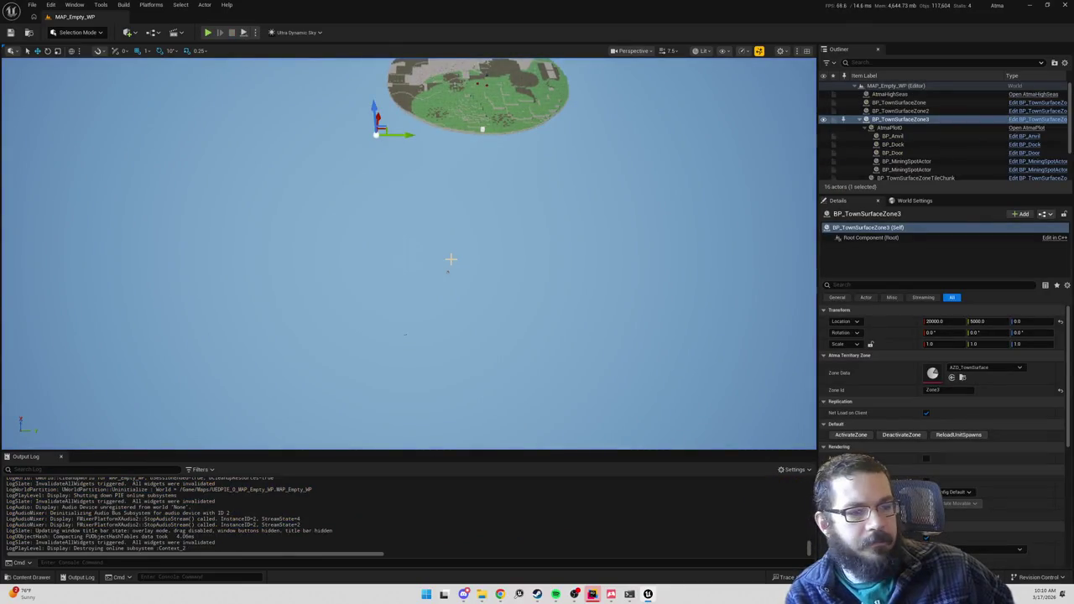
key(alt+Tab)
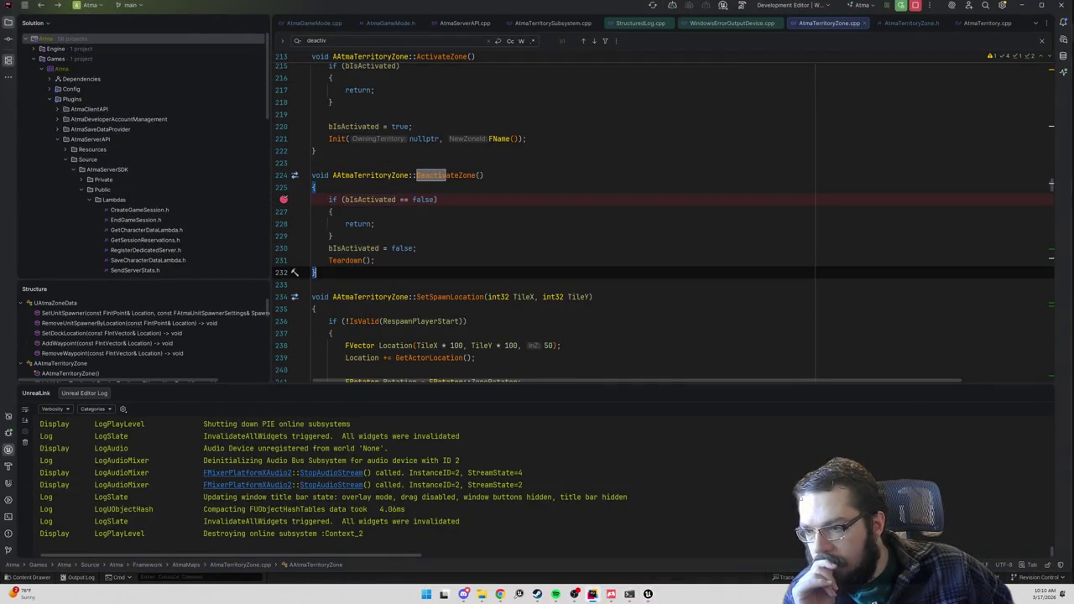
- Set a breakpoint on line 73 of AAtmaTerritoryZone::Init and start play to hit it
key(ctrl+alt+Left)
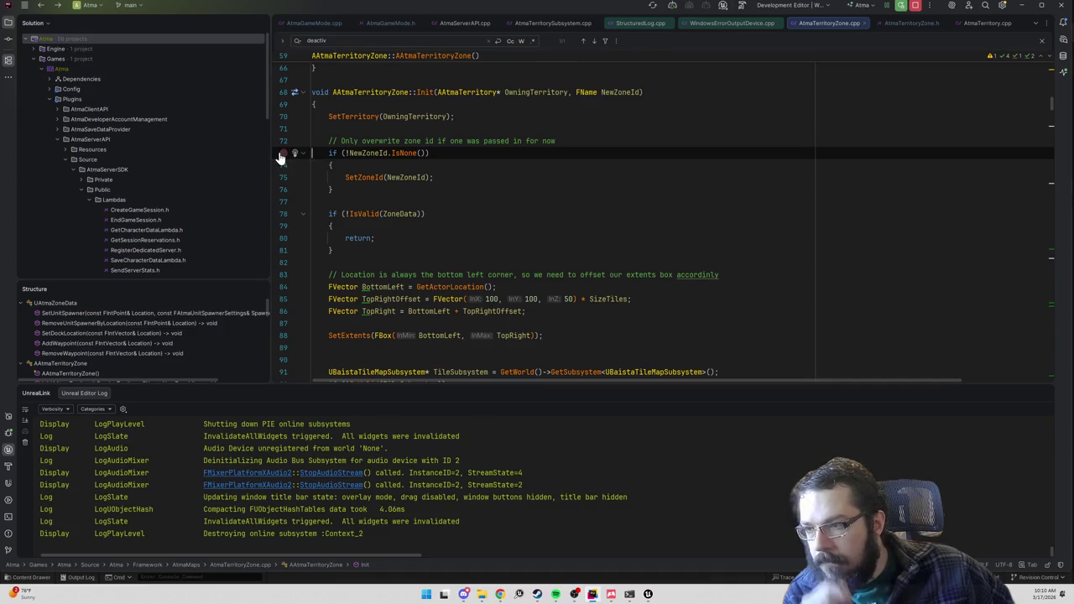
click(282, 153)
key(alt+Tab)
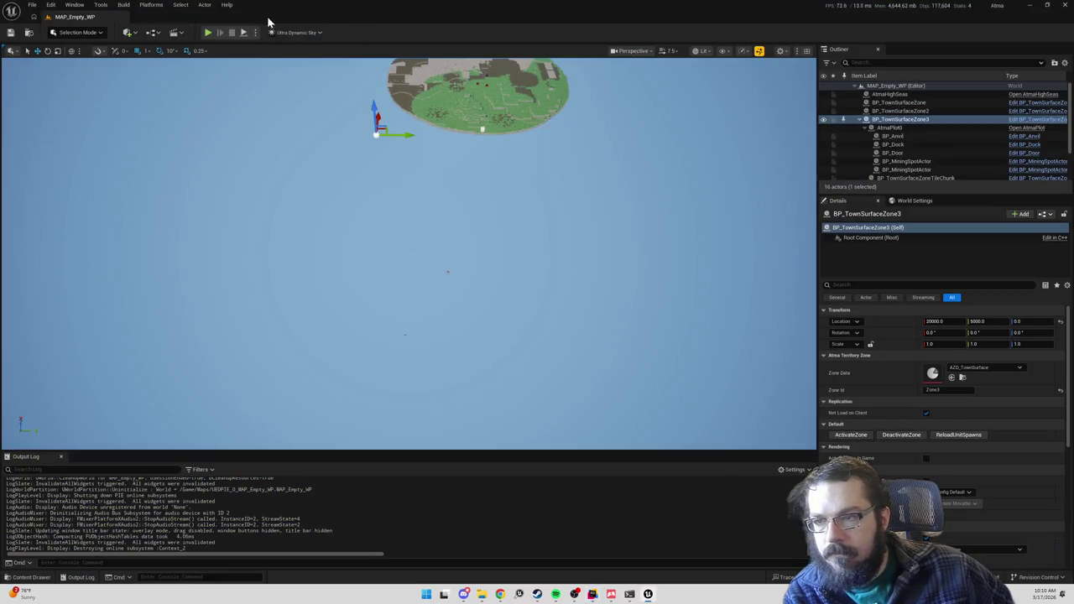
click(208, 36)
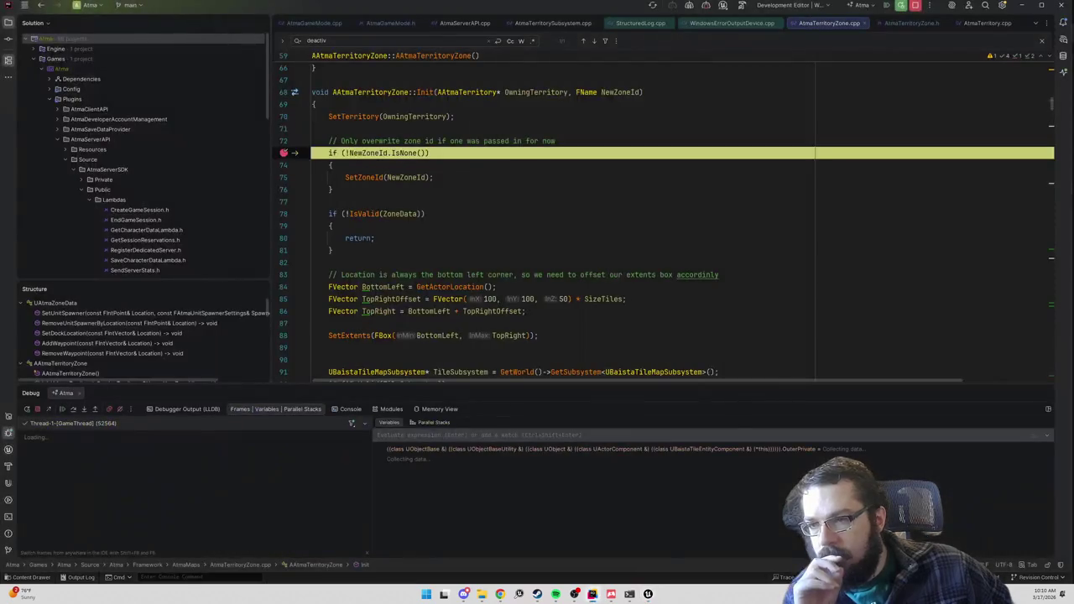
- Inspect the paused Init code and continue to the next breakpoint hit
scroll(663, 219, down, 7)
scroll(663, 218, down, 20)
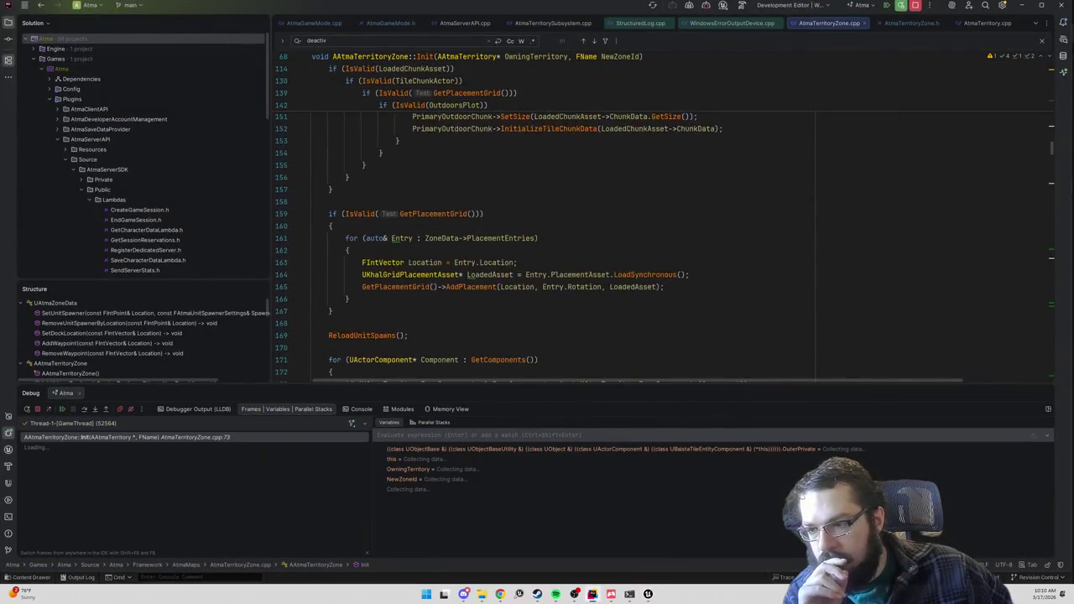
mouse_move(354, 202)
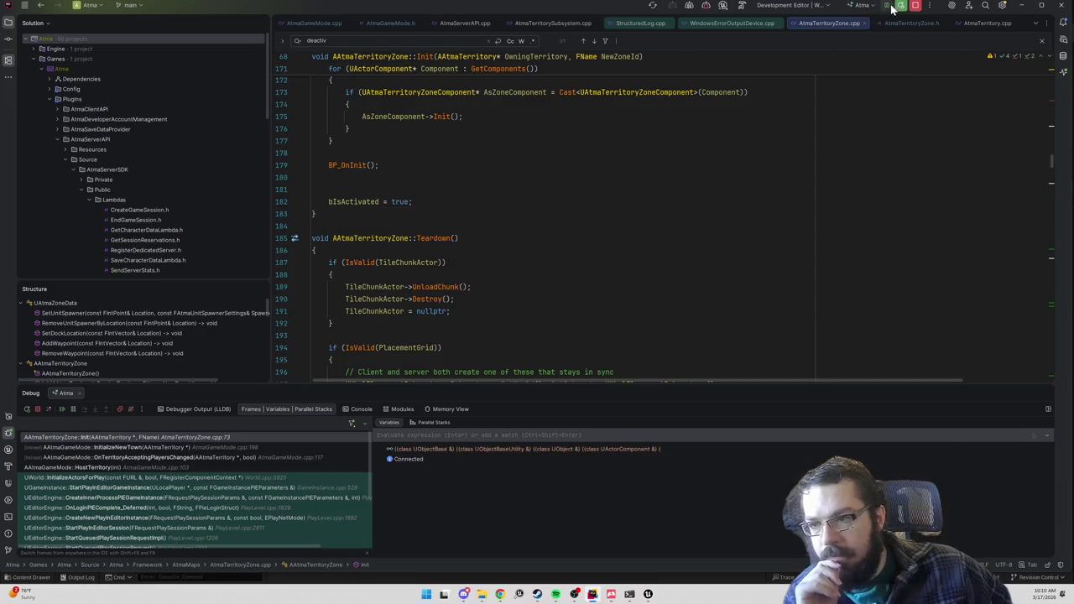
scroll(353, 202, up, 20)
scroll(354, 202, down, 20)
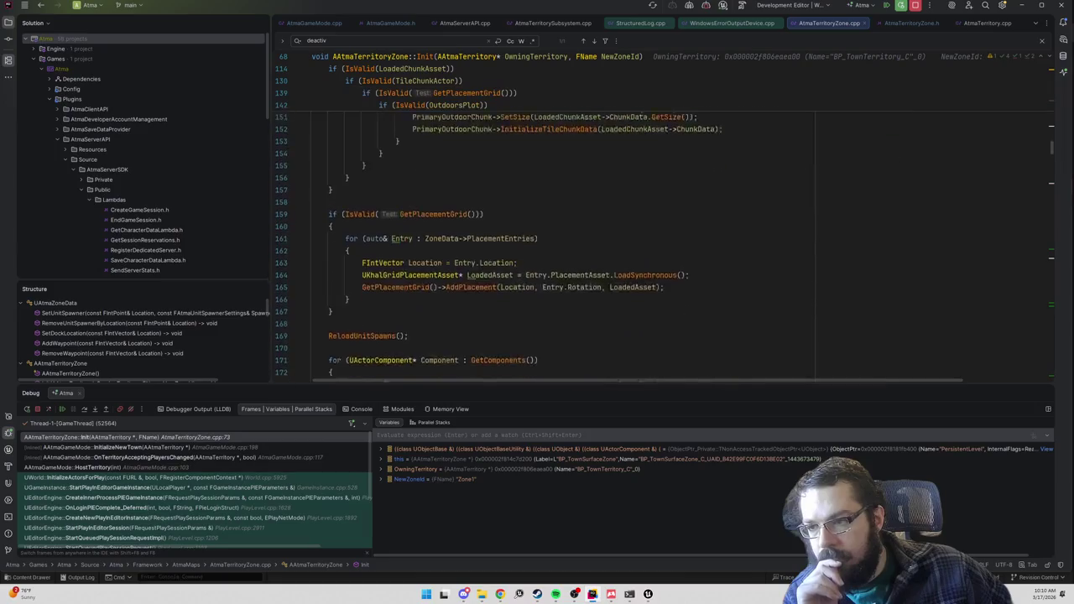
mouse_move(353, 232)
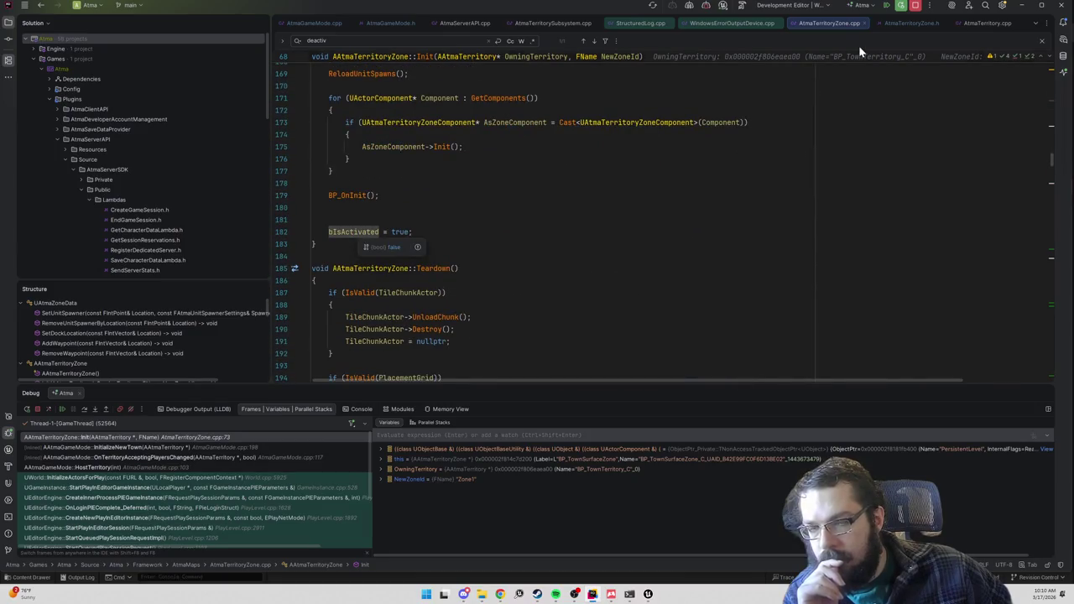
key(F5)
- Inspect bIsActivated on line 182, then resume the program
scroll(512, 225, down, 15)
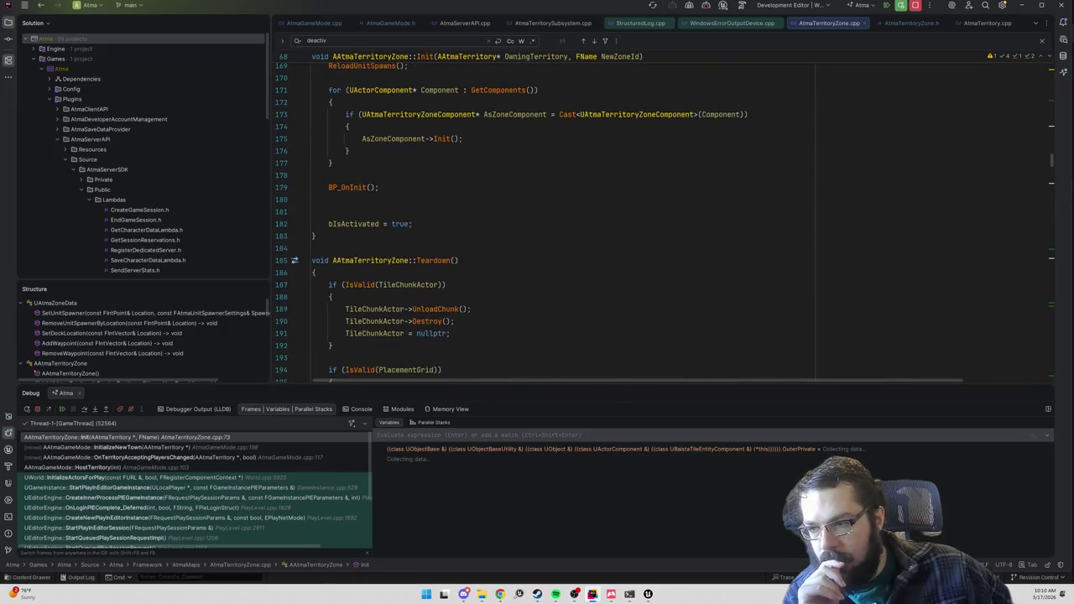
click(355, 224)
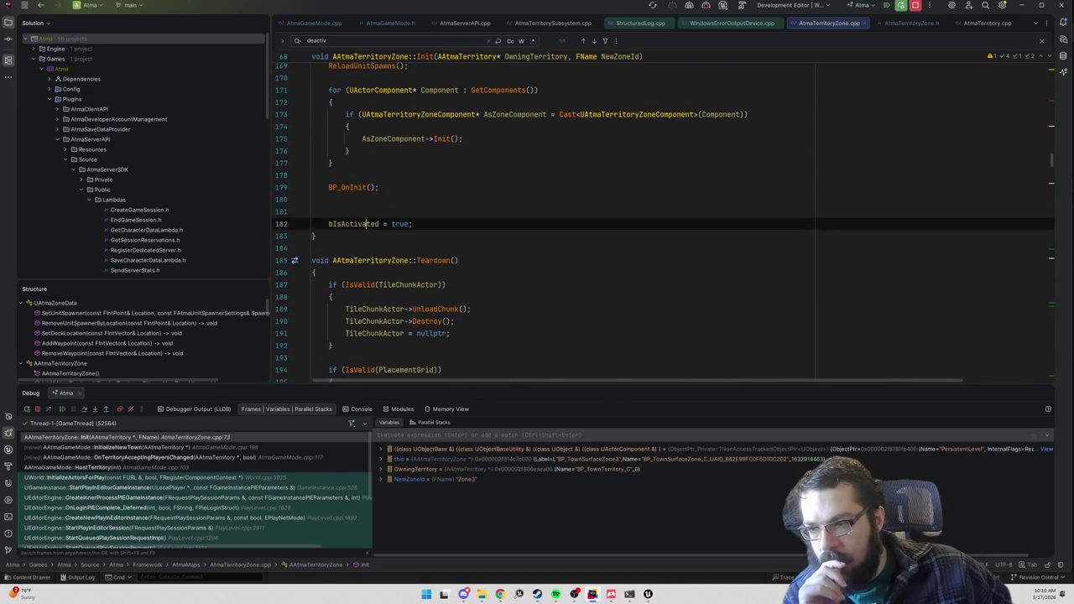
mouse_move(354, 224)
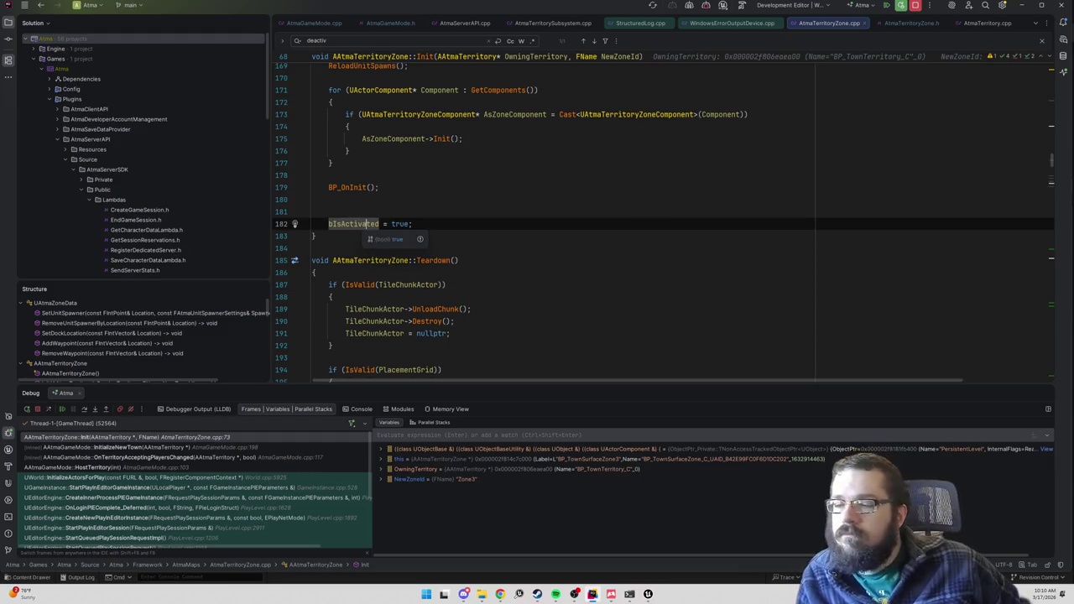
scroll(663, 219, up, 10)
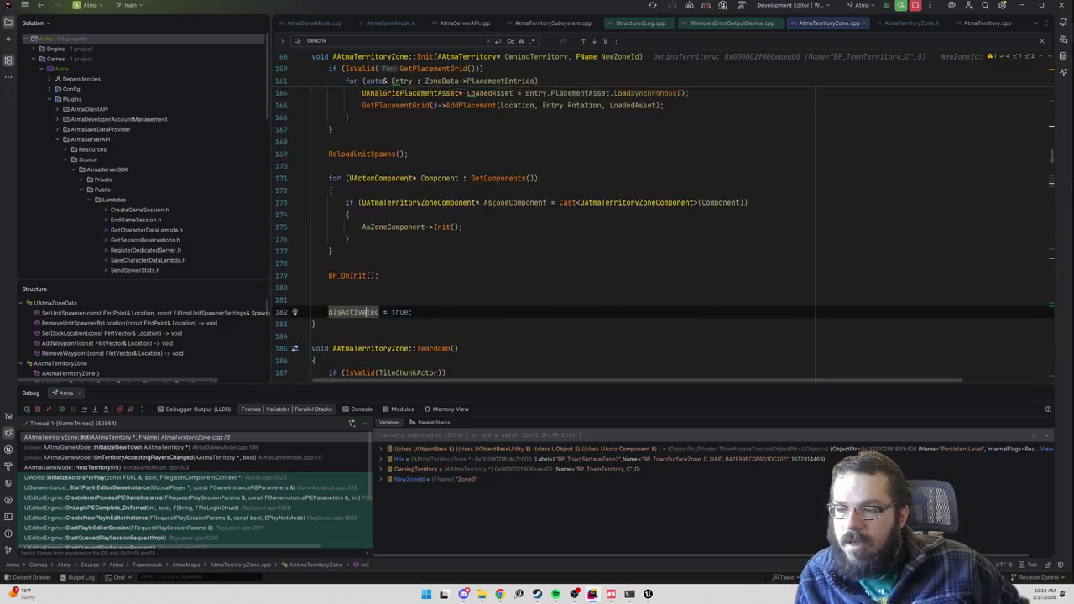
scroll(663, 218, up, 20)
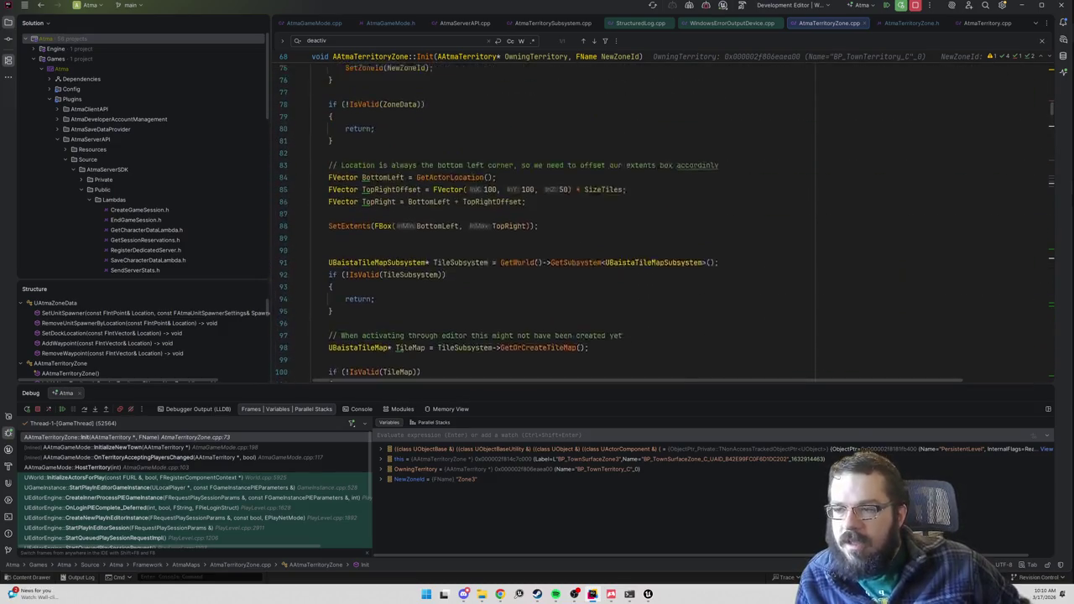
scroll(663, 218, up, 3)
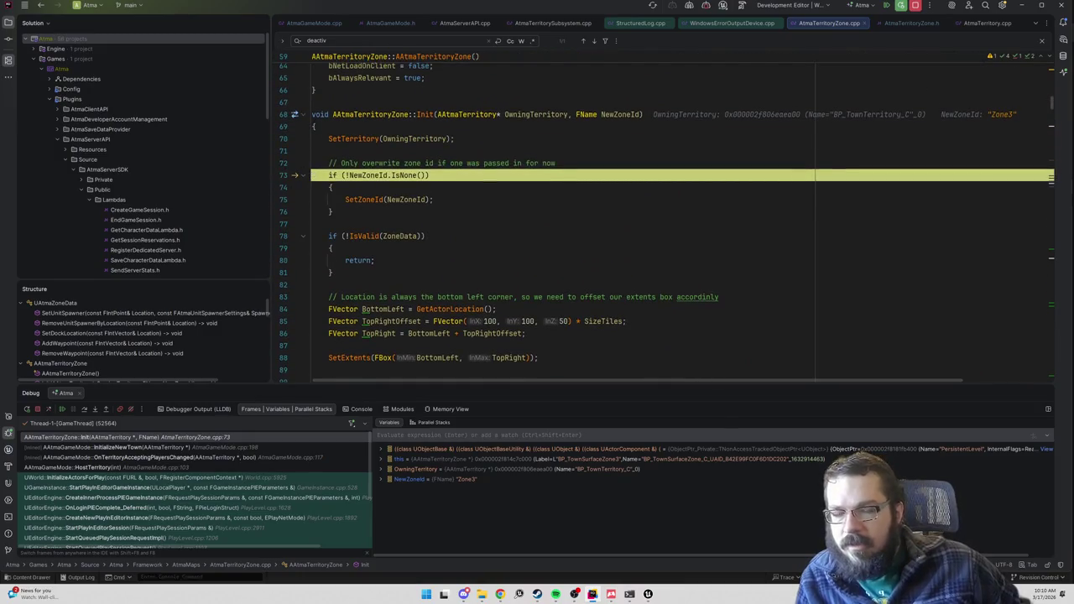
click(887, 7)
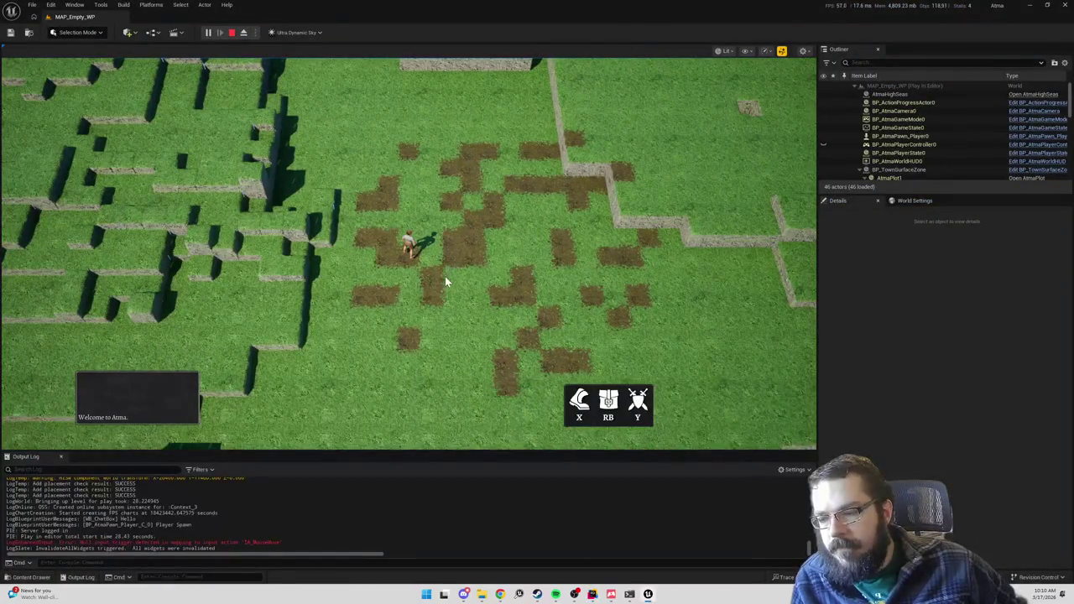
- Eject to a free camera, centre the planet and floating islands, then return to Rider
scroll(445, 277, down, 5)
key(F8)
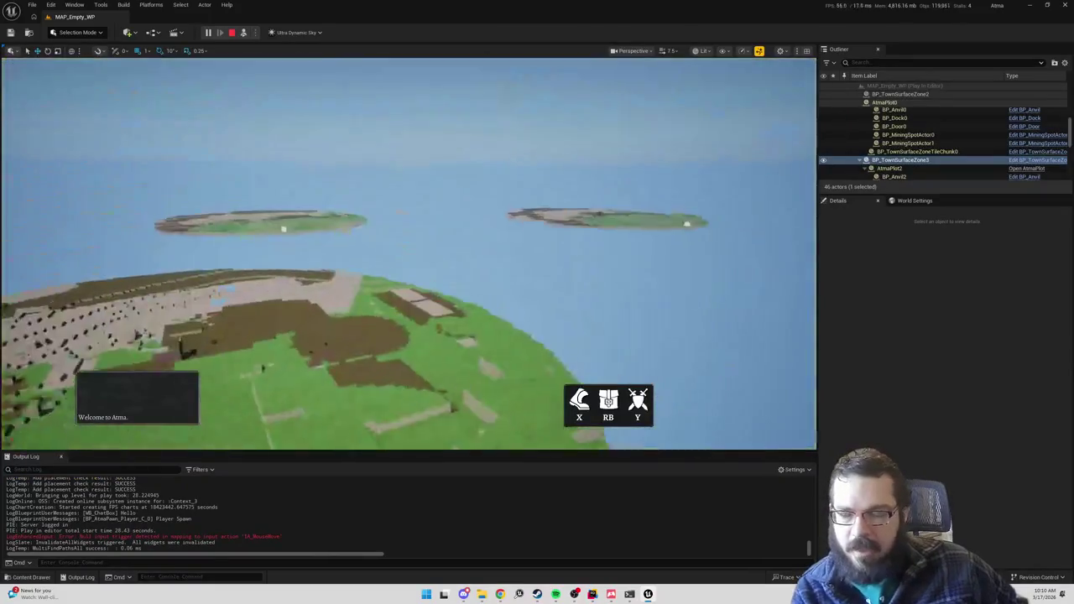
mouse_move(464, 261)
mouse_down()
mouse_move(464, 311)
mouse_move(464, 261)
mouse_up()
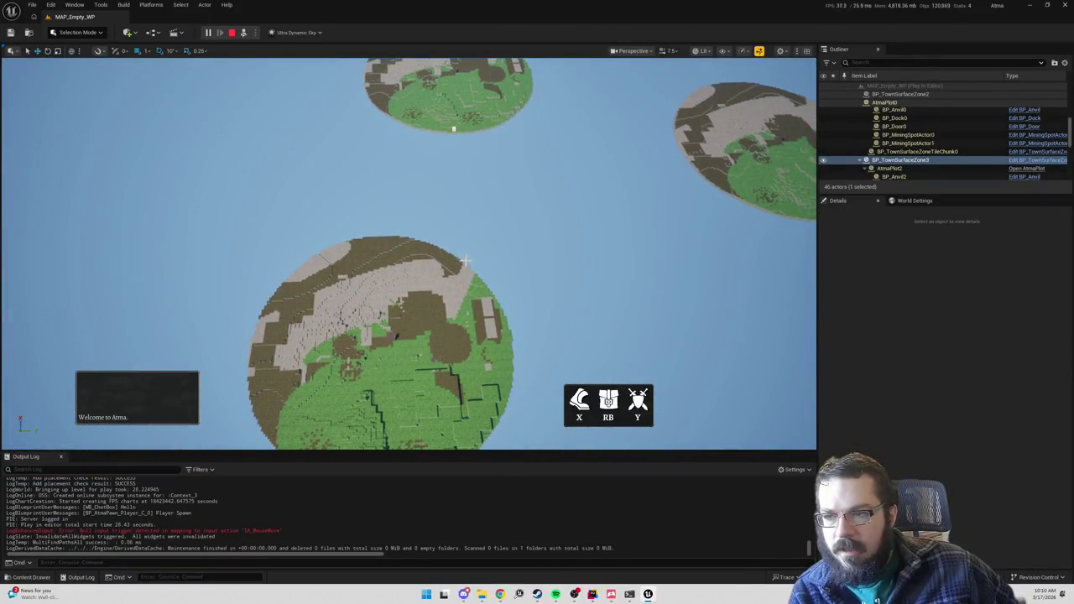
key(alt+Tab)
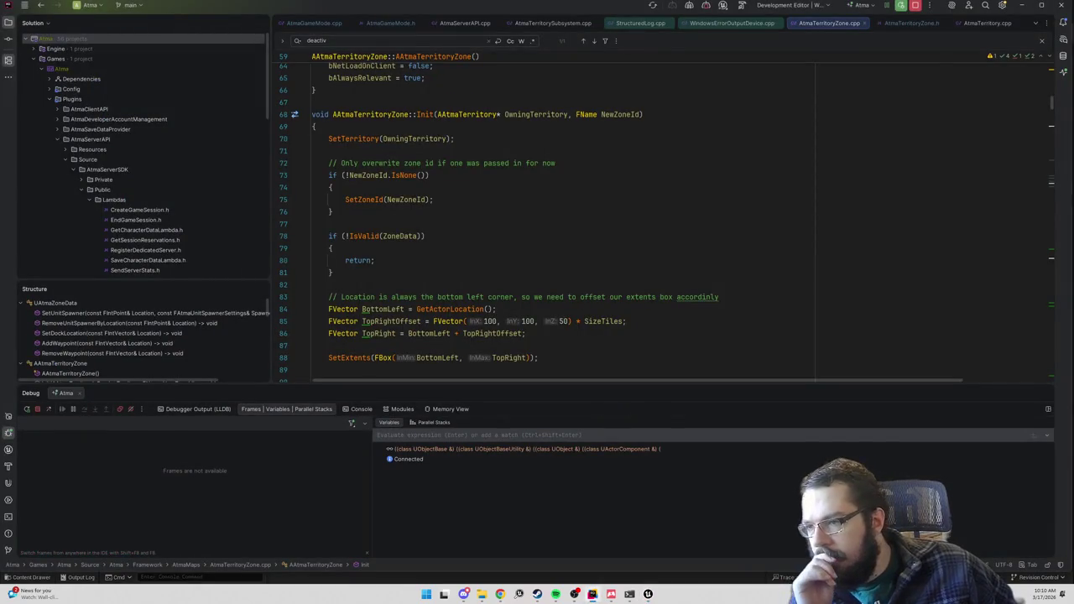
- Stop debugging and switch the build configuration to DebugGame Editor
click(915, 5)
click(779, 9)
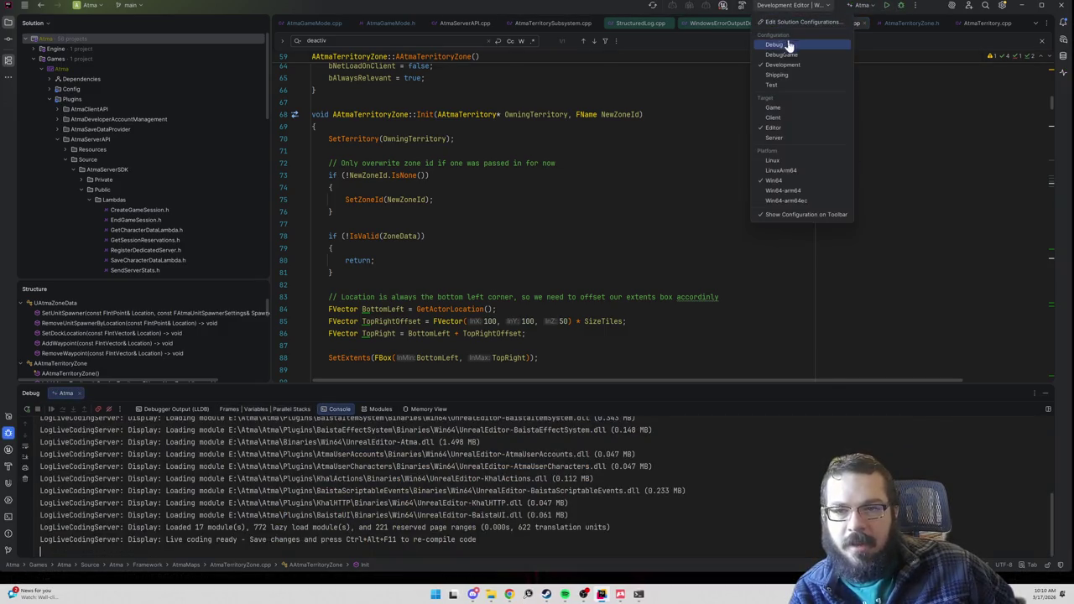
click(782, 54)
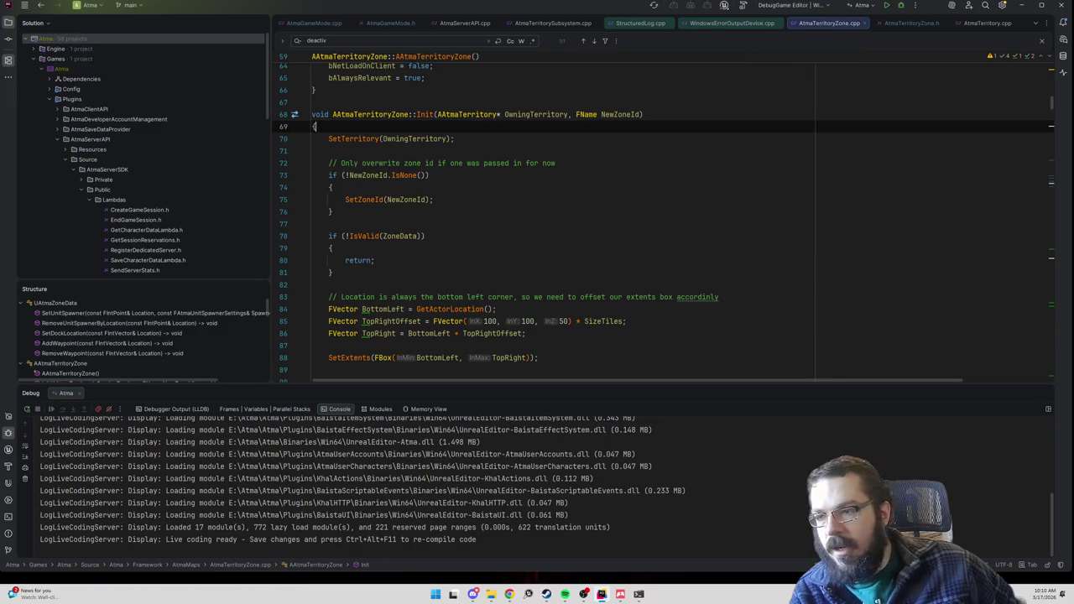
- Write an 'if (bIsActivated) { return; }' early return in Init and move it below the ZoneData check
key(Return)
text(if (bIs)
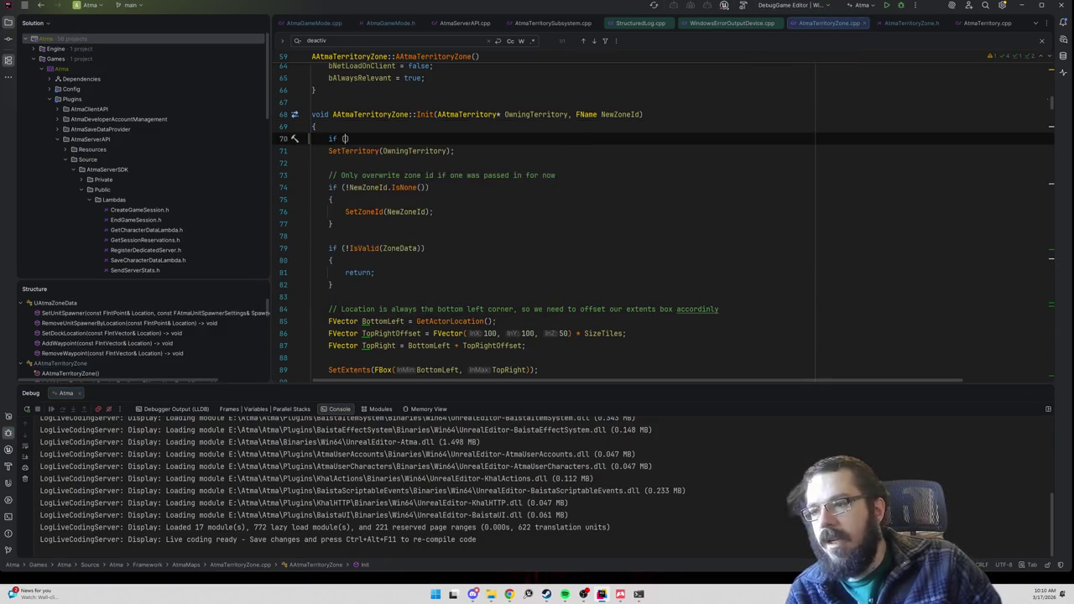
text(Activated)
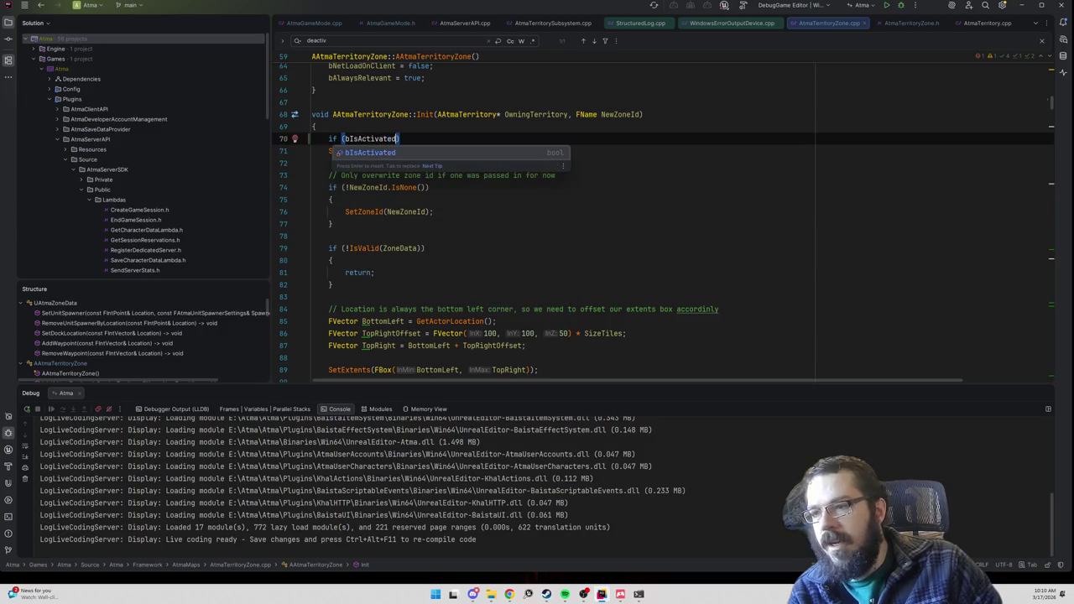
key(Return)
key(Return)
text({)
key(Return)
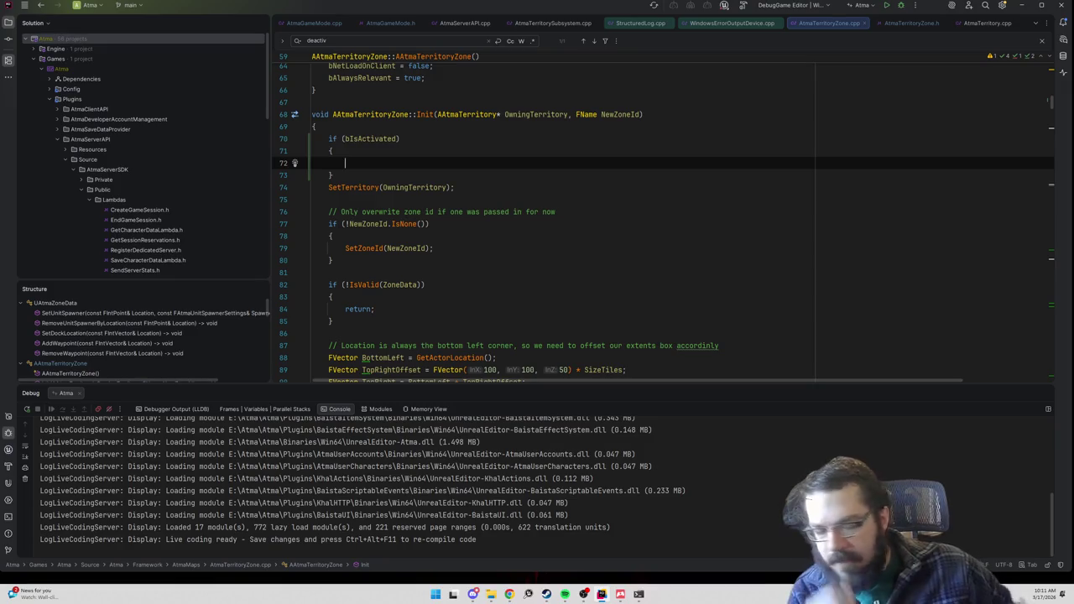
text(return;)
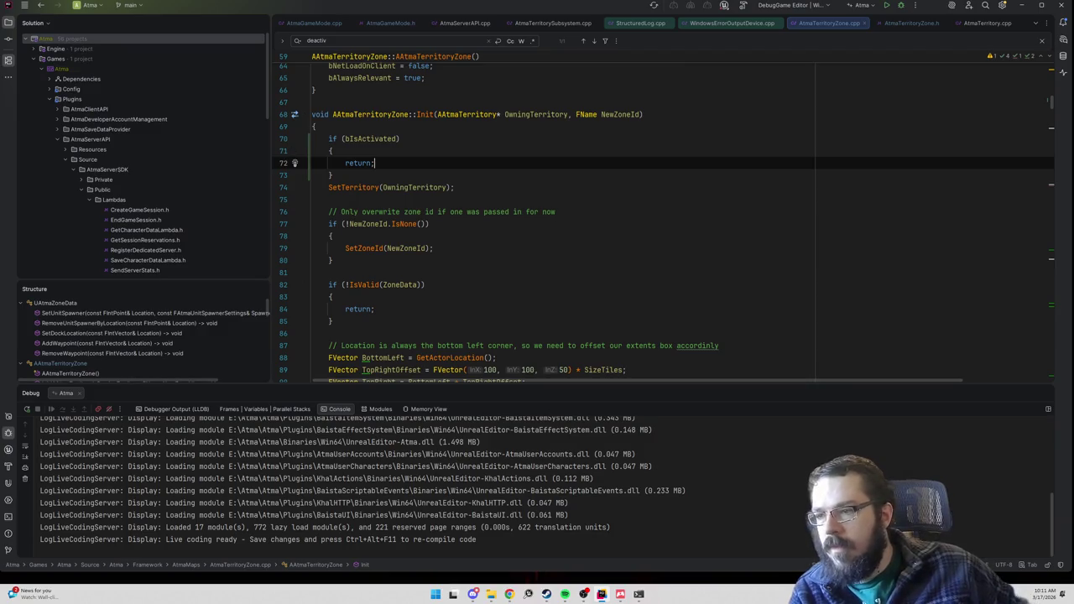
key(ctrl+w)
key(ctrl+w)
key(ctrl+w)
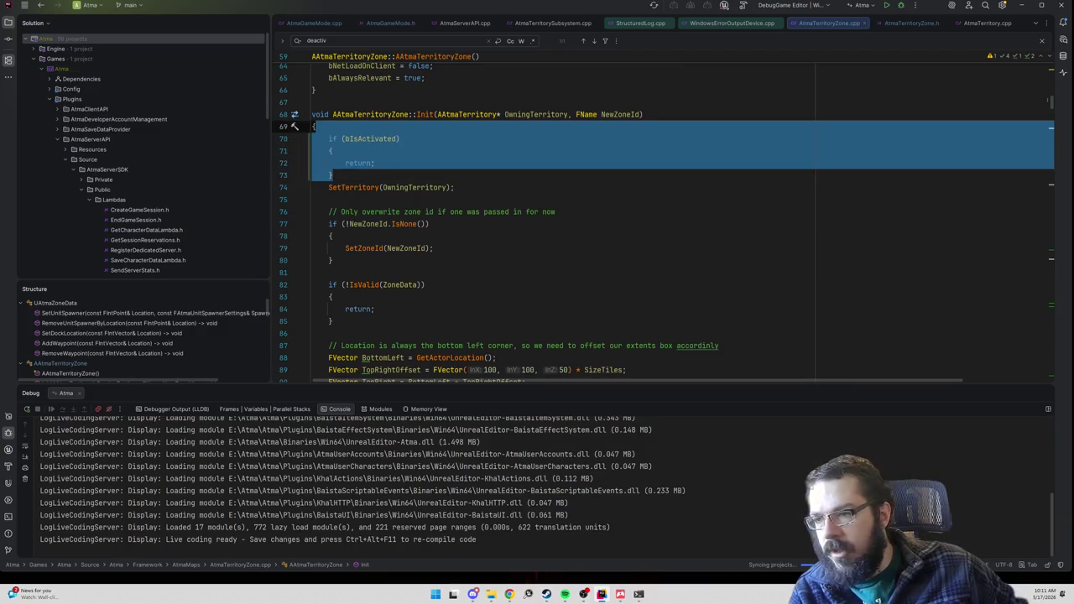
key(BackSpace)
click(330, 273)
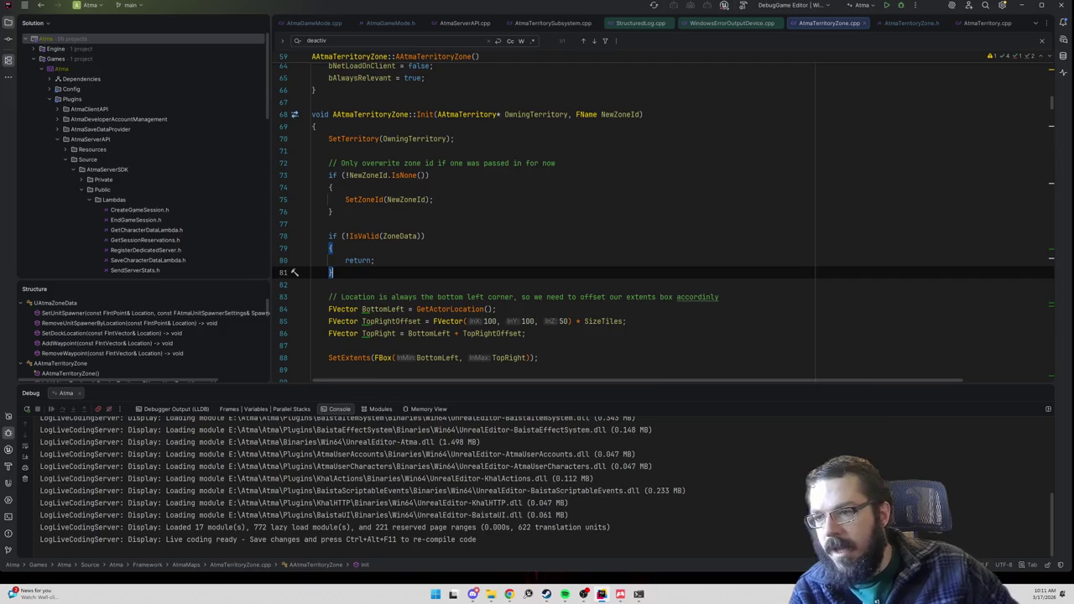
key(Return)
key(Return)
text(if (bIsActivated) { 	return; })
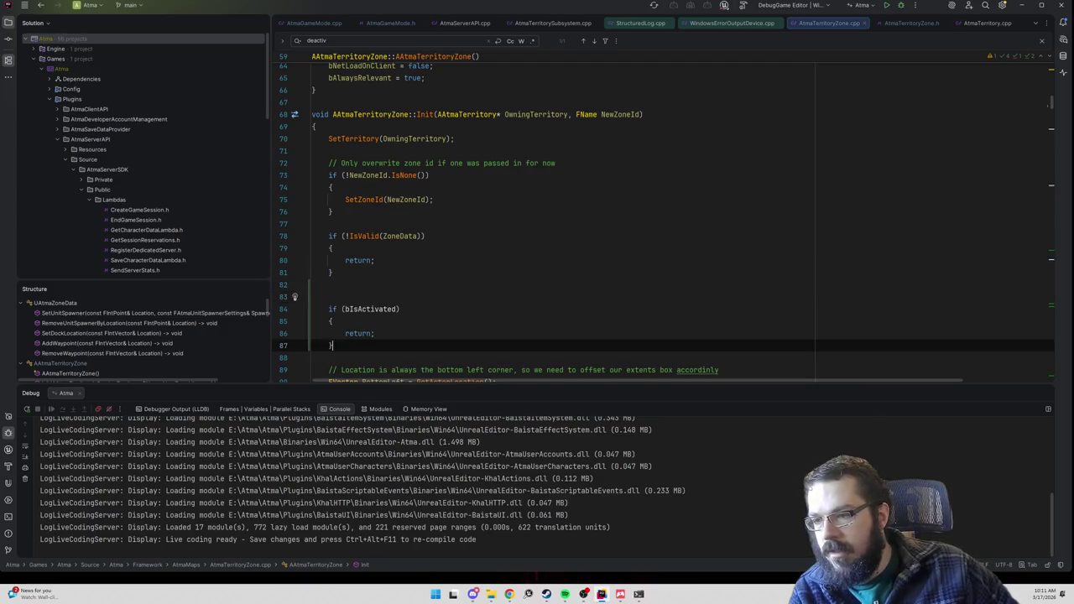
- Change the early-return condition to IsActivated(), then delete the whole early-return block
scroll(663, 221, down, 1)
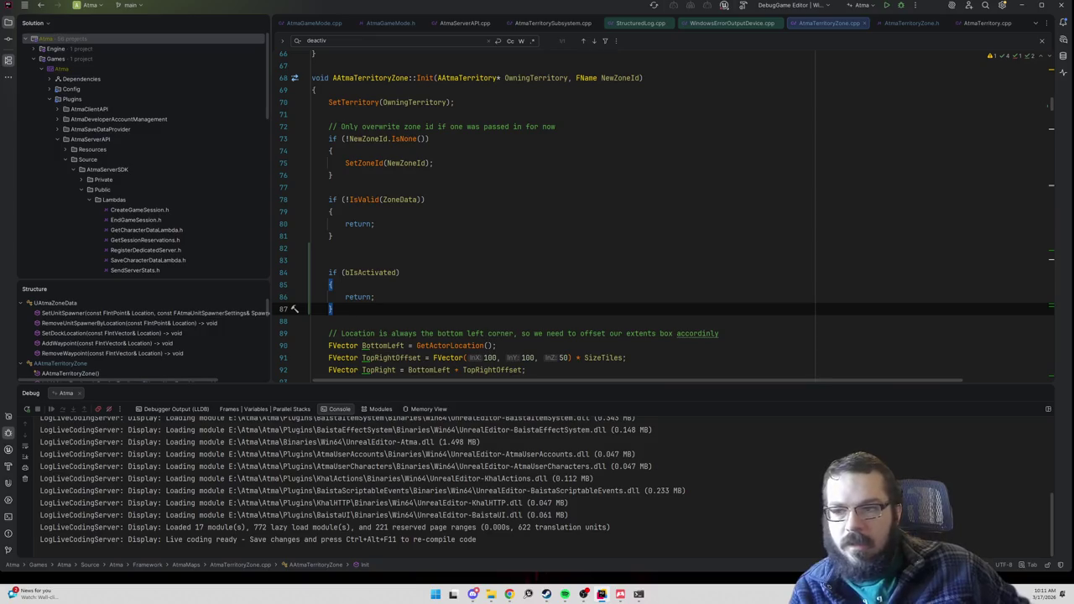
double_click(367, 276)
text(IsActiv)
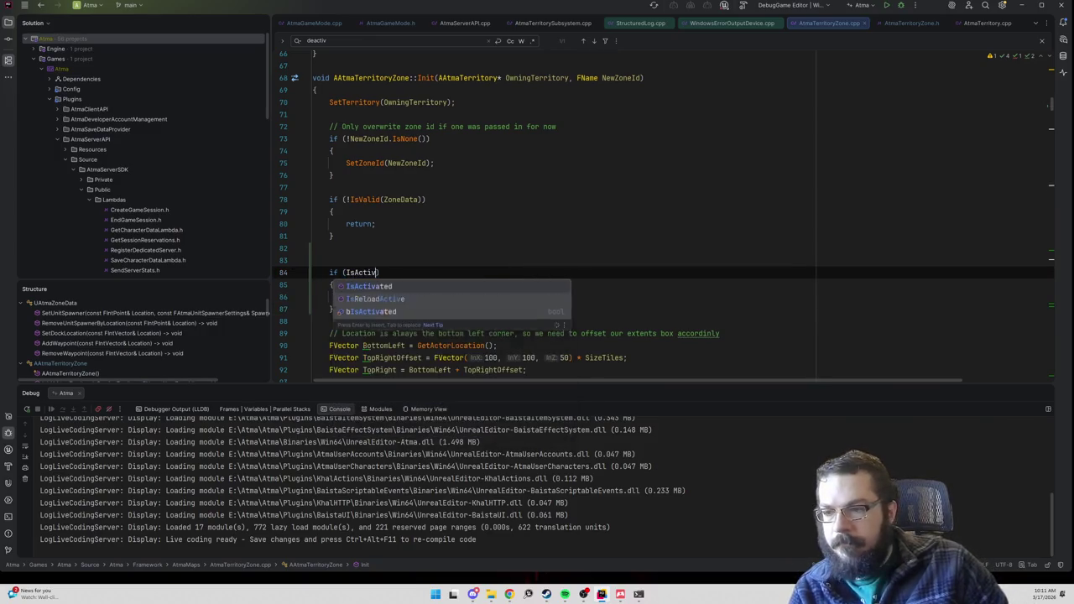
key(Return)
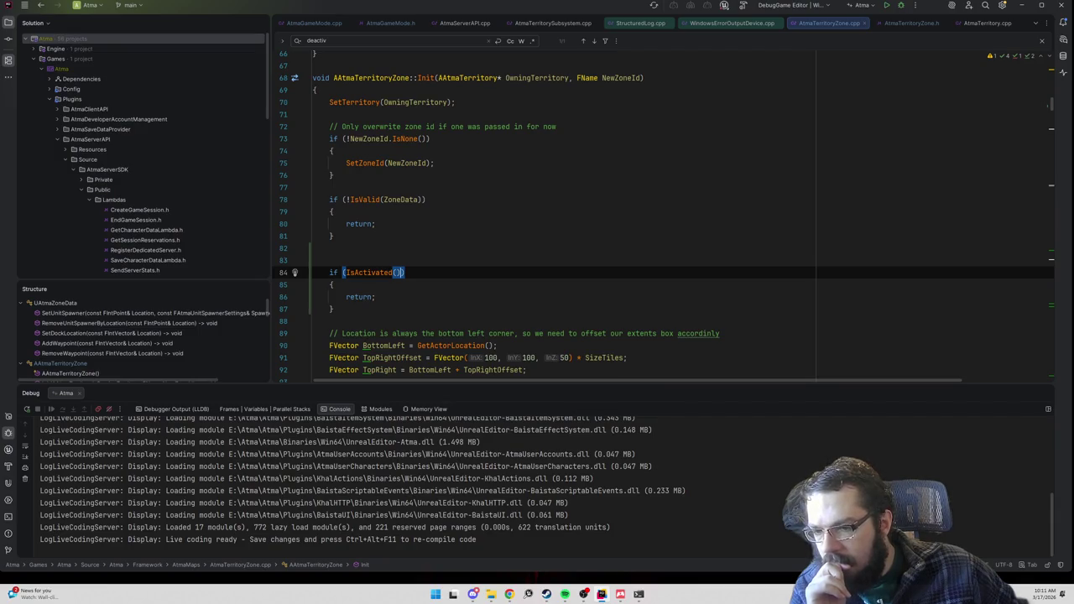
key(ctrl+w)
key(ctrl+w)
key(ctrl+w)
key(Delete)
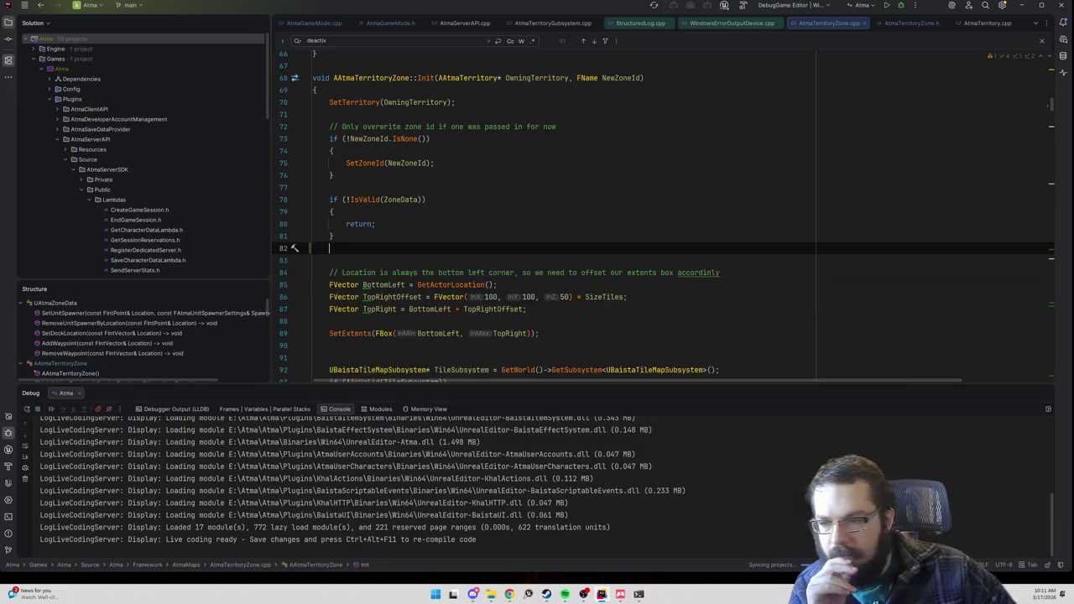
- Add a 'DeactivateZone();' call on a new line below the ZoneData check
scroll(402, 249, down, 7)
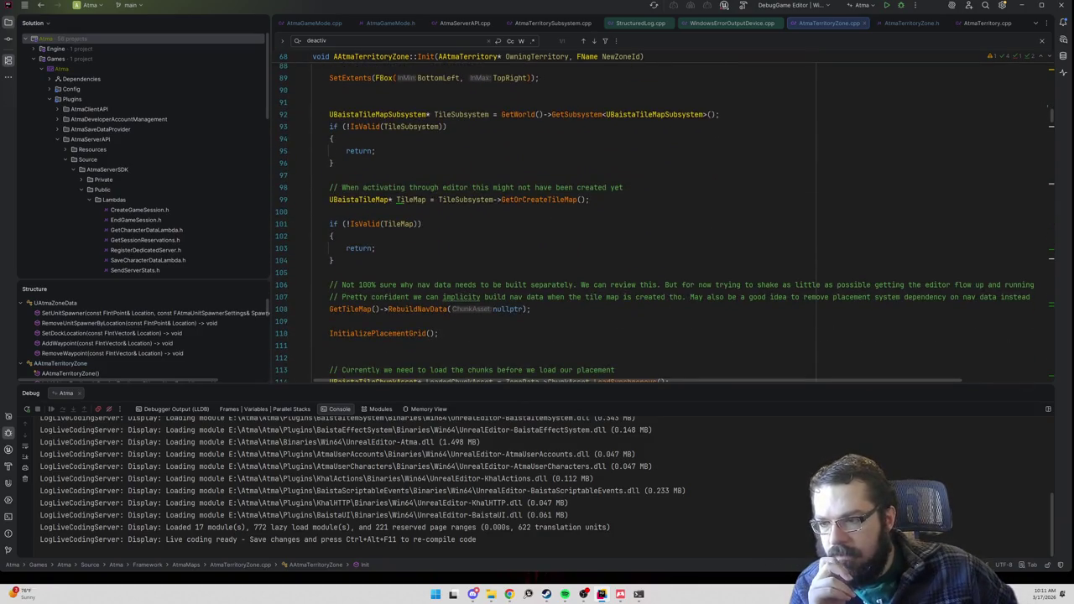
scroll(436, 239, down, 2)
scroll(436, 239, up, 6)
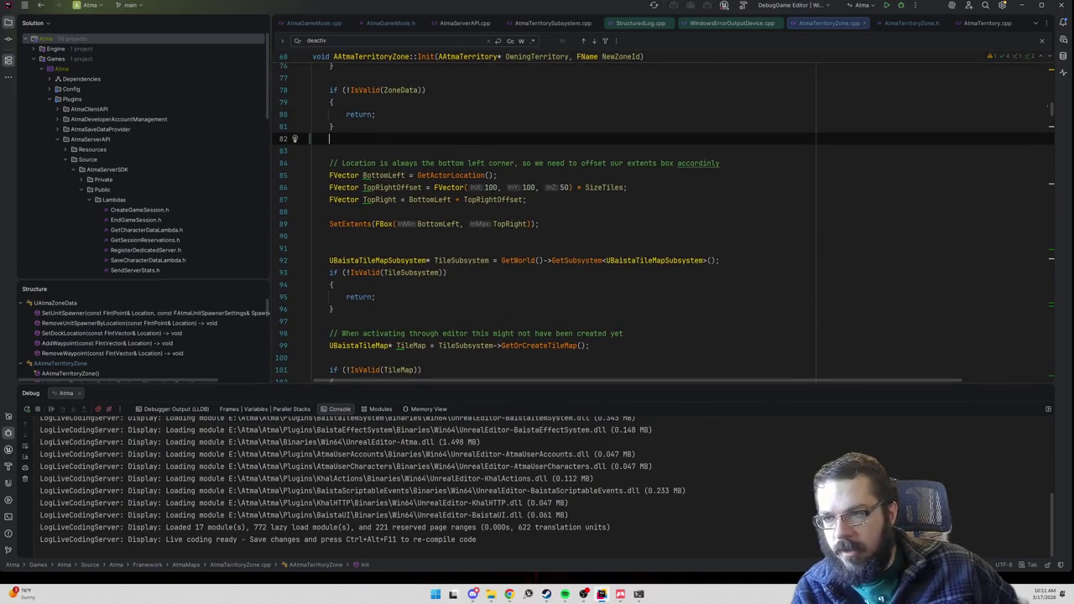
key(Return)
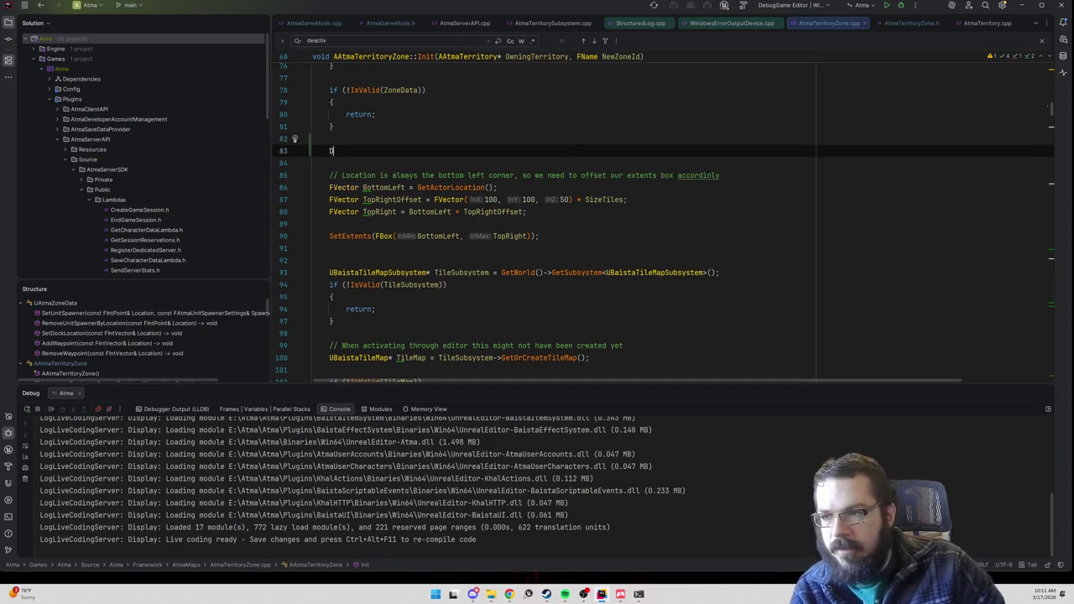
text(Deactivate)
click(417, 177)
text(;)
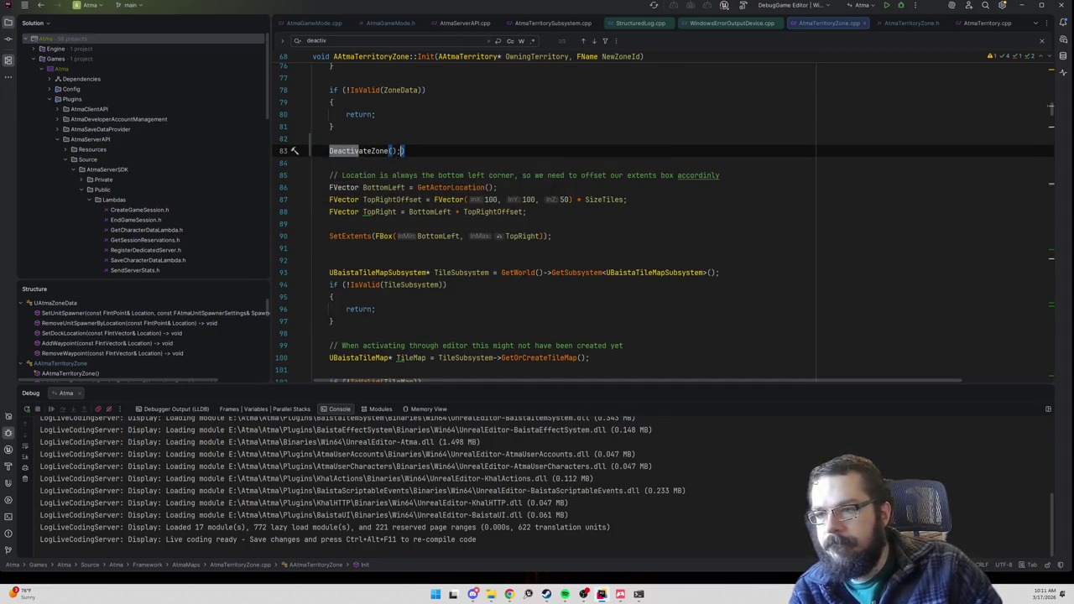
- Remove the stray characters after DeactivateZone(); and return the caret to line 83
scroll(663, 223, down, 3)
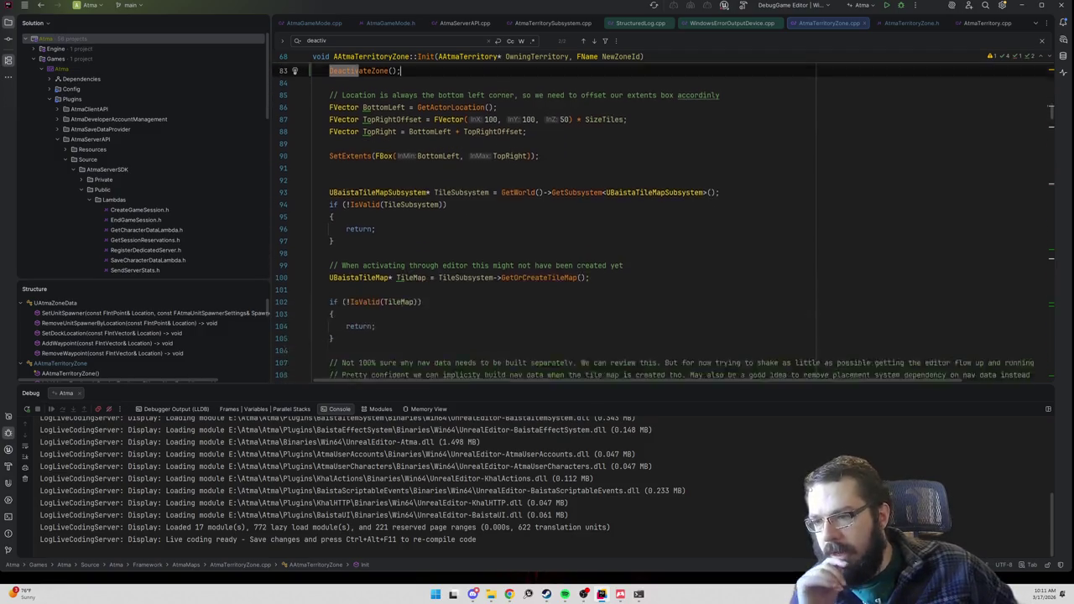
scroll(663, 222, down, 6)
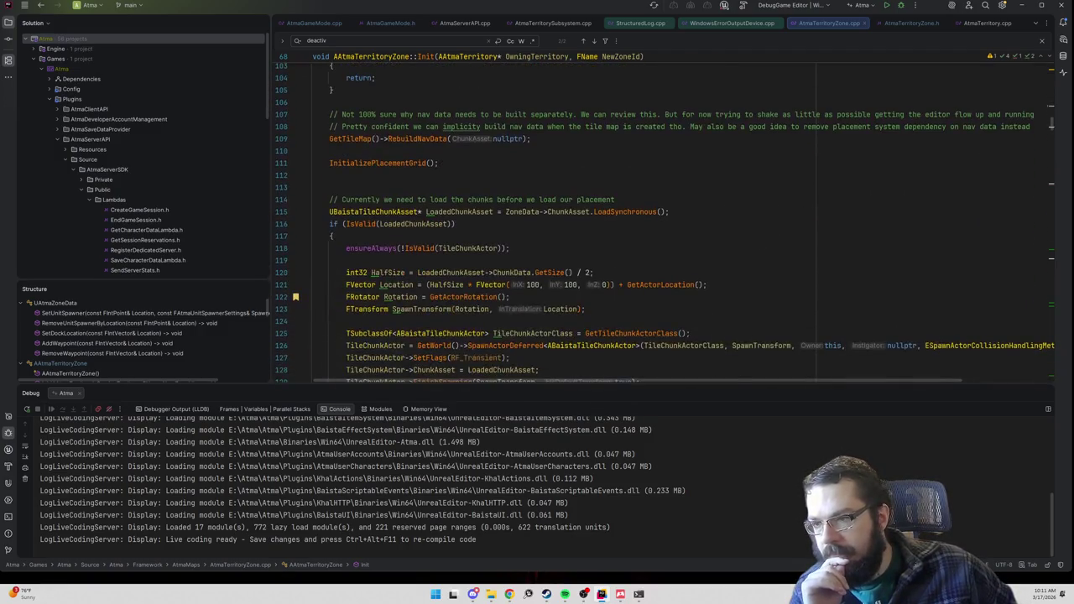
scroll(663, 222, up, 3)
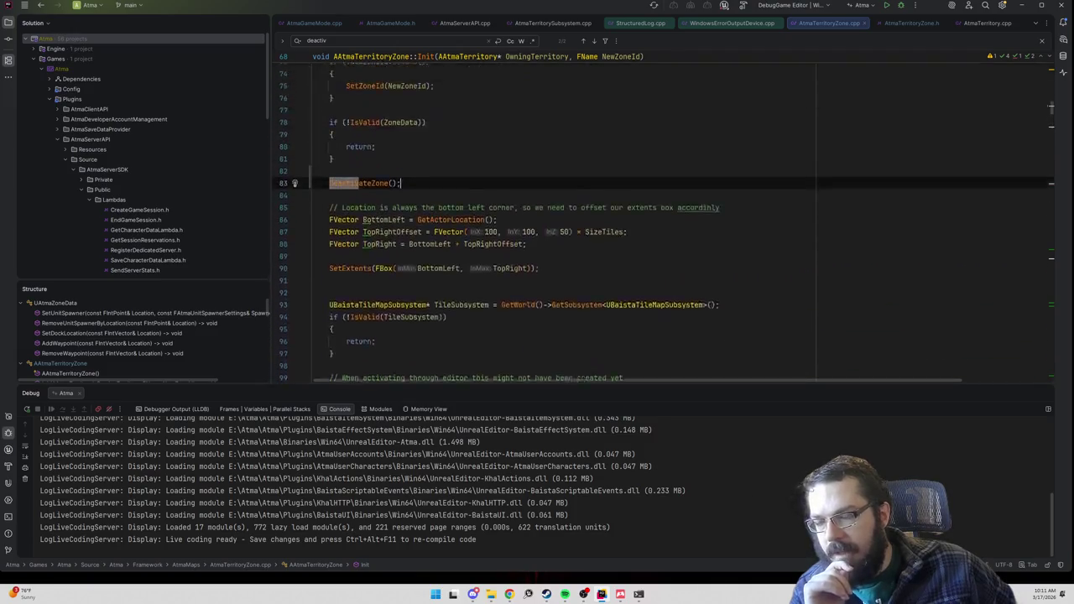
key(shift+Return)
scroll(663, 223, up, 3)
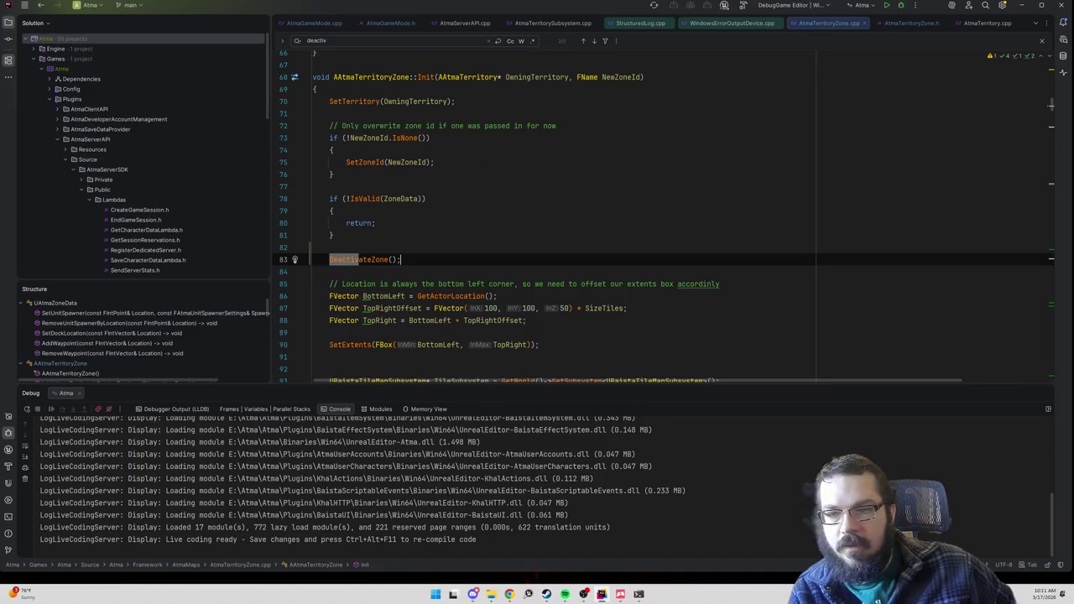
text(/)
key(BackSpace)
key(BackSpace)
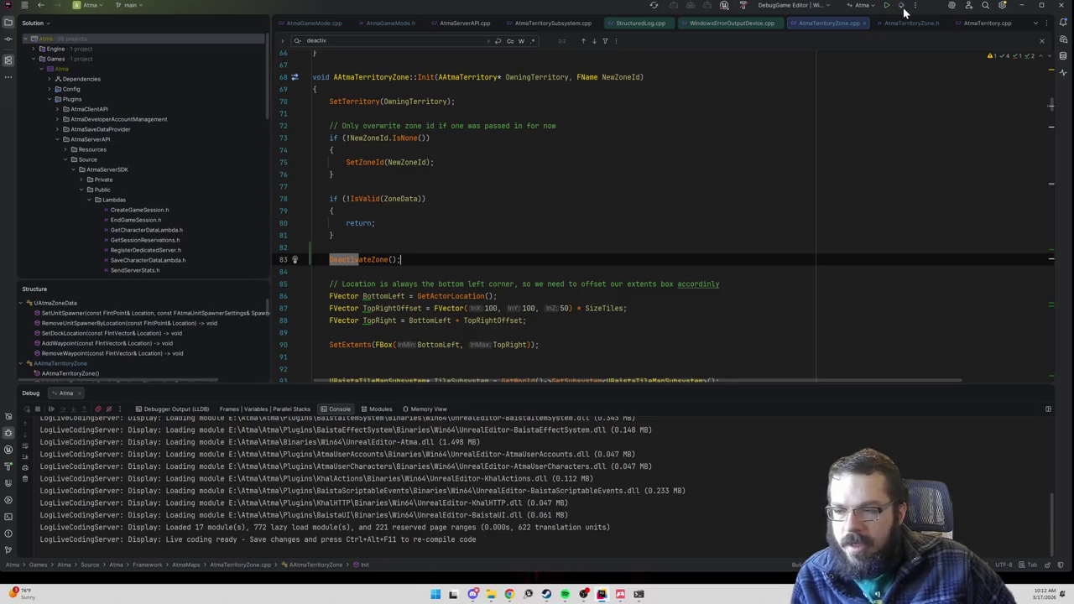
scroll(663, 218, down, 20)
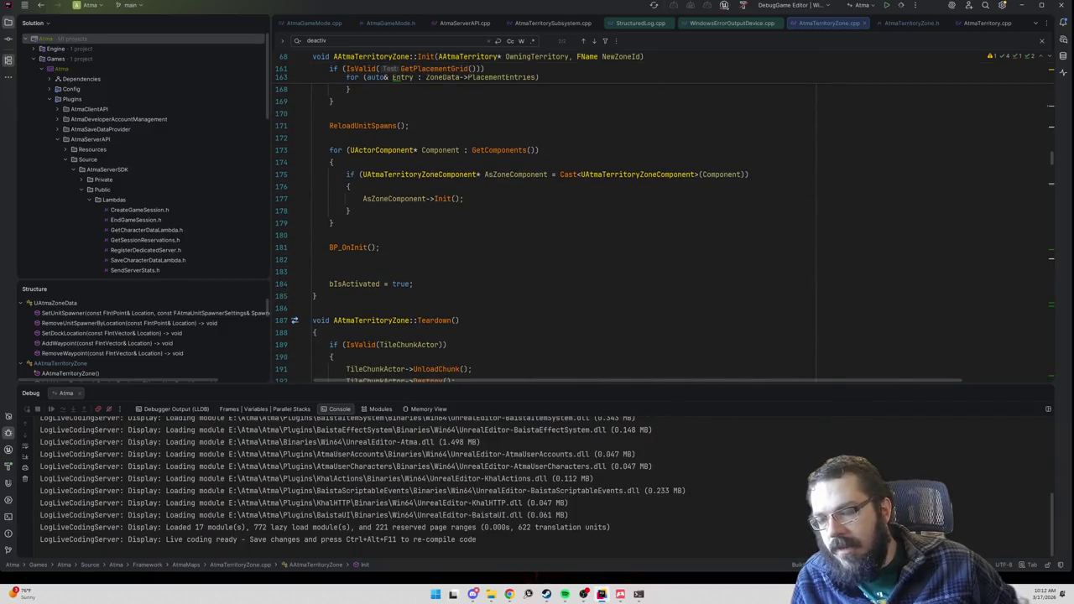
scroll(588, 218, up, 20)
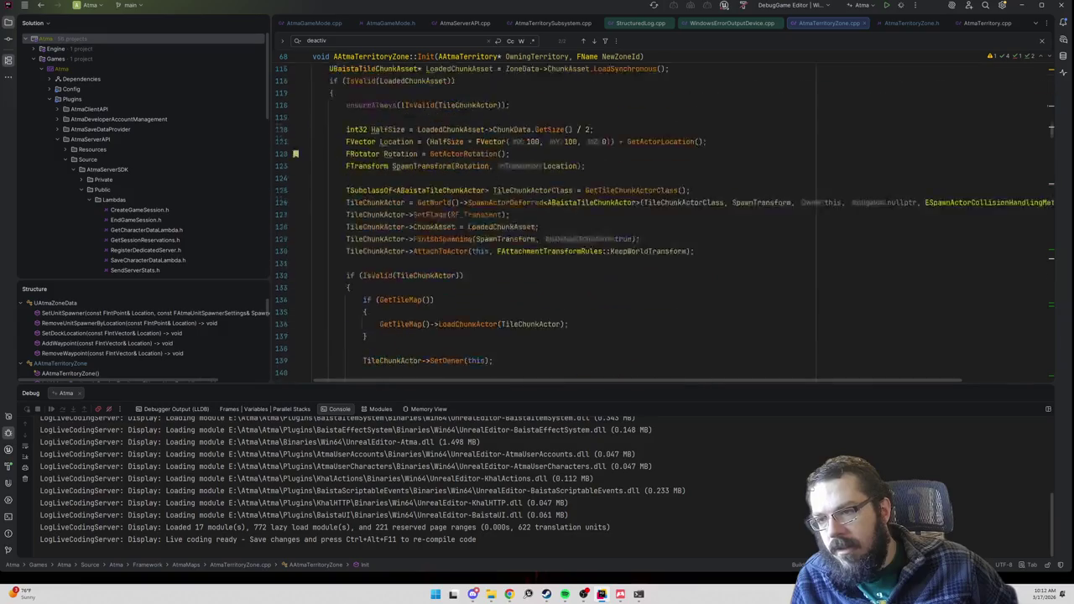
key(Return)
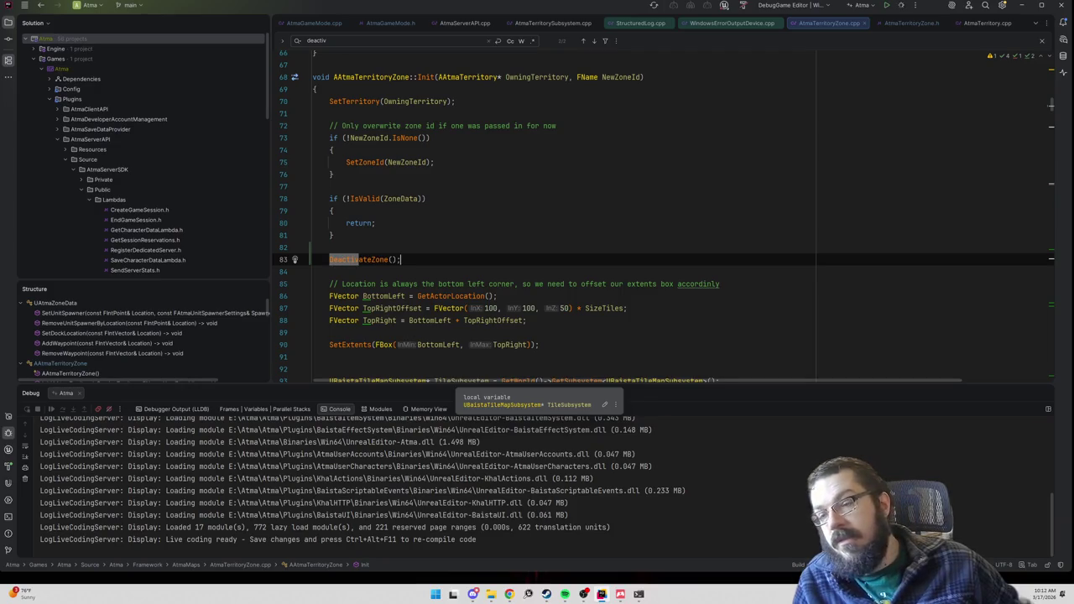
click(402, 260)
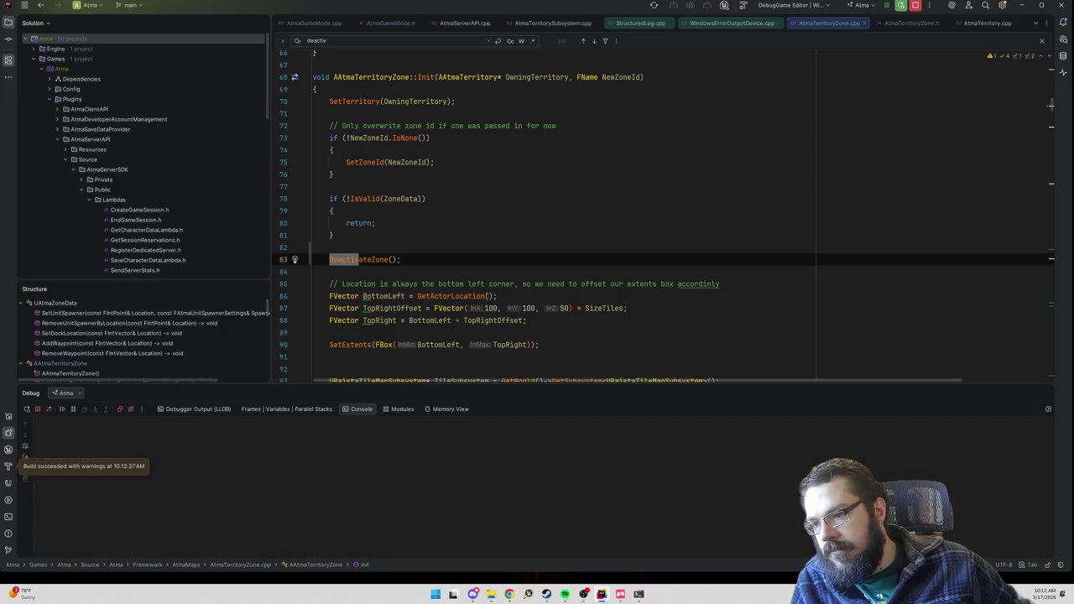
- Review Init around the DeactivateZone call on line 83, then go back to its caller in AtmaGameMode.cpp
scroll(671, 218, down, 13)
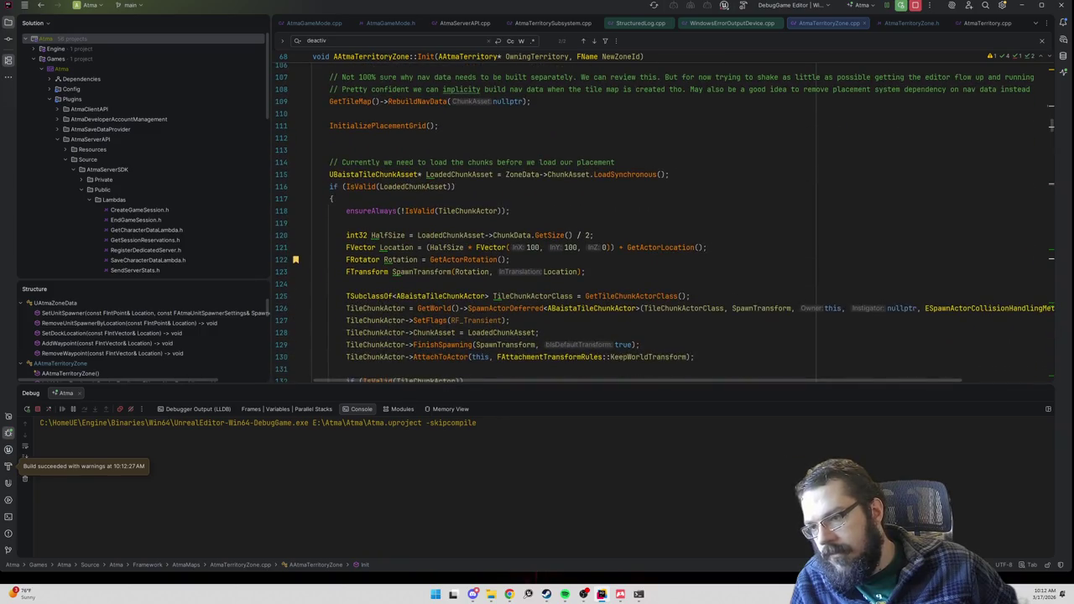
scroll(588, 218, down, 10)
scroll(587, 219, up, 15)
key(Return)
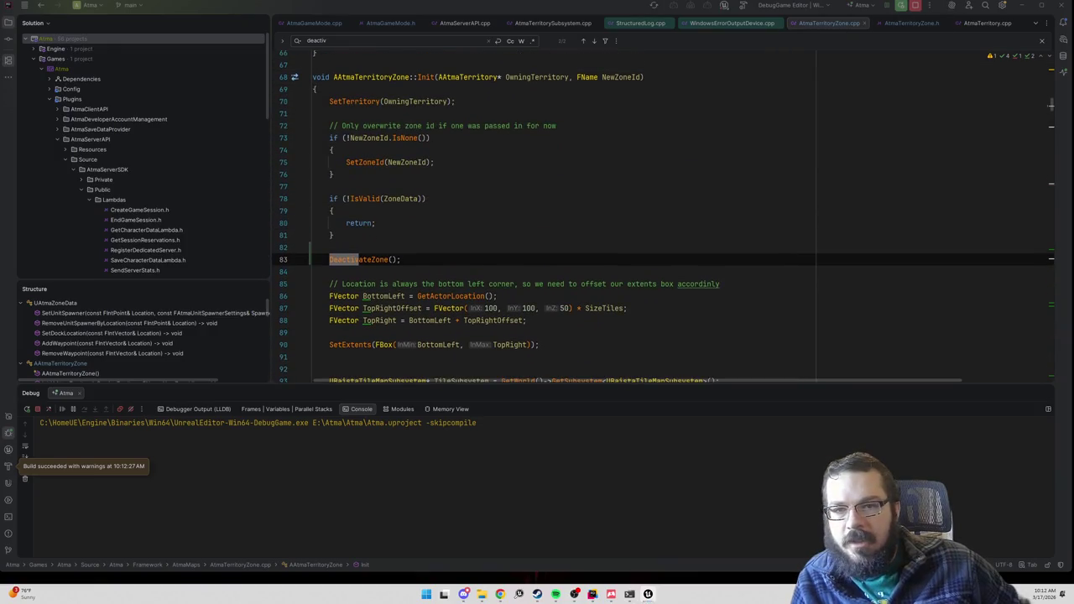
key(Escape)
key(ctrl+])
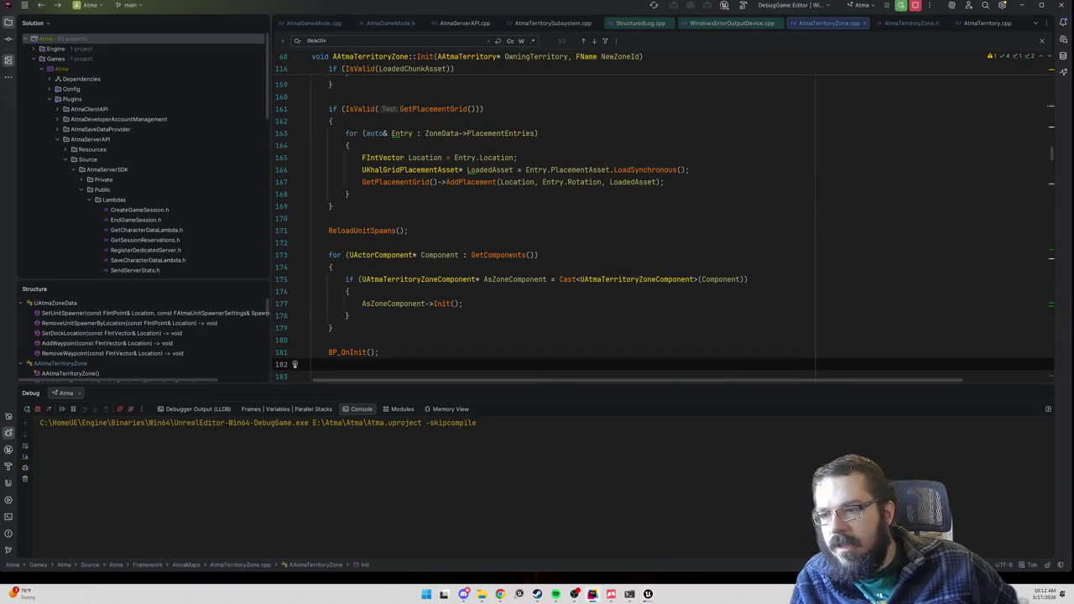
key(F3)
key(ctrl+minus)
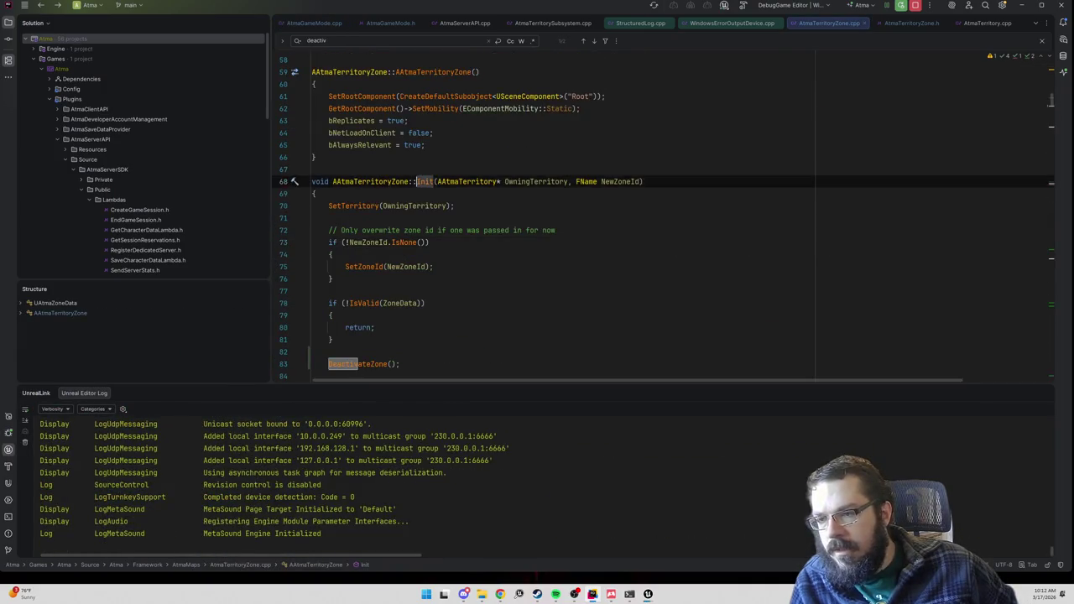
- In InitializeNewTown, highlight the usages of PreferredZone, Init on line 198, and IsActivated in the zone loop
ctrl+click(422, 177)
scroll(546, 192, up, 1)
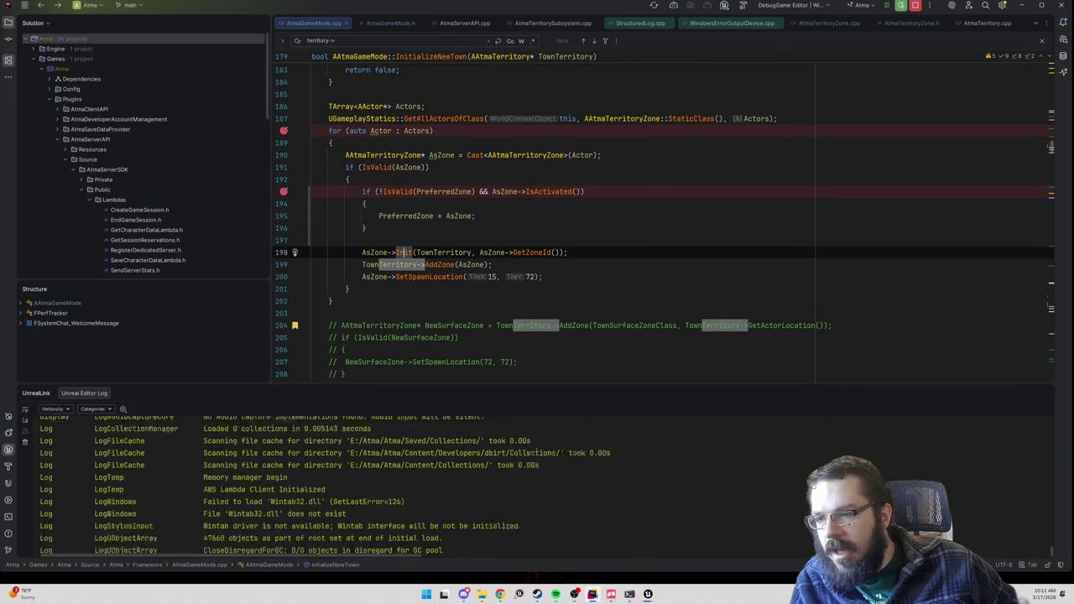
double_click(444, 191)
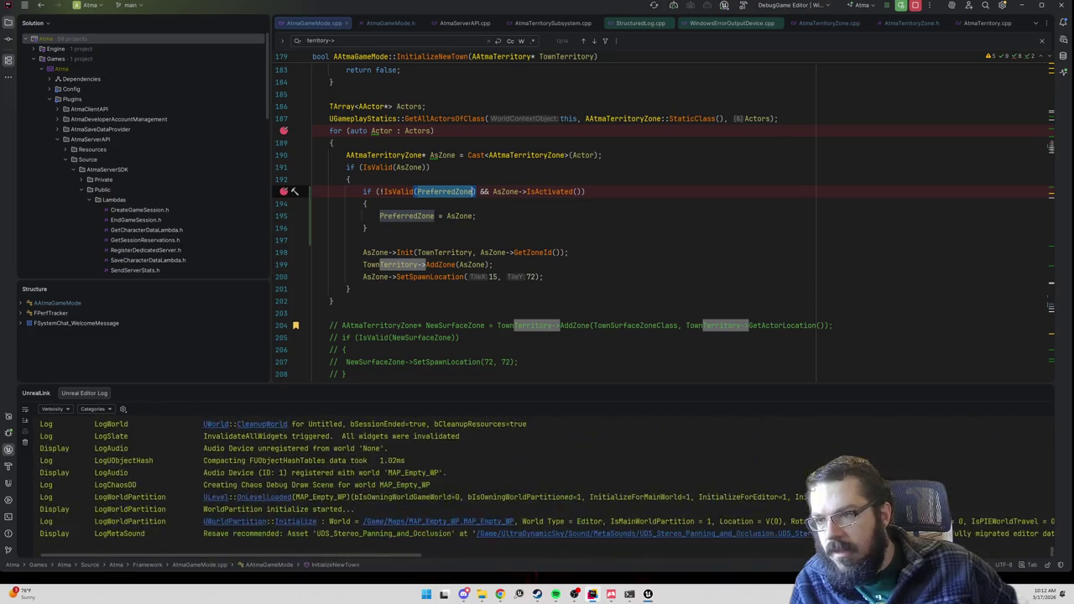
scroll(445, 191, up, 1)
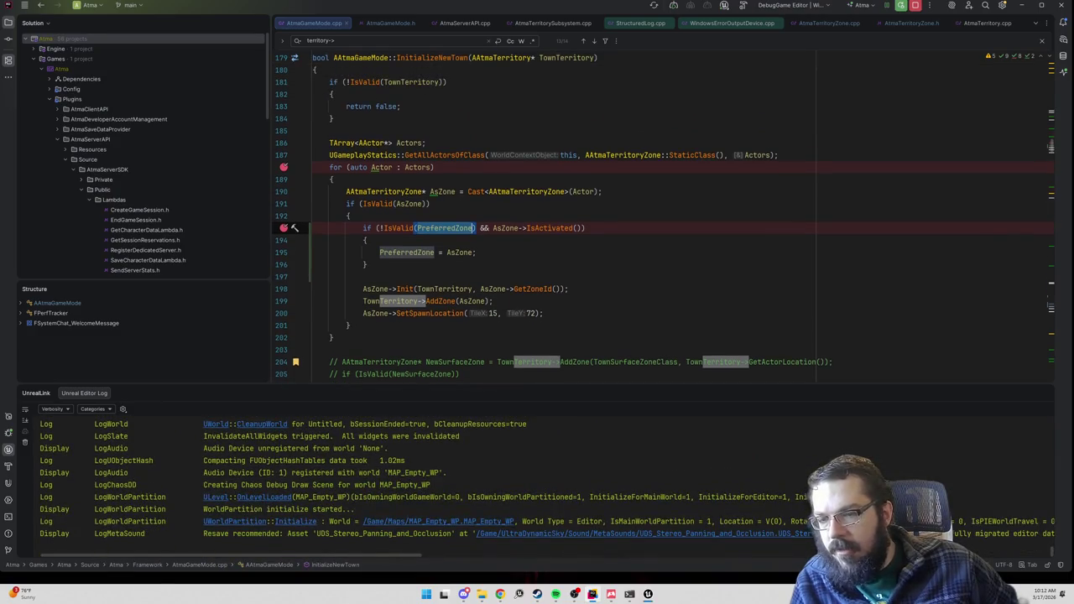
click(406, 288)
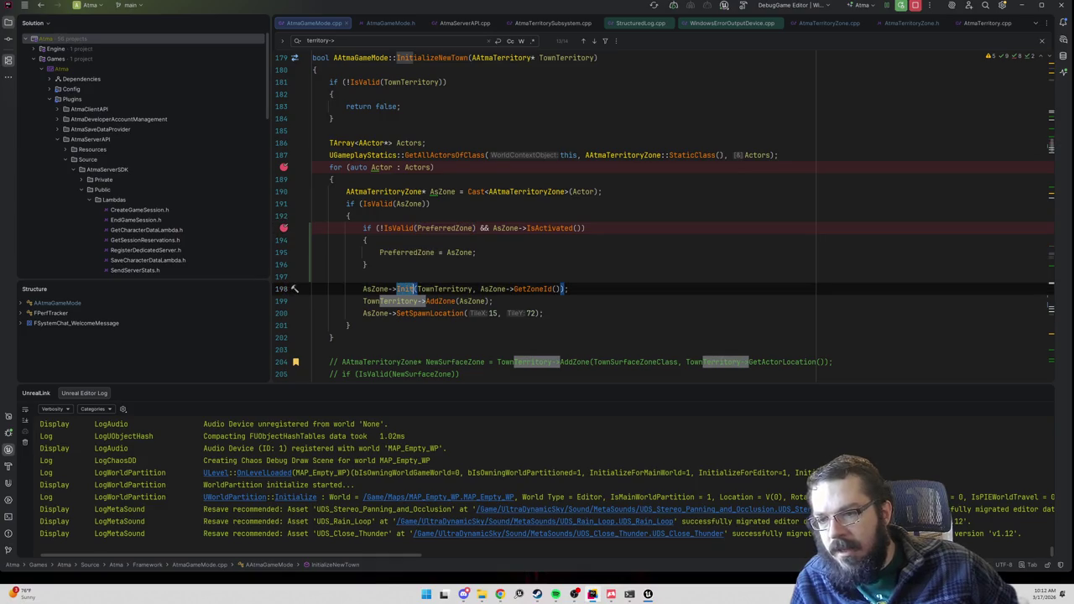
click(550, 228)
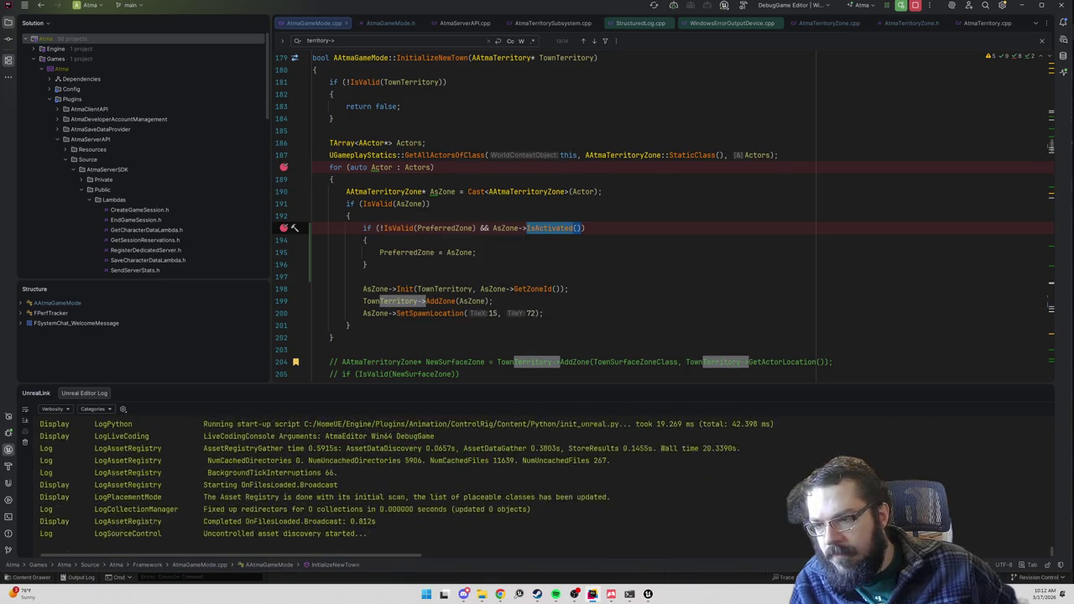
scroll(663, 218, down, 1)
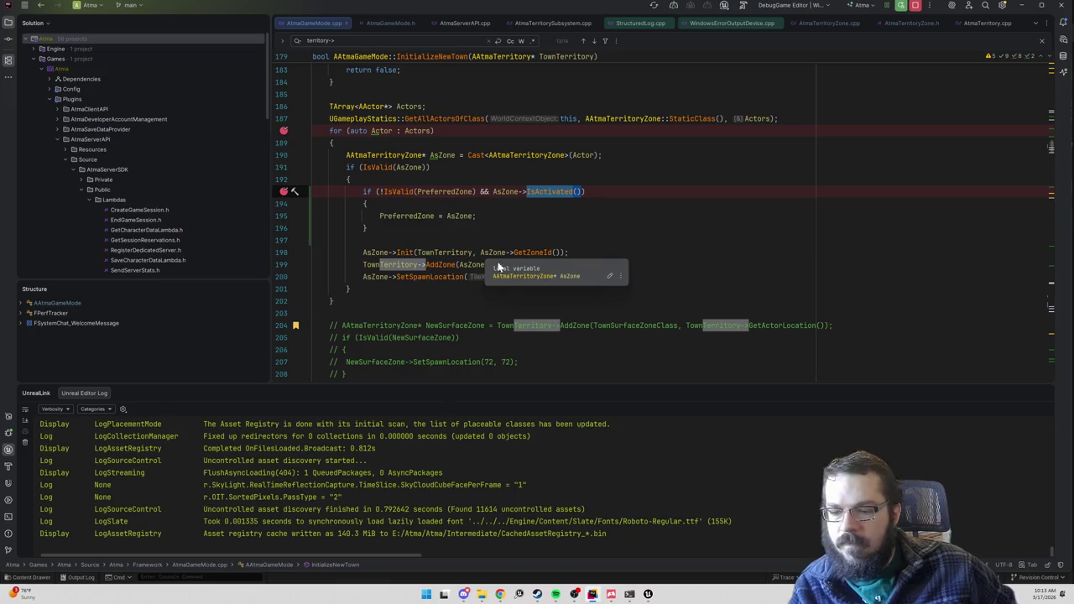
- Select BP_TownSurfaceZone3 in the Outliner and activate it from its Details panel
mouse_move(658, 596)
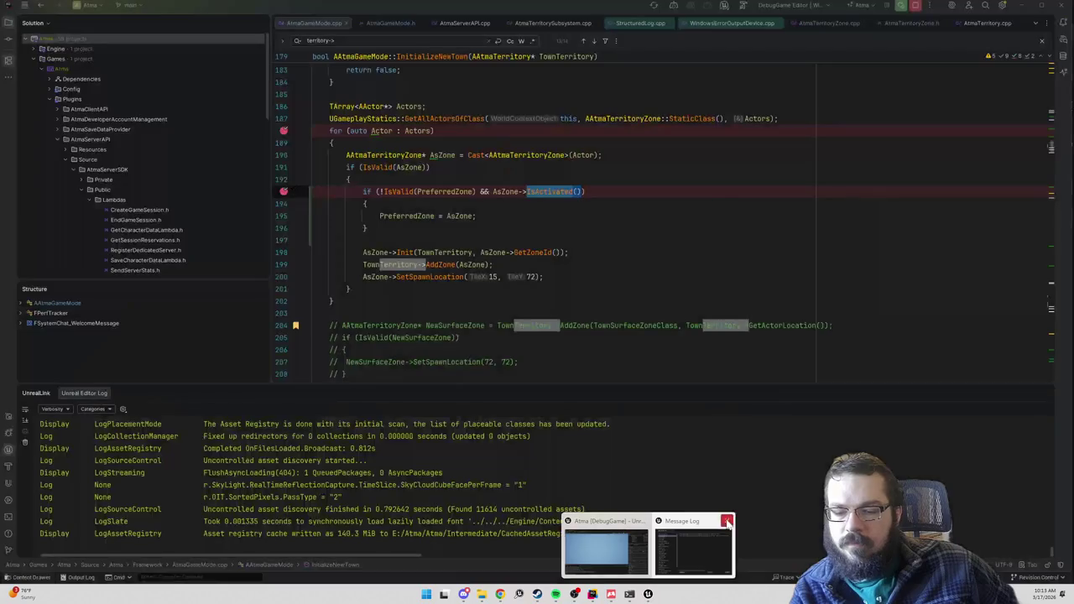
click(604, 566)
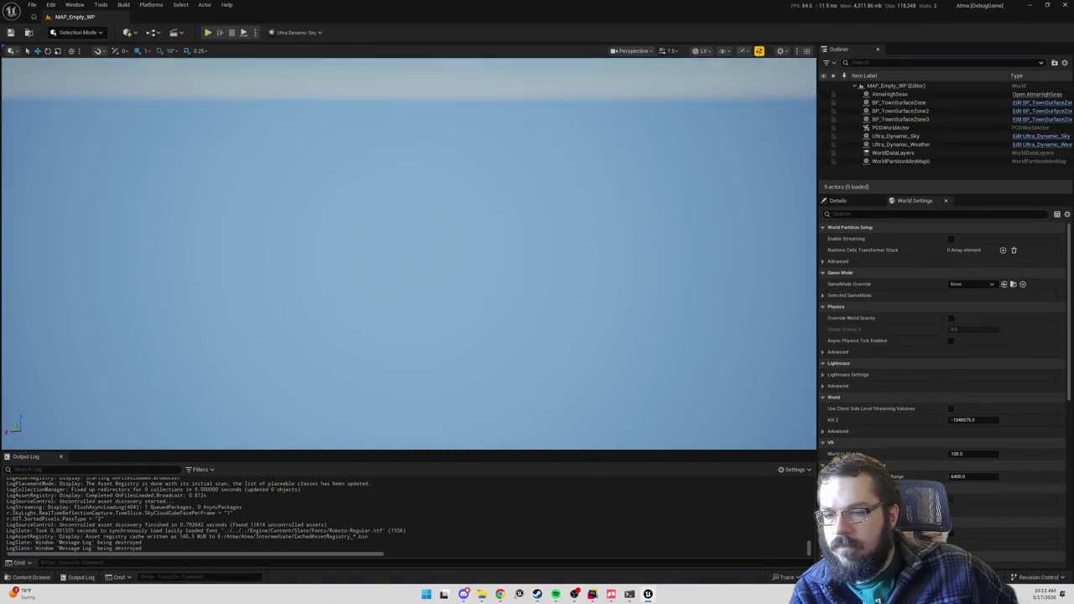
click(919, 119)
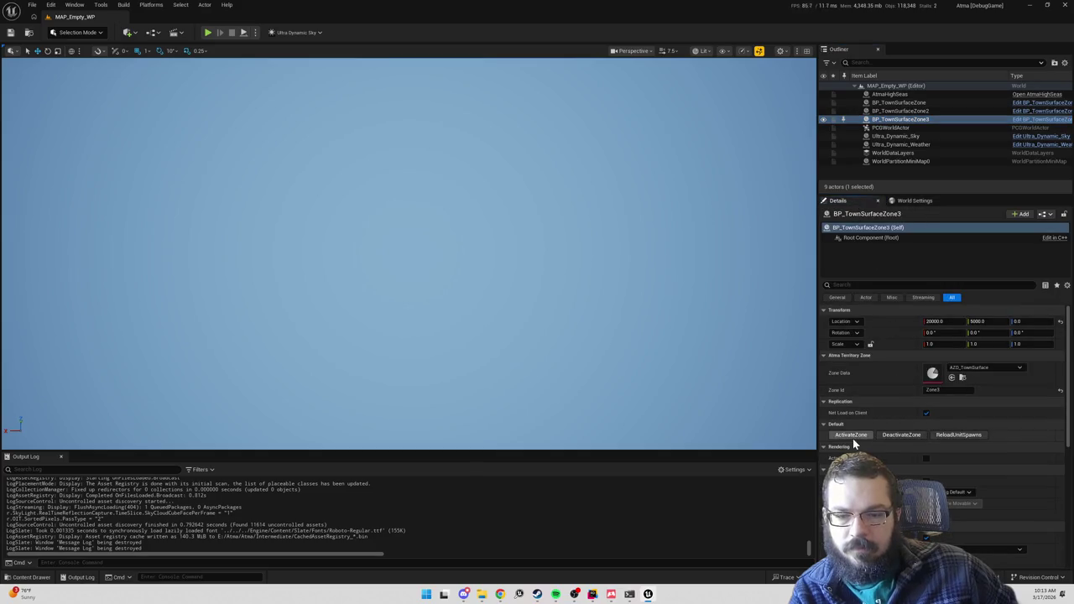
click(853, 438)
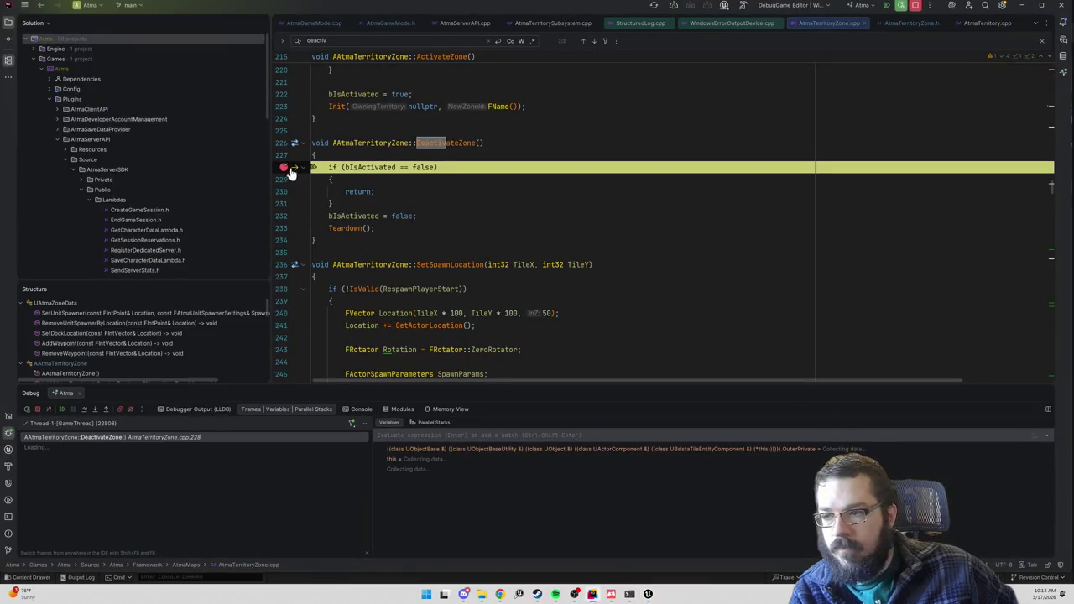
- Resume past the DeactivateZone breakpoint, close the Message Log, and start a play-in-editor session
mouse_move(369, 168)
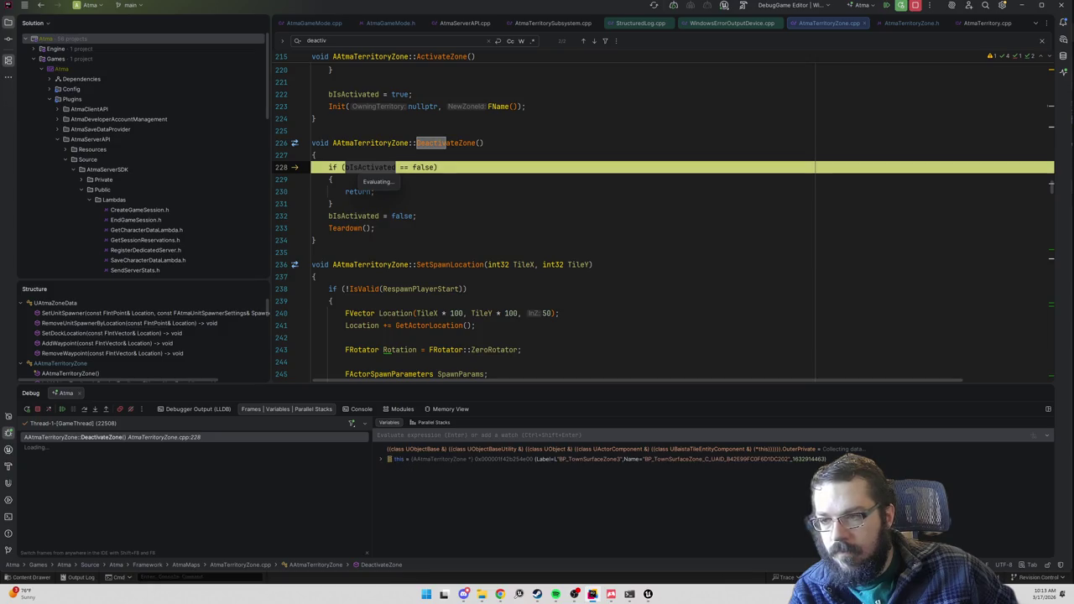
click(888, 5)
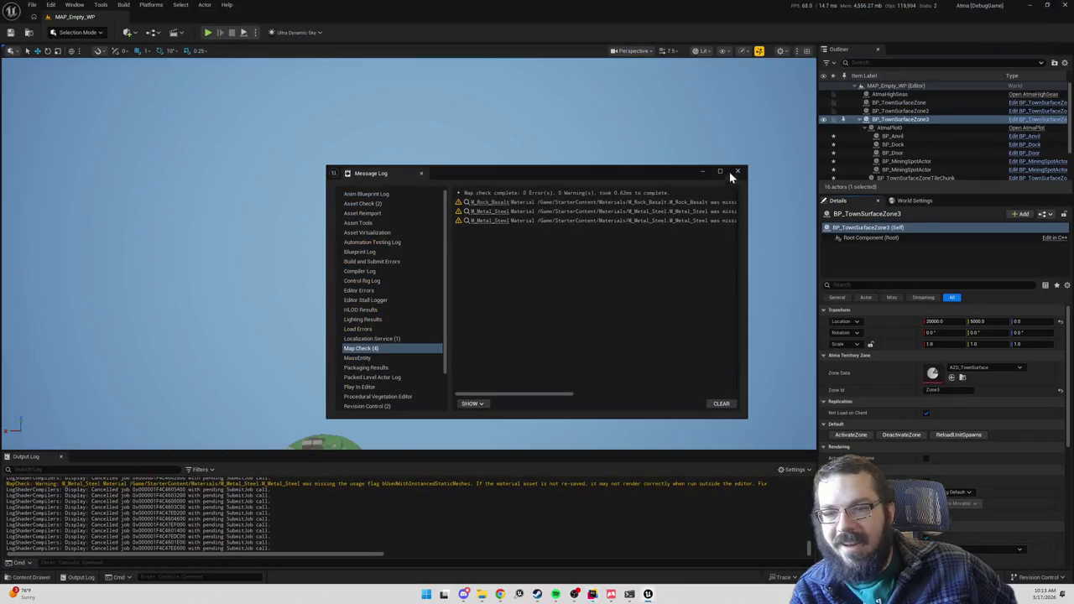
click(738, 171)
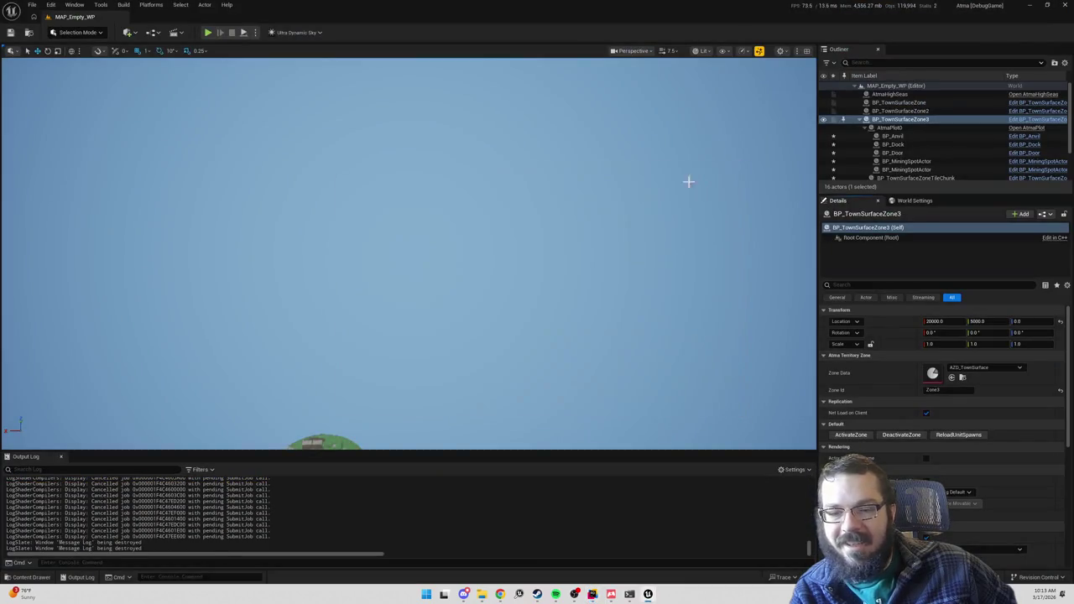
mouse_move(568, 240)
mouse_down()
mouse_move(587, 220)
mouse_move(568, 240)
mouse_up()
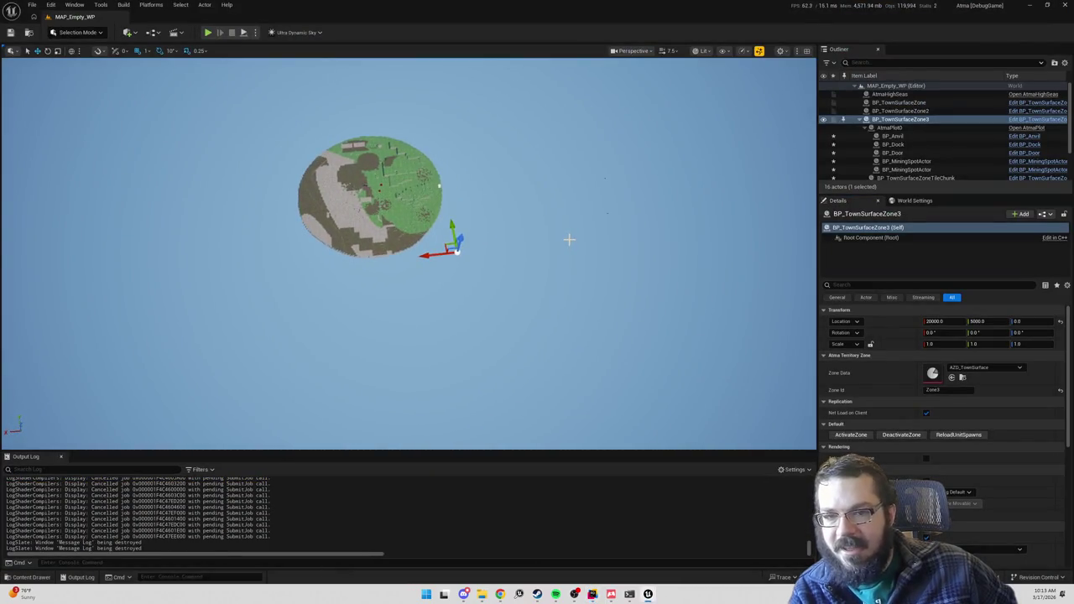
click(210, 33)
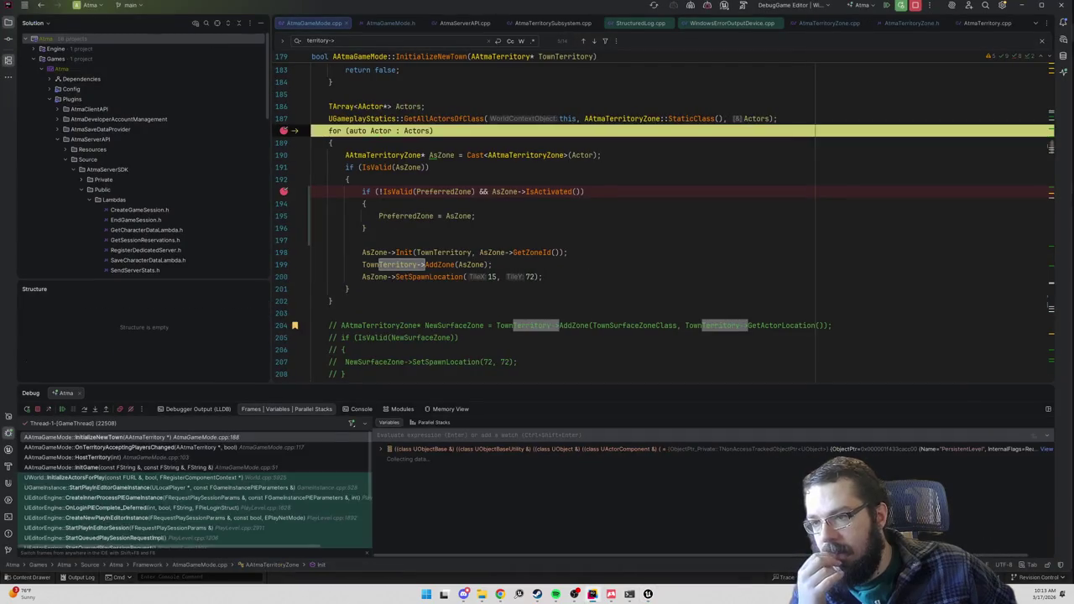
- Step through the zone loop until BP_TownSurfaceZone3 passes IsActivated and becomes PreferredZone
click(83, 409)
click(83, 407)
click(83, 408)
click(83, 408)
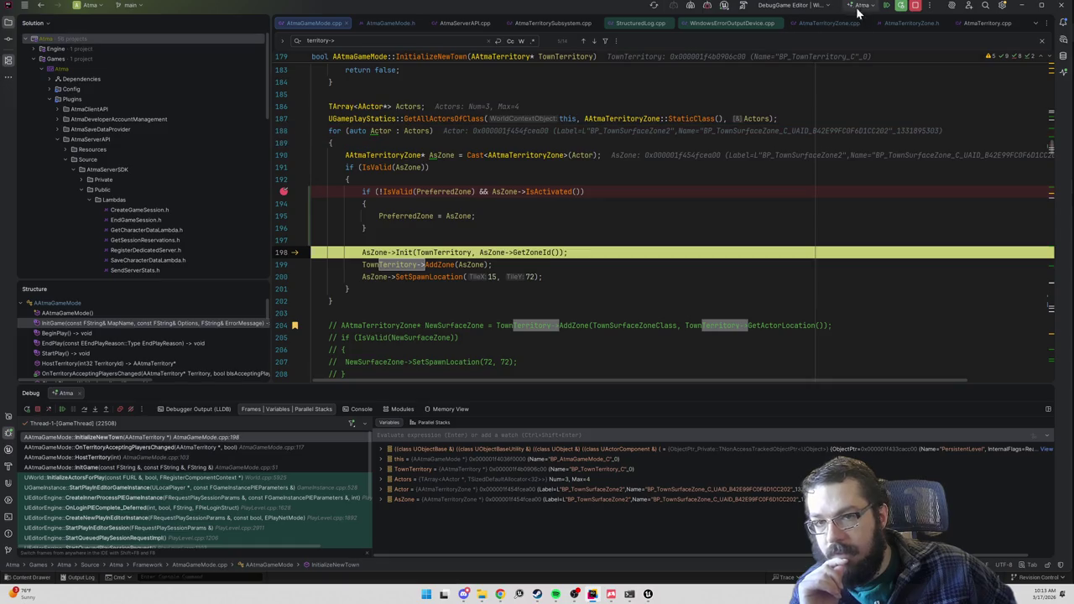
click(887, 6)
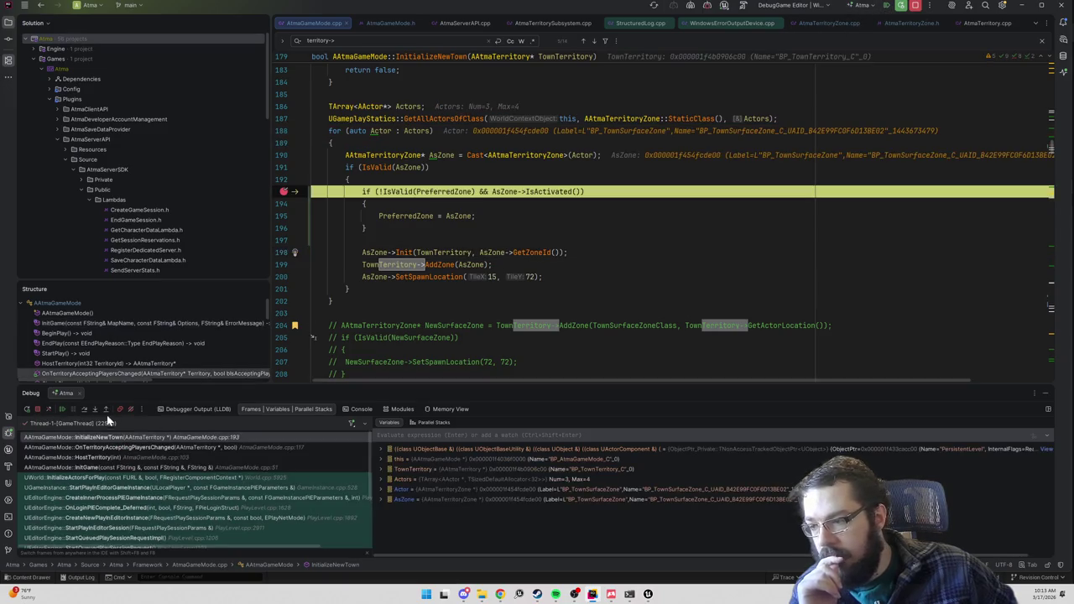
click(84, 409)
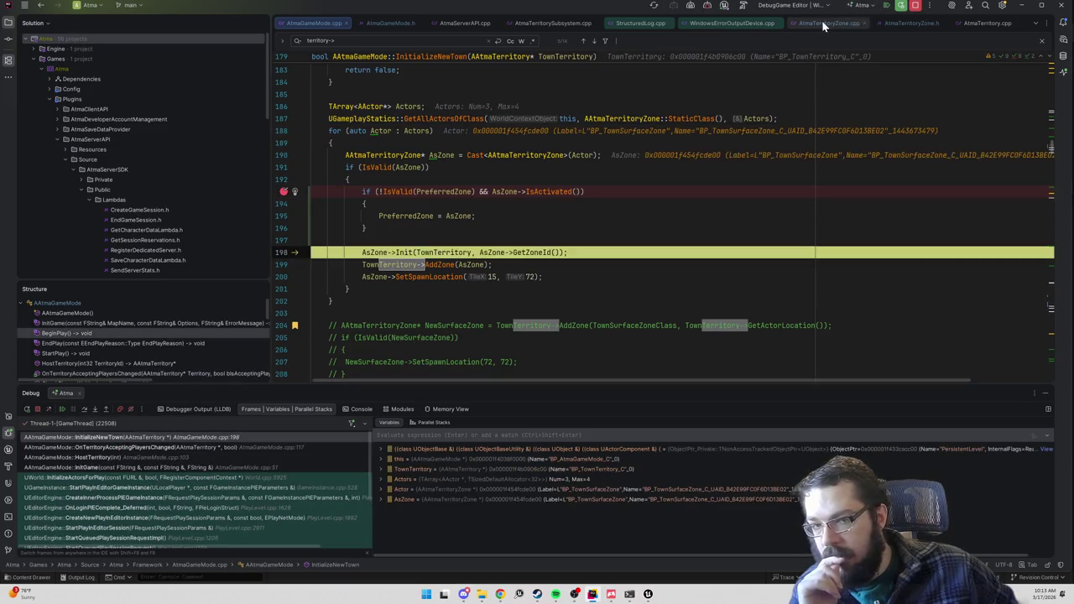
click(888, 6)
click(84, 410)
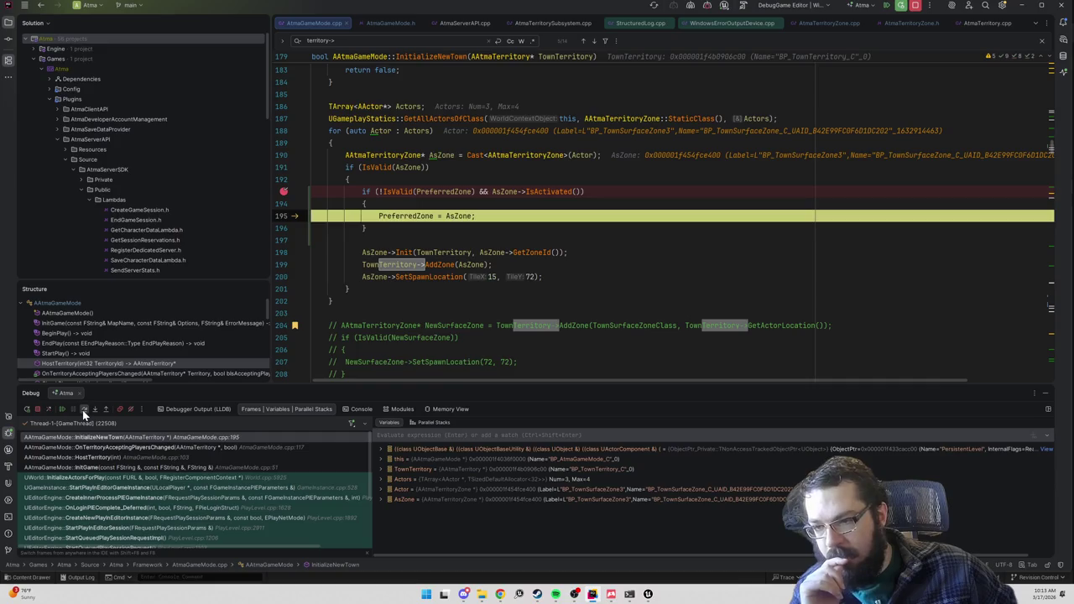
click(82, 409)
key(shift+F3)
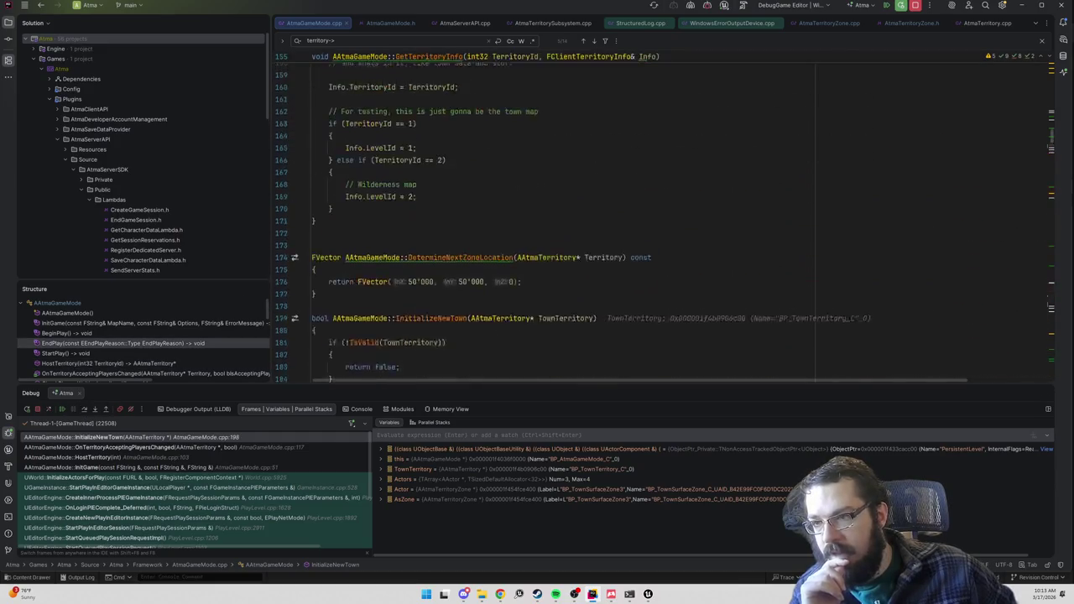
- Inspect the HostTerritory and InitGame call-stack frames and the AAtmaGameMode file outline
scroll(587, 218, up, 15)
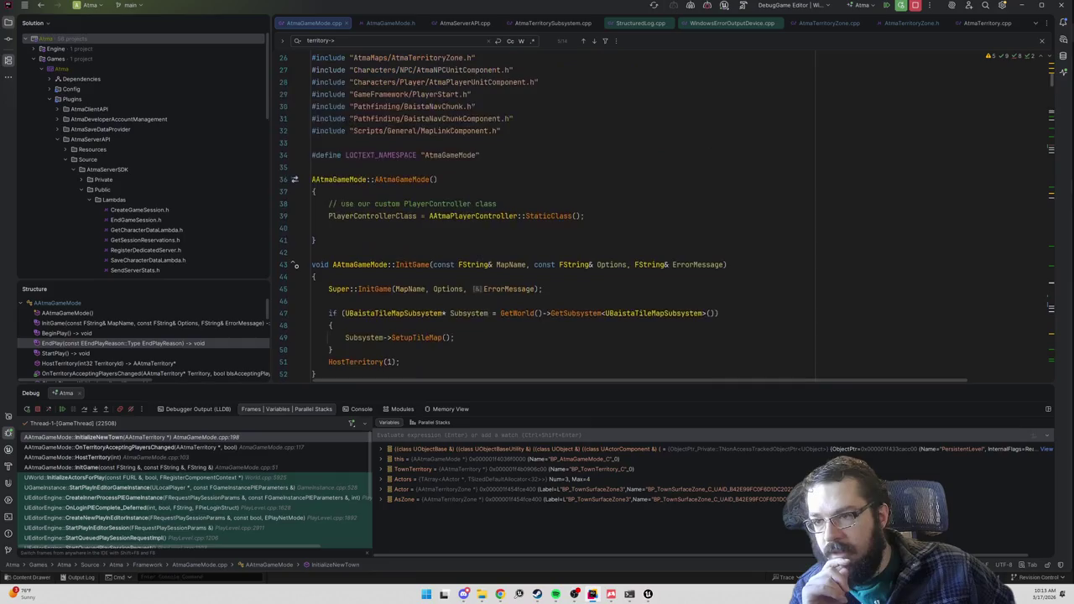
click(99, 457)
click(151, 373)
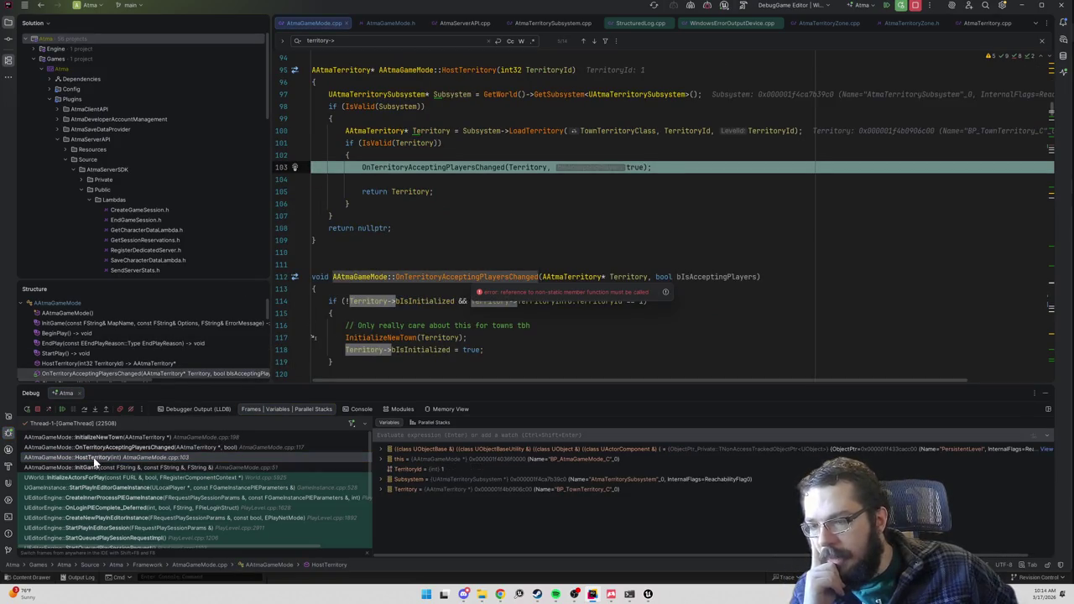
click(57, 303)
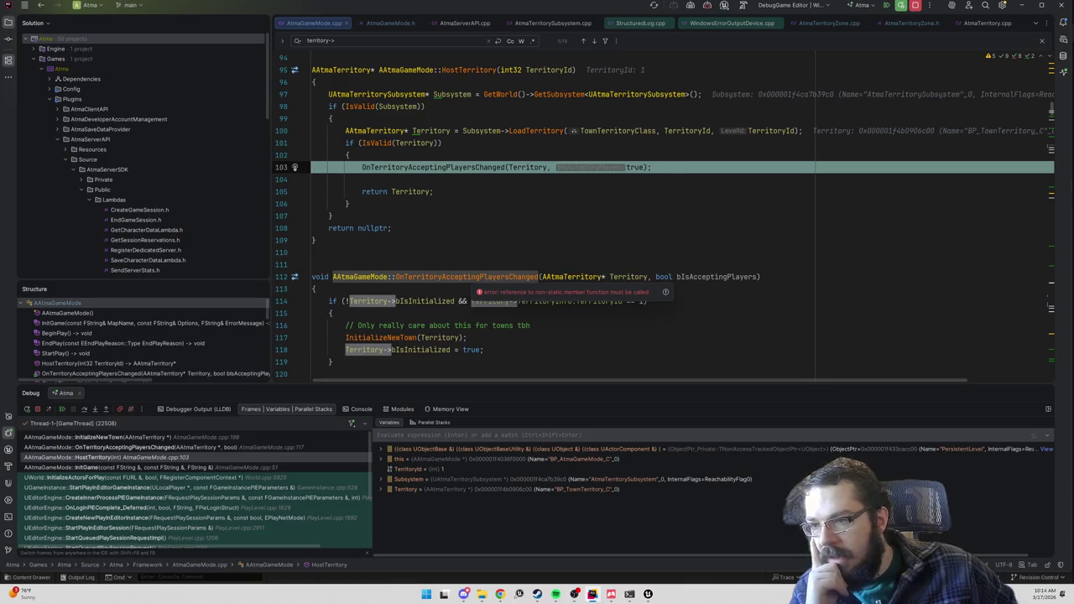
click(99, 468)
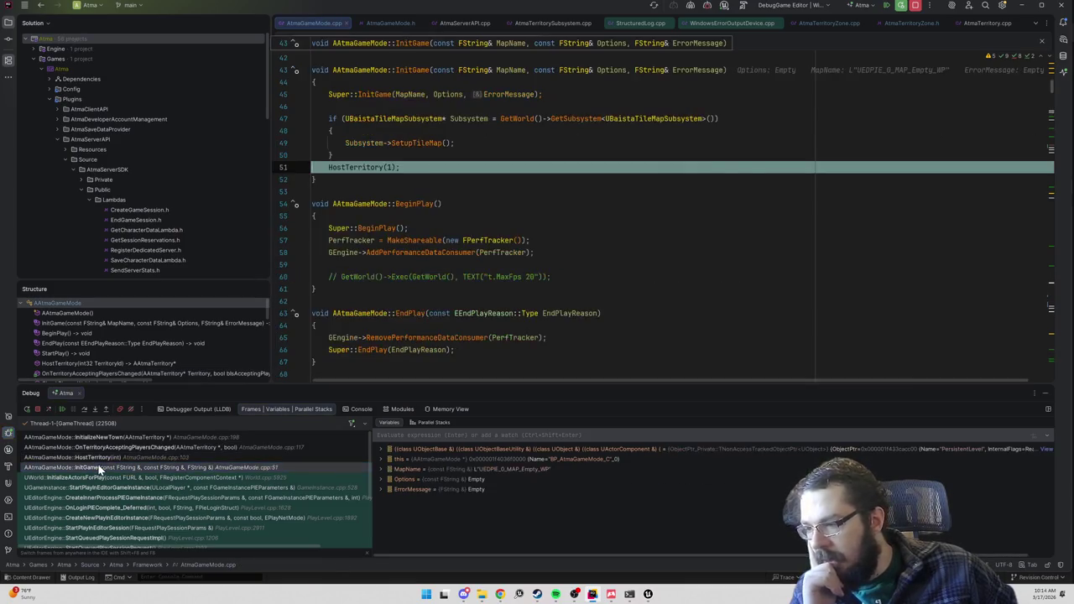
- Find OnPostLogin, breakpoint line 542, resume, and step over to the CurrentZone check on line 555
key(ctrl+f)
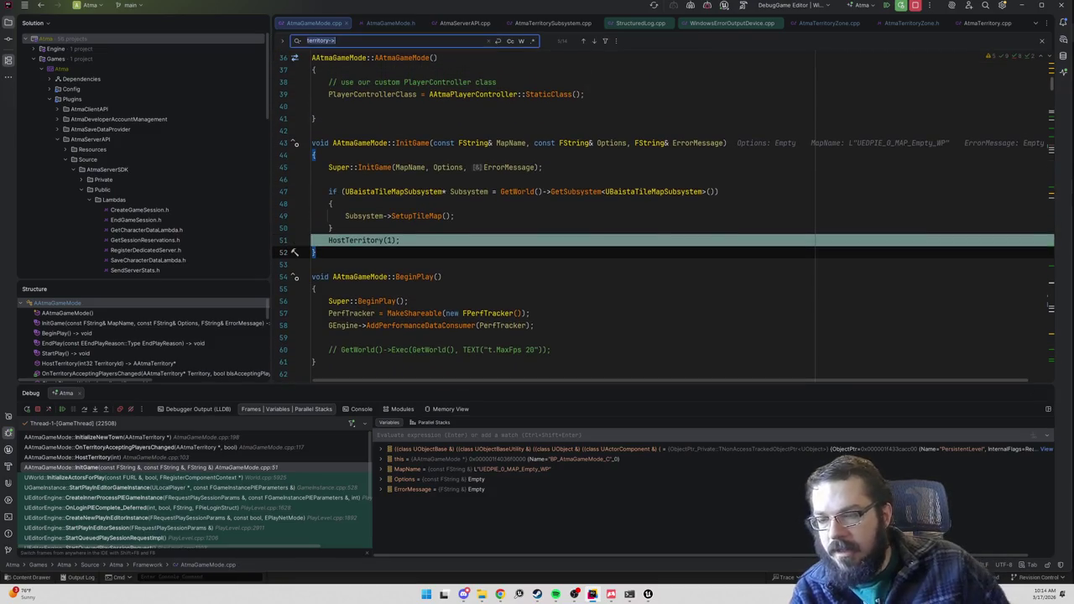
text(postlogin)
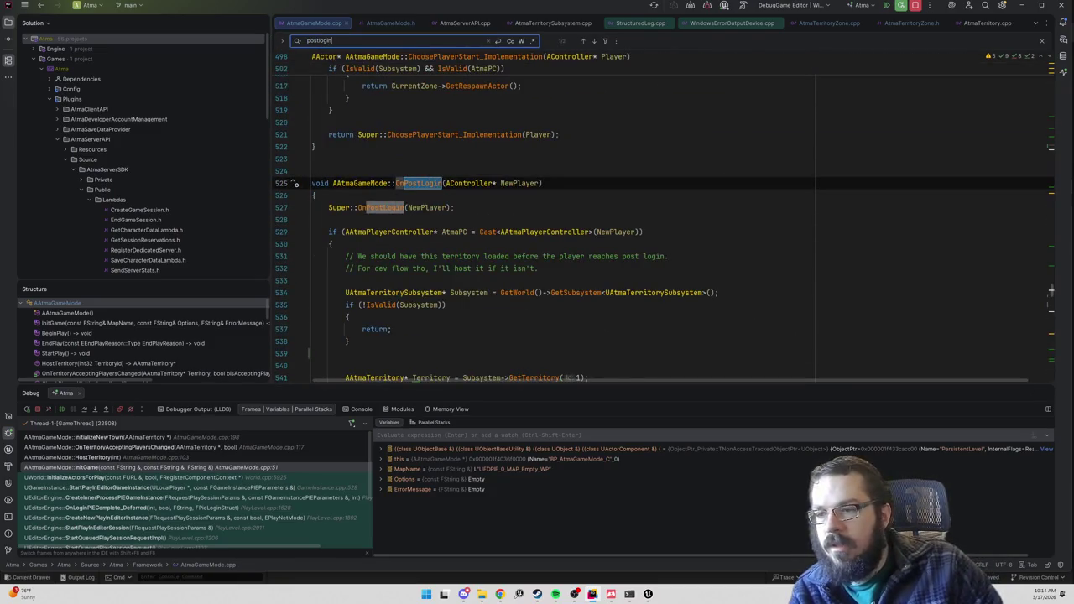
scroll(663, 219, down, 7)
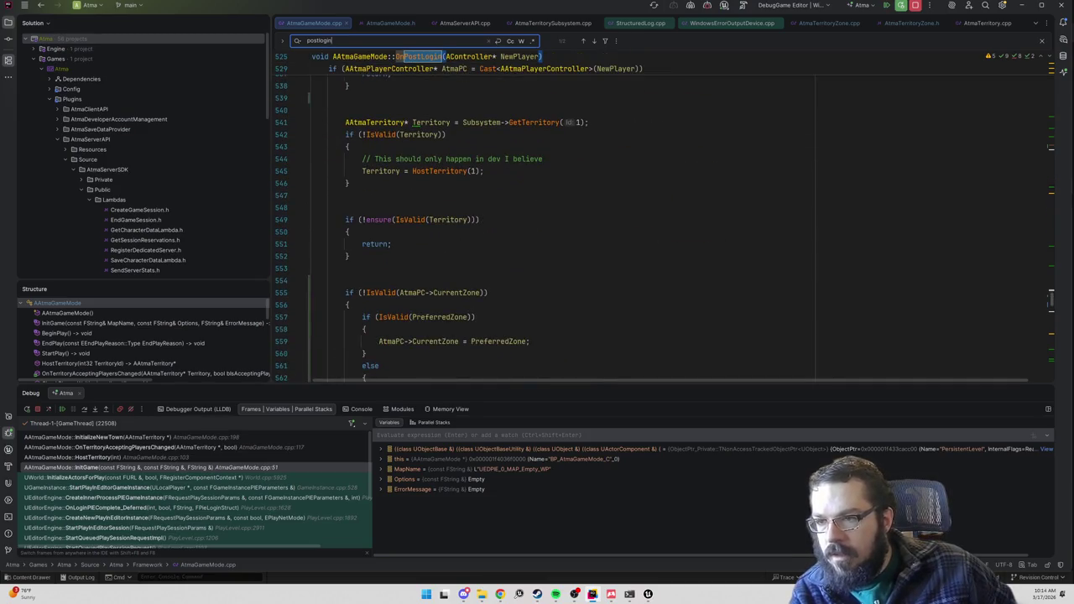
click(284, 135)
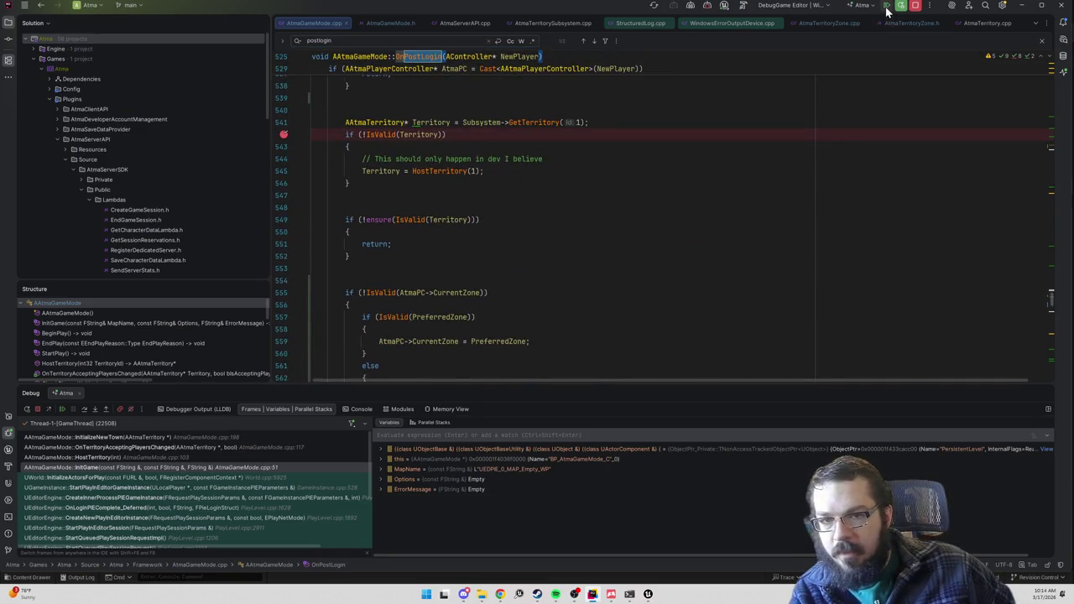
key(F9)
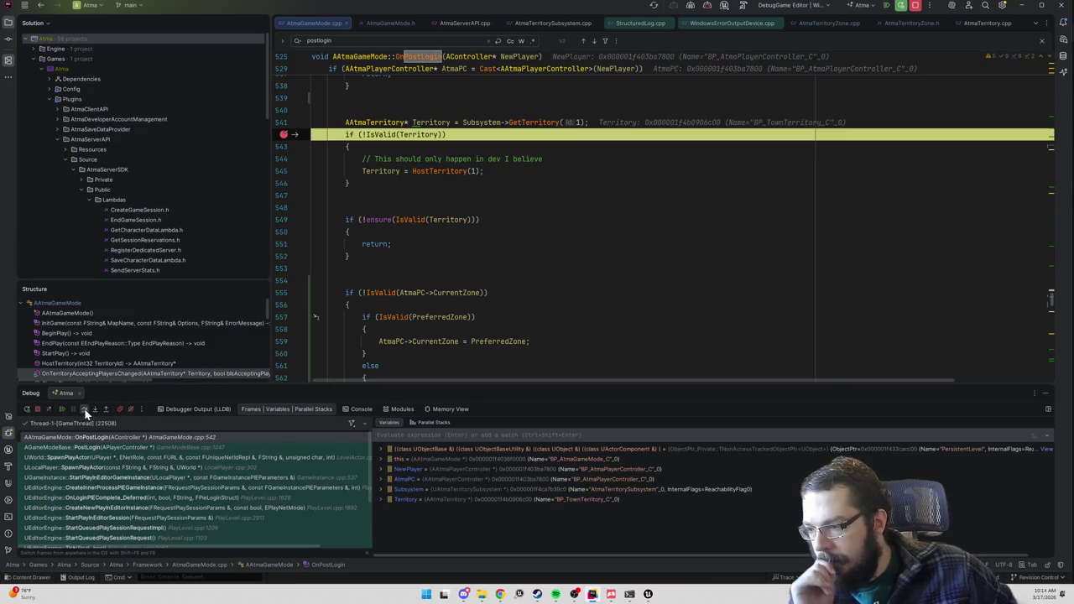
click(84, 408)
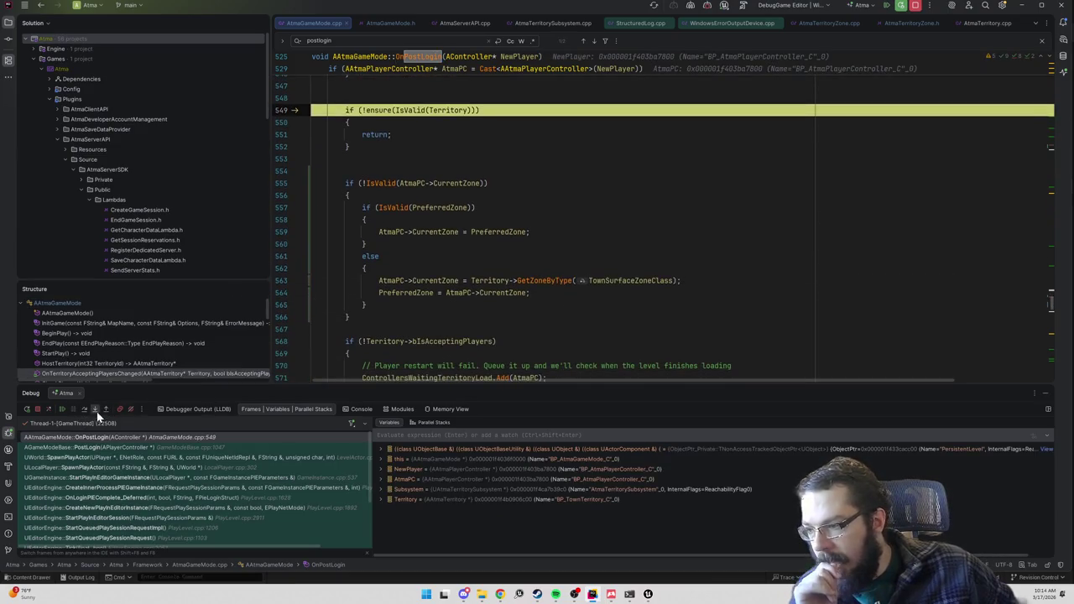
click(84, 409)
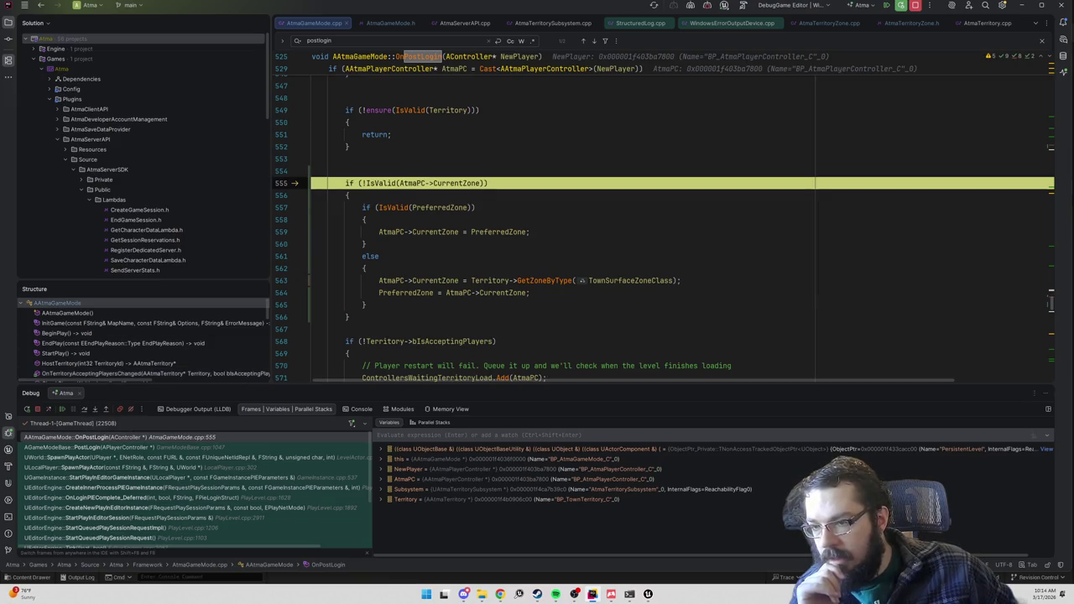
- Search the file for CurrentZone and cycle through its occurrences, including TeleportPlayer and OnPostLogin
double_click(455, 183)
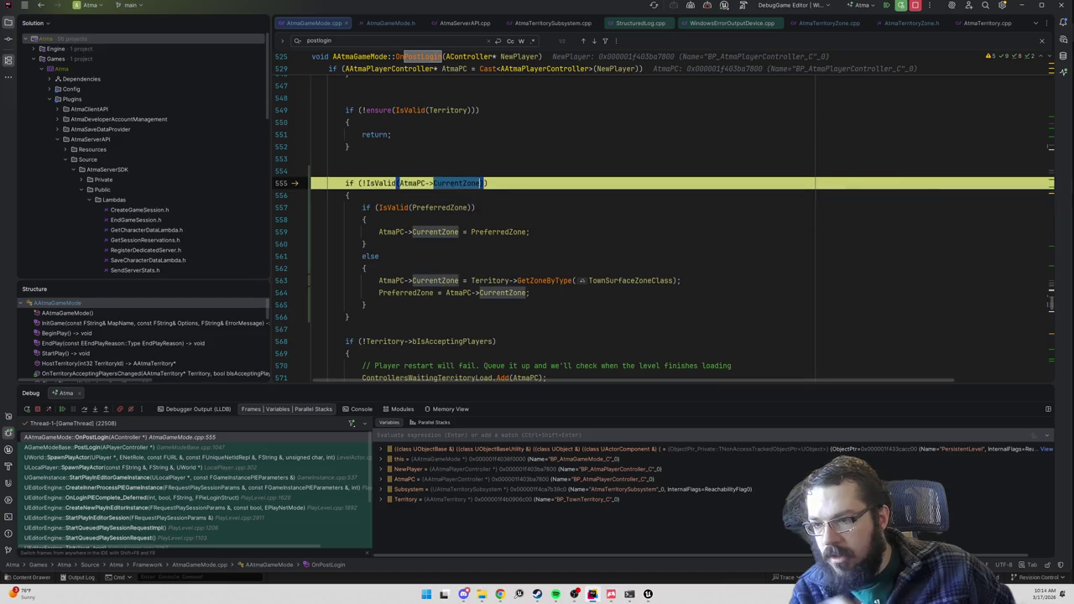
key(ctrl+f)
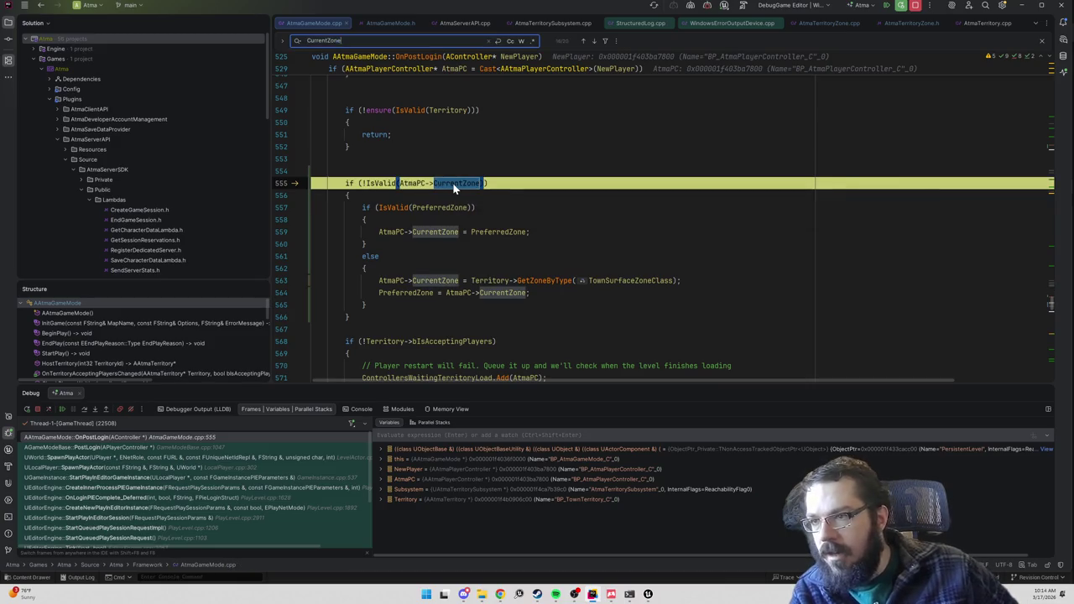
key(Return)
key(shift+Return)
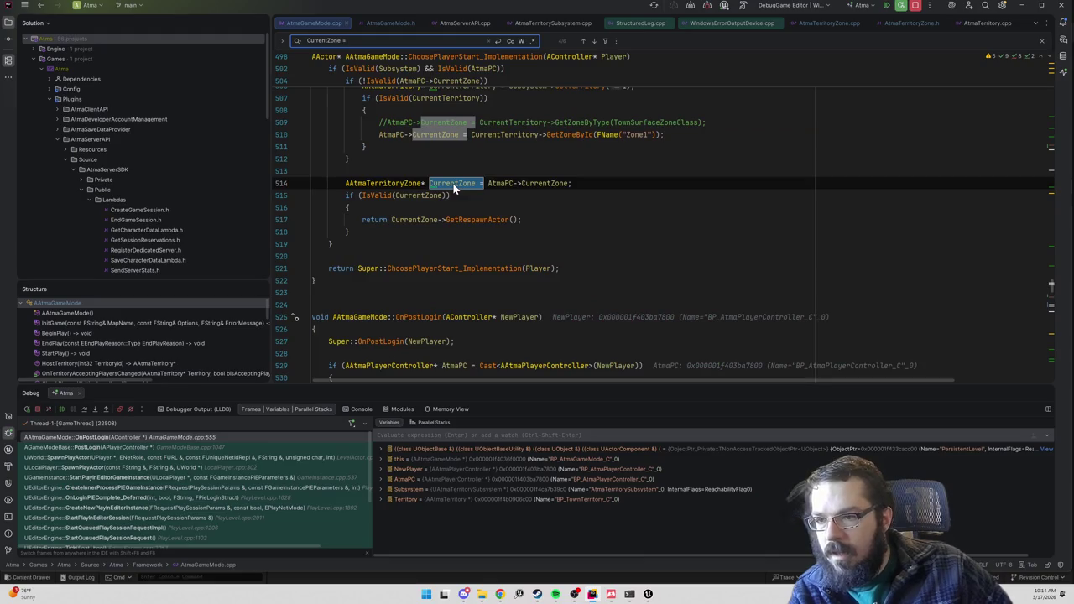
scroll(454, 189, up, 3)
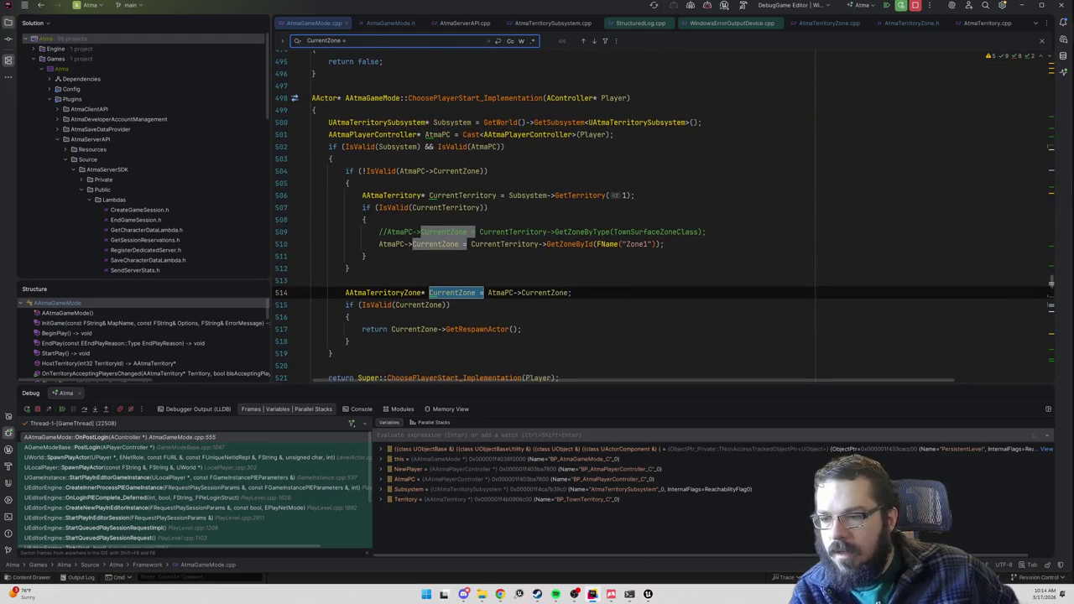
scroll(663, 221, down, 1)
key(shift+Return)
key(shift+Return)
key(shift+Return)
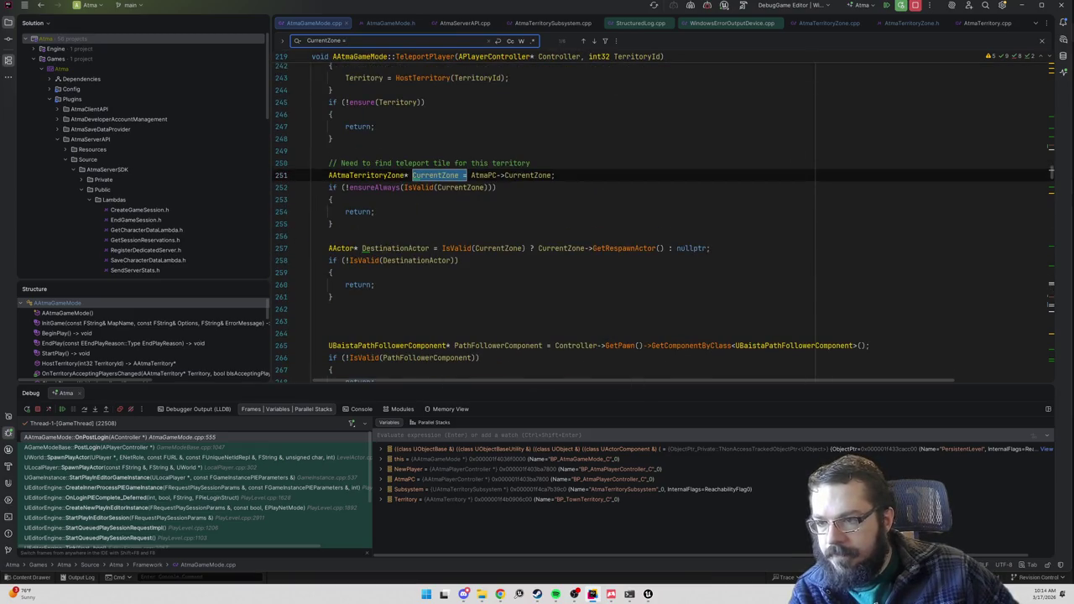
key(shift+Return)
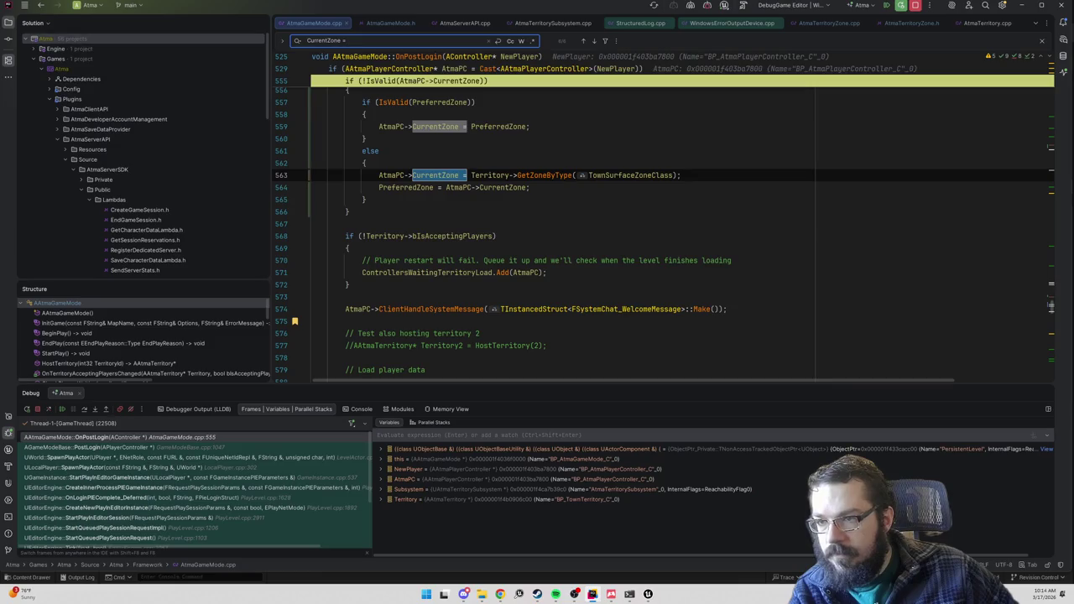
key(shift+Return)
key(shift+Return)
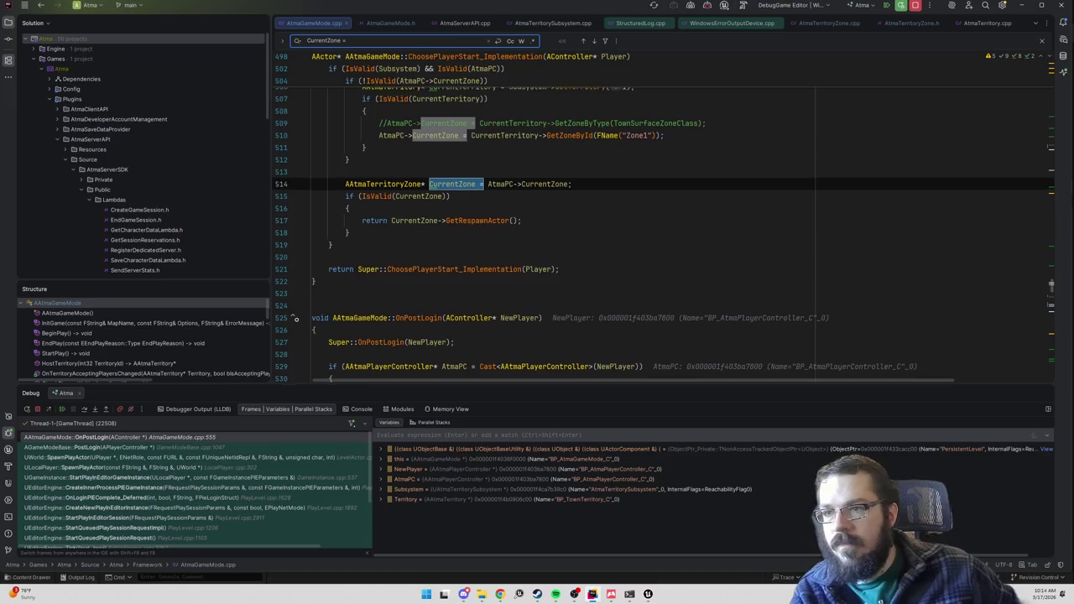
- Set a breakpoint on line 510, where CurrentZone is assigned from Zone1
scroll(663, 210, up, 2)
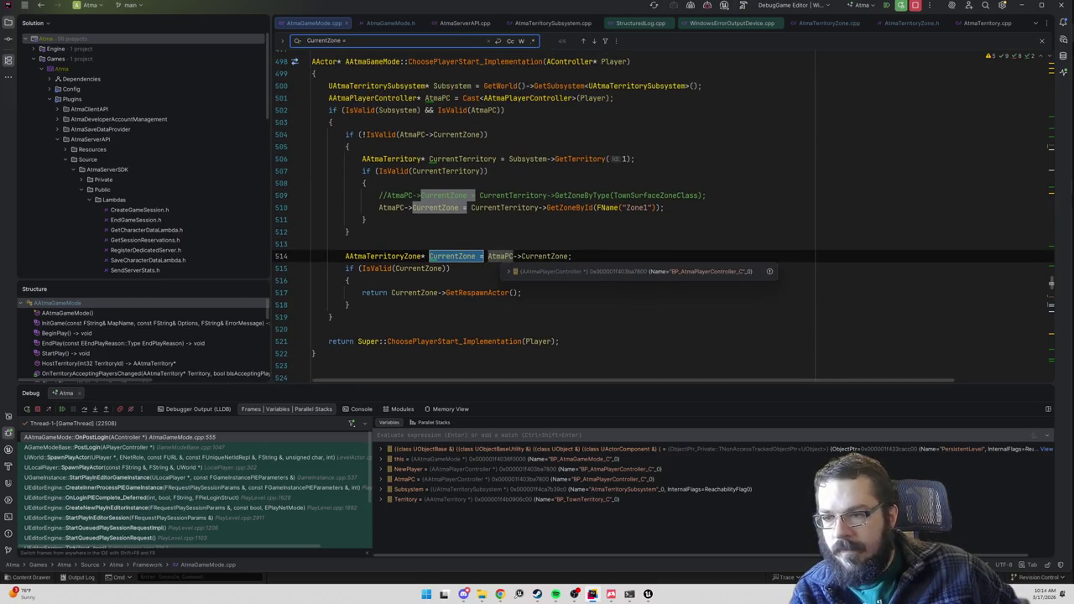
mouse_move(527, 256)
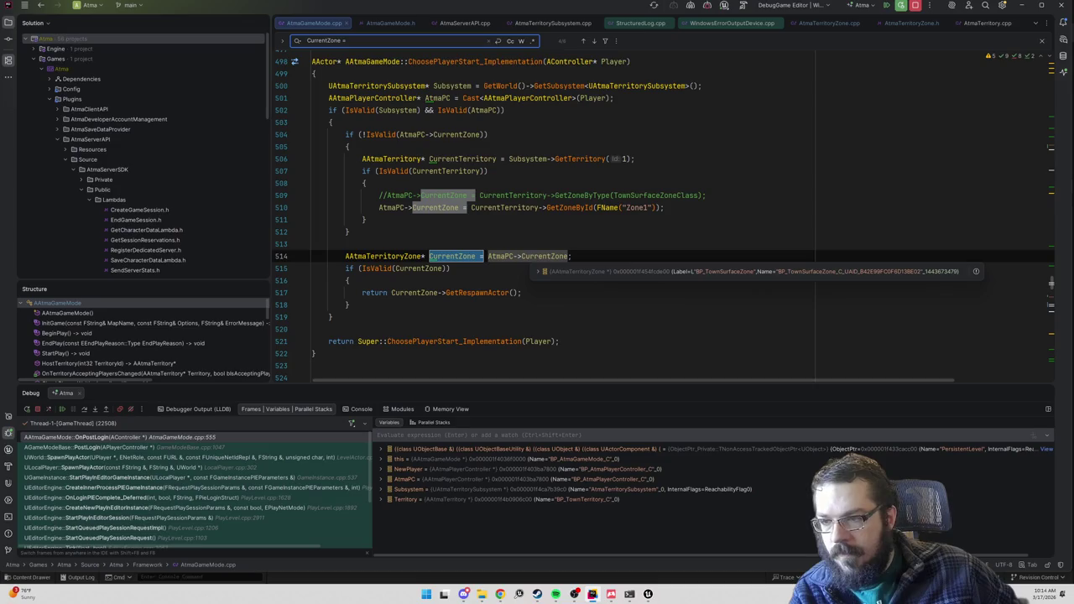
scroll(663, 217, up, 1)
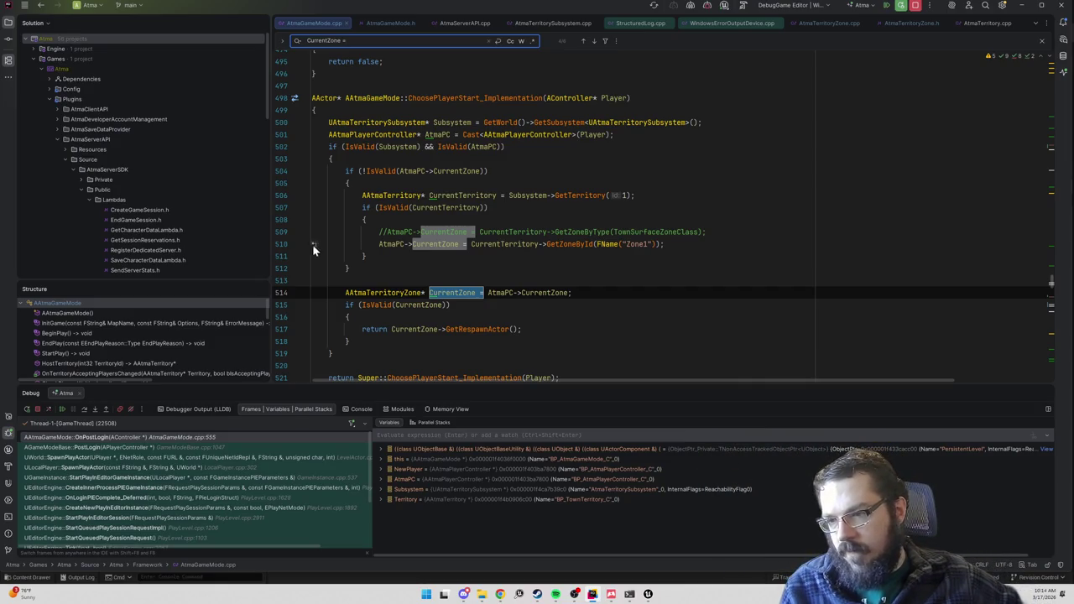
click(282, 248)
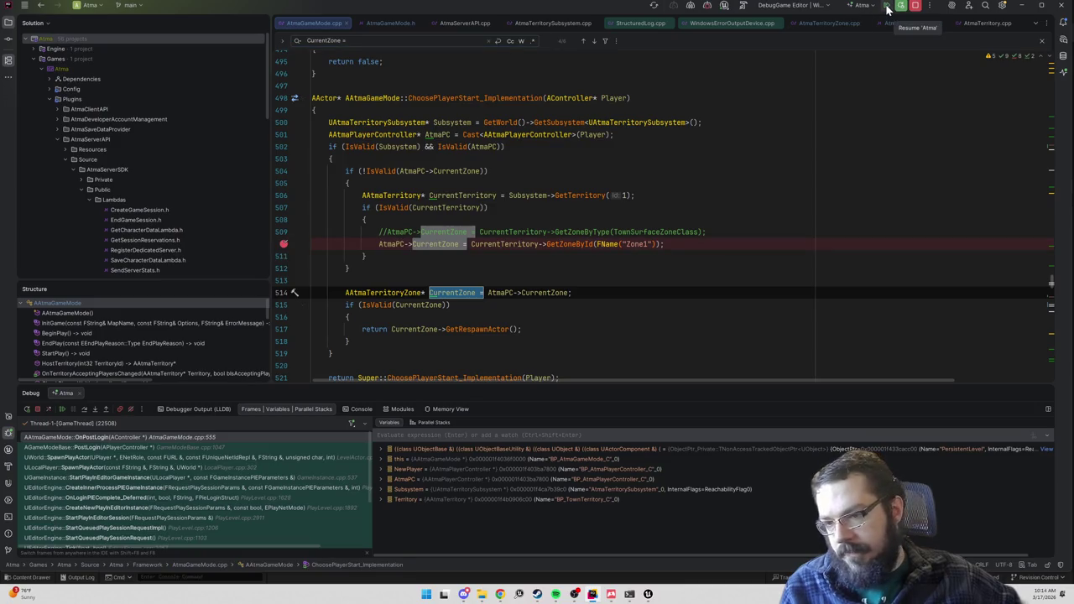
- Restart the play session and resume through breakpoints until ChoosePlayerStart's line 510 is hit
click(887, 10)
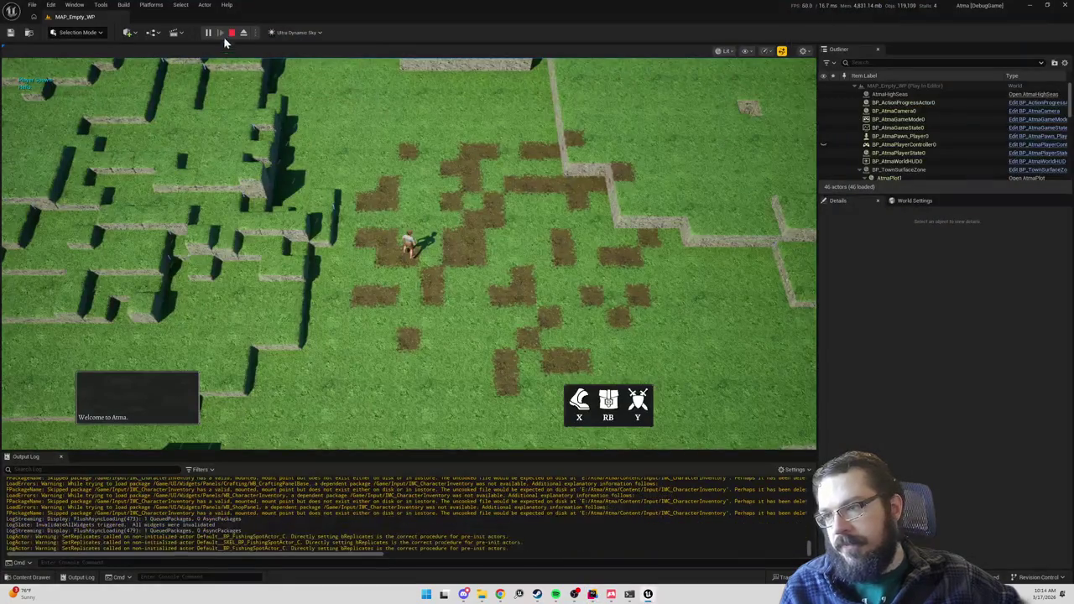
click(232, 34)
click(208, 31)
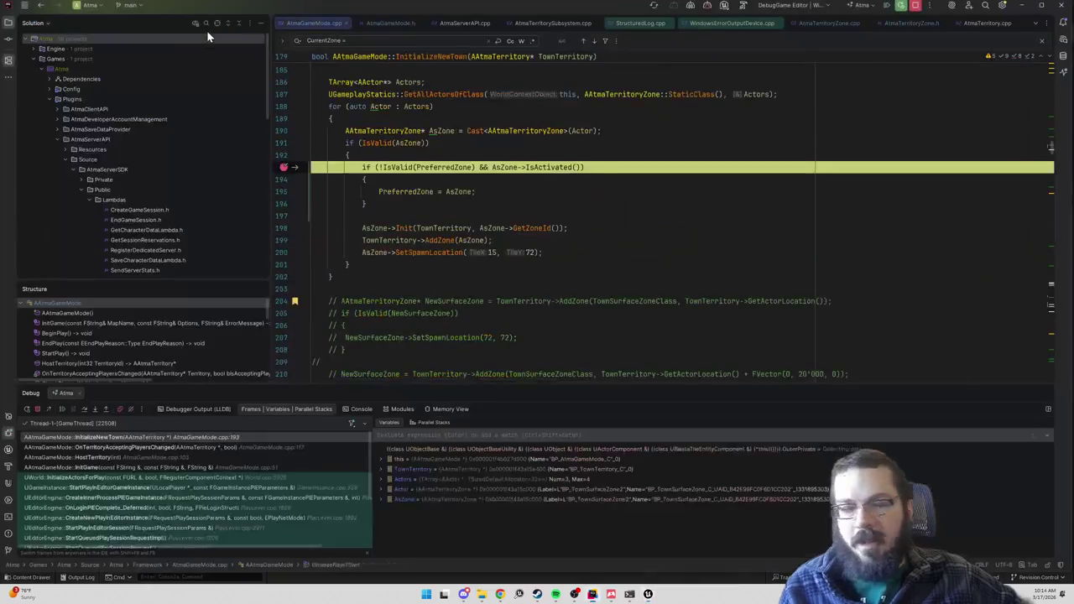
click(888, 6)
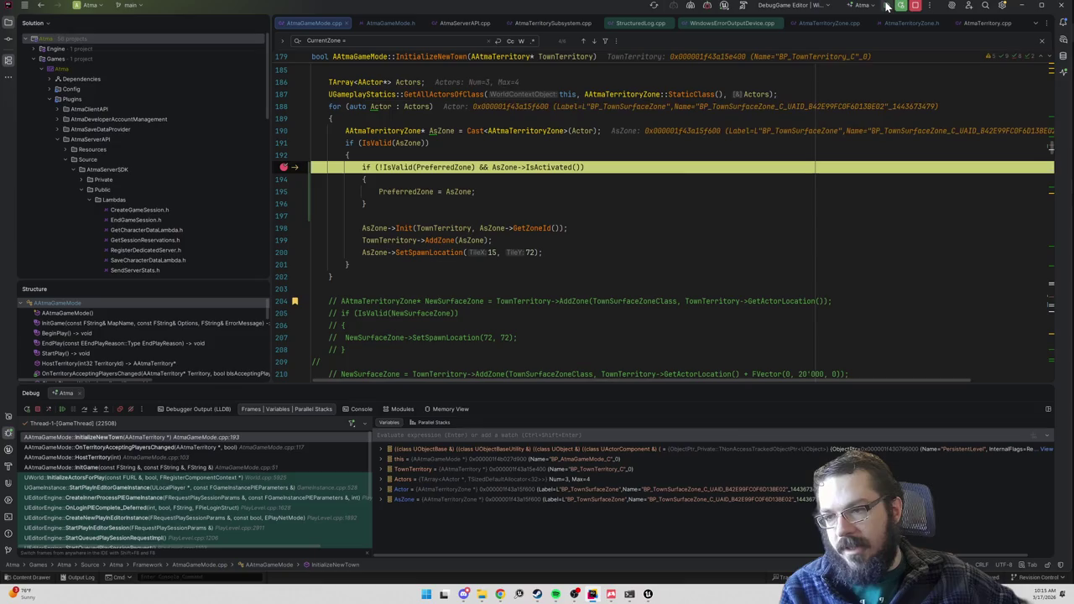
click(888, 7)
click(888, 6)
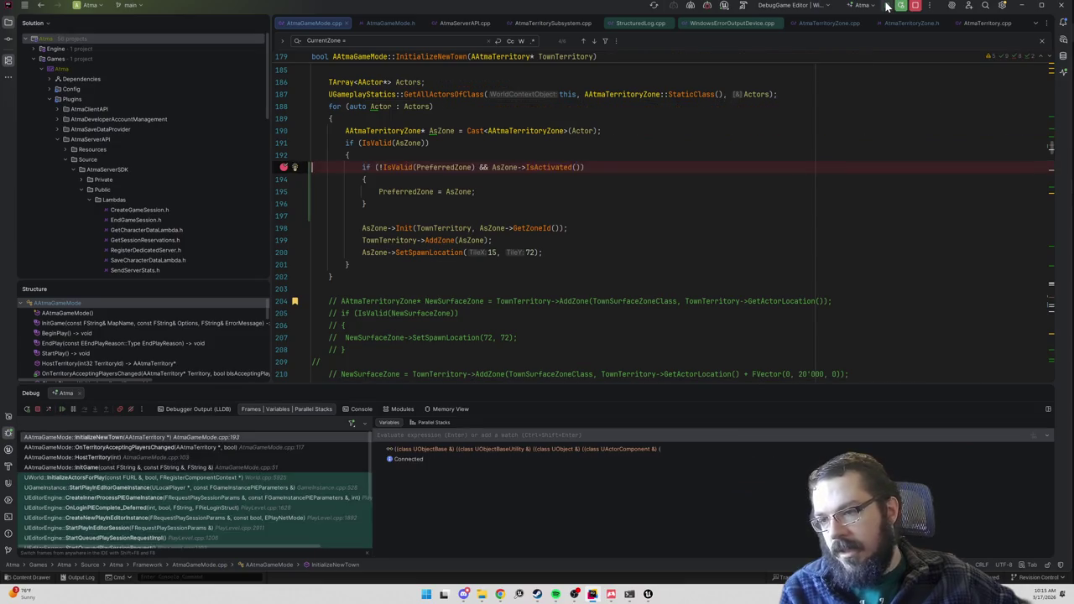
click(888, 7)
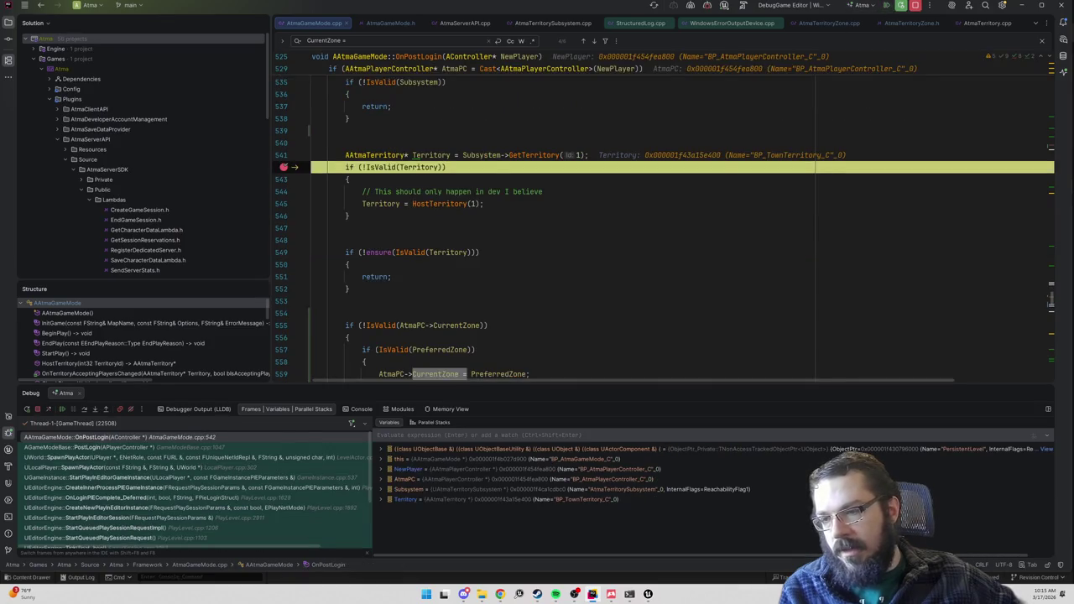
- Replace GetZoneById(FName("Zone1")) on line 510 with PreferredZone
scroll(554, 235, down, 3)
scroll(554, 235, up, 15)
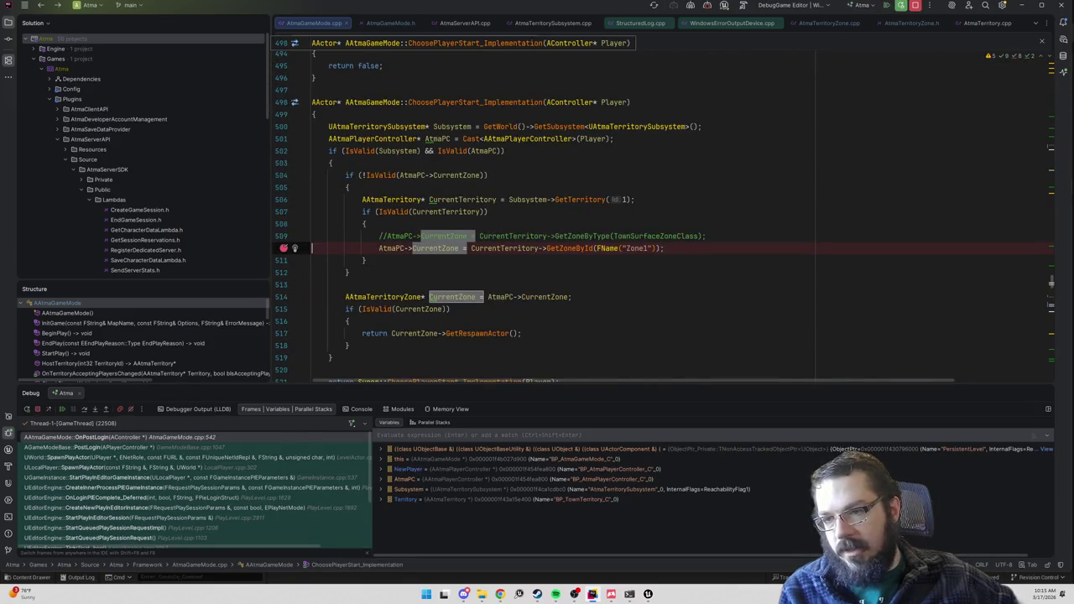
key(ctrl+f)
drag(664, 248, 471, 249)
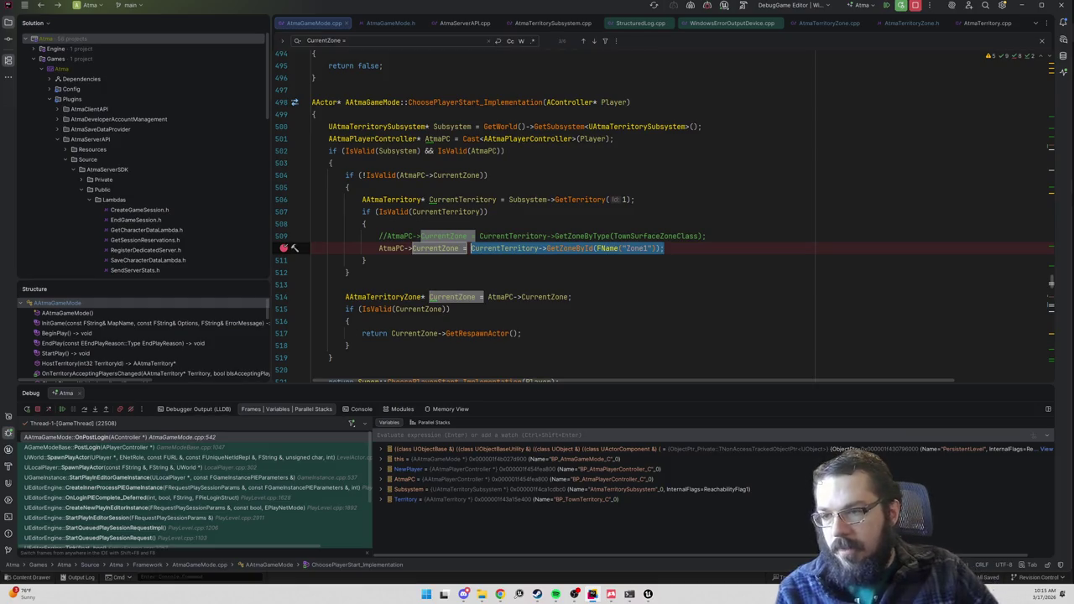
text(Preferred)
key(Return)
text(;)
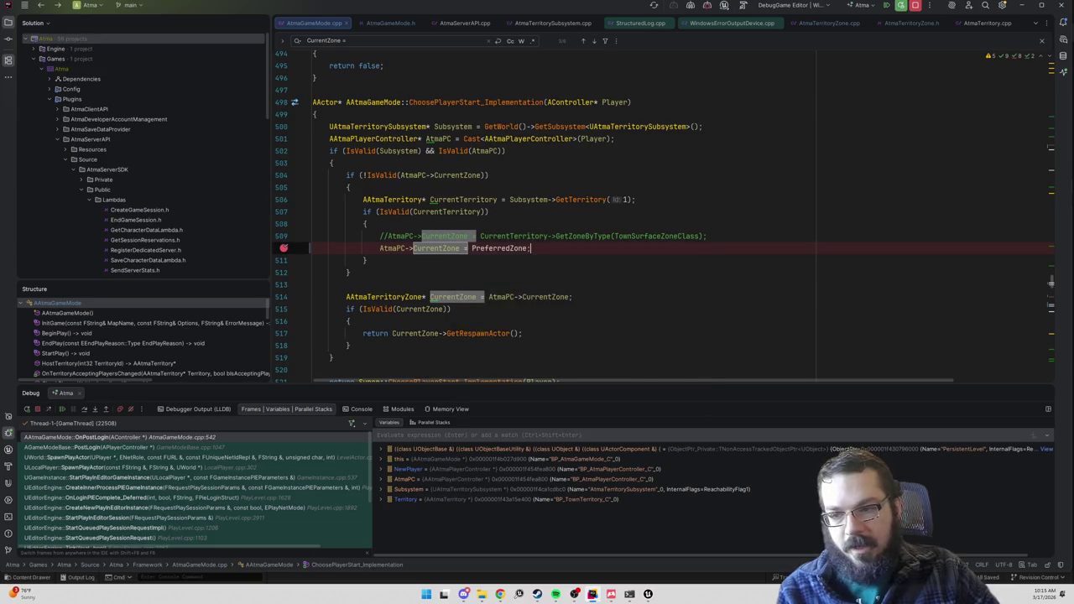
- Remove the line 510 breakpoint and restart debugging with the change
click(284, 249)
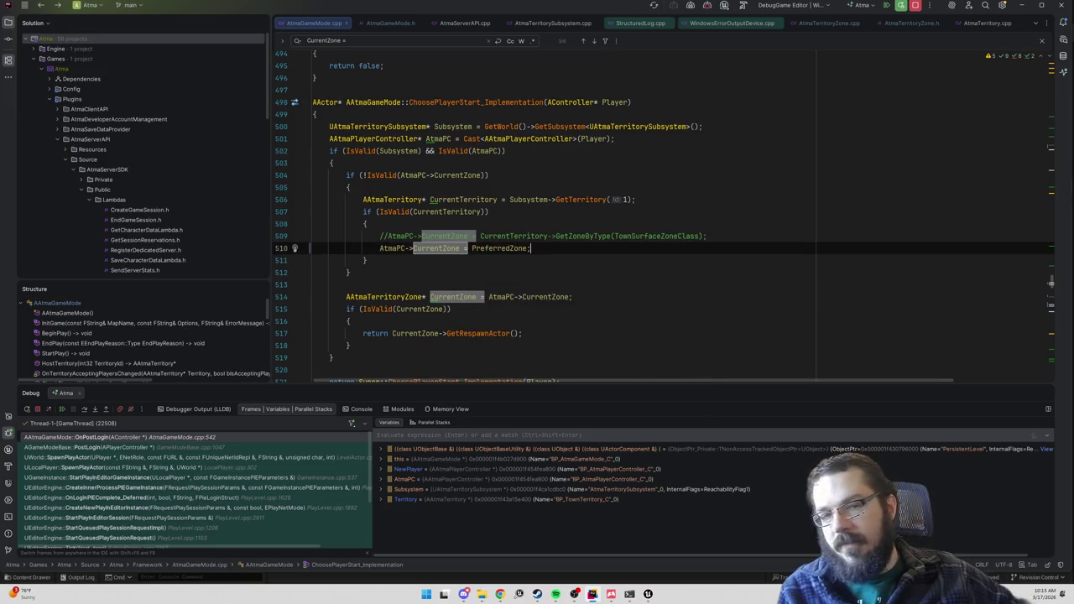
click(887, 8)
key(alt+Tab)
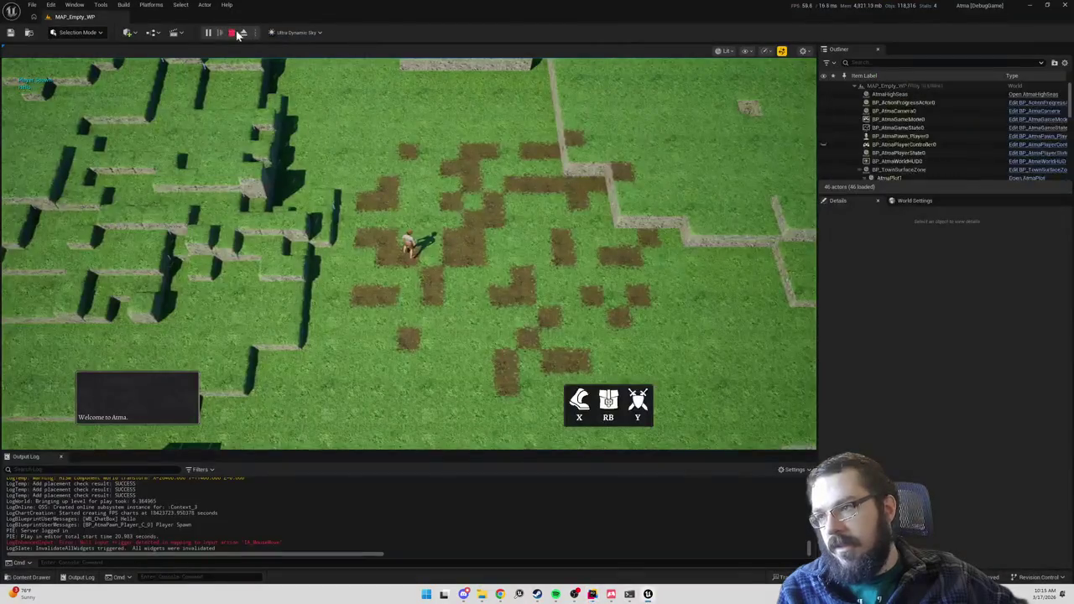
- Stop play, Live Coding-compile the change, replay, and resume past the InitializeNewTown and OnPostLogin breakpoints
key(Escape)
key(ctrl+alt+F11)
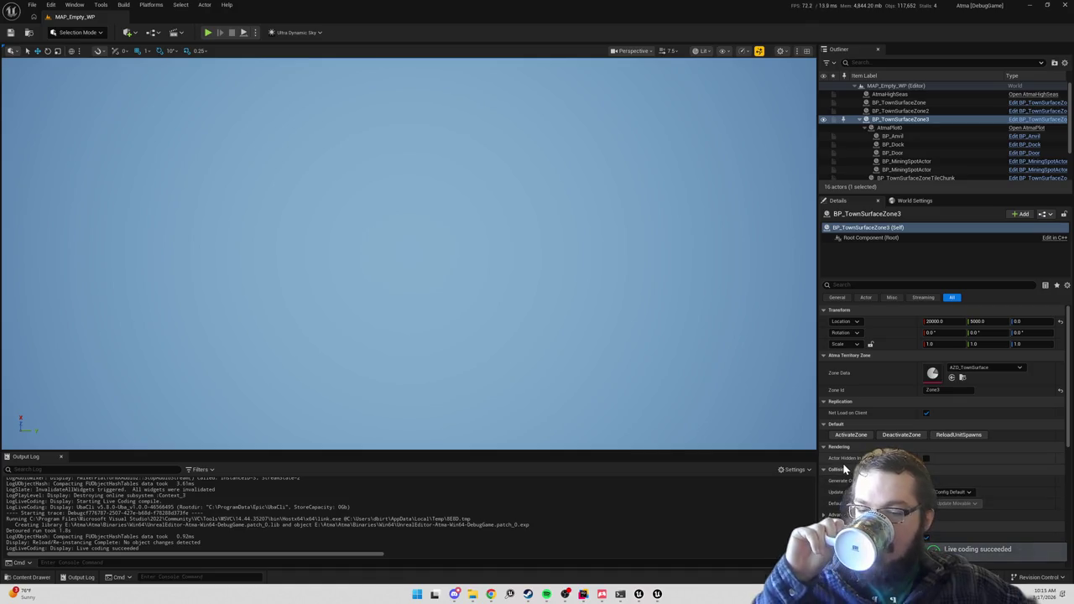
click(209, 34)
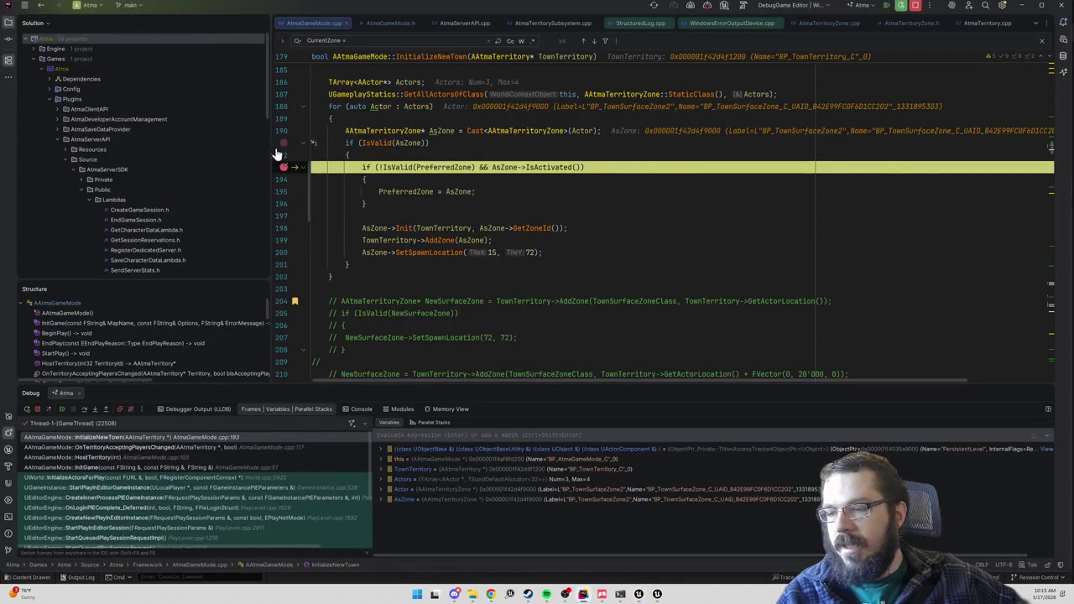
click(901, 5)
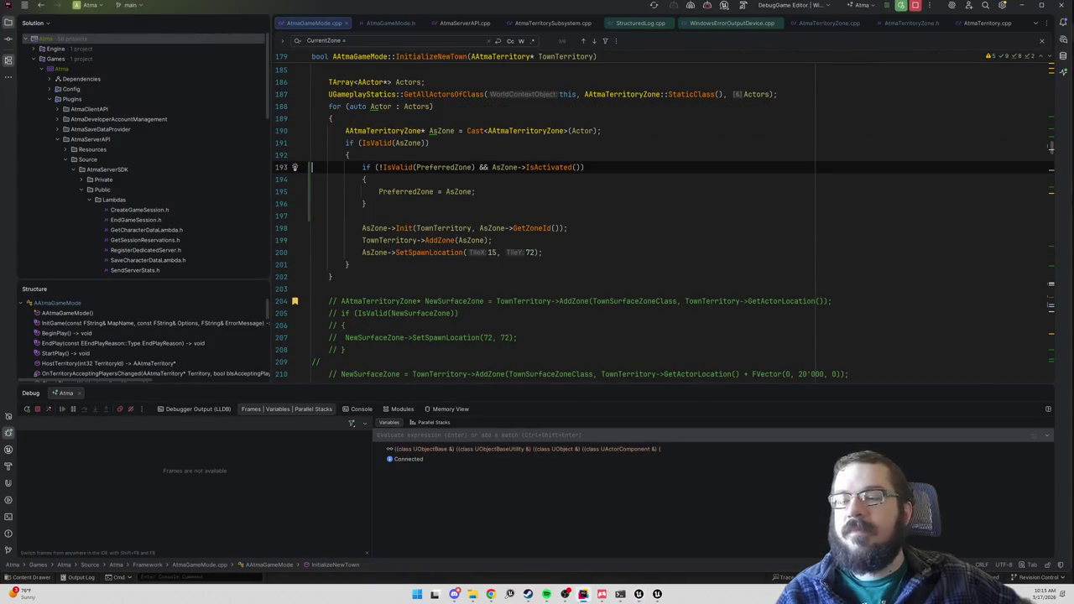
click(901, 5)
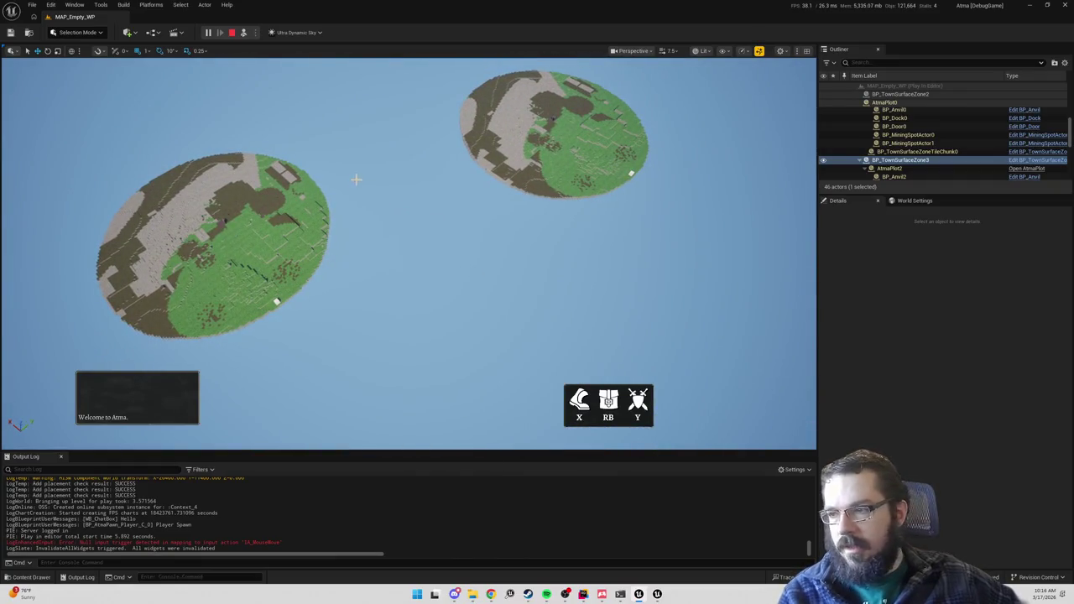
- Deactivate BP_TownSurfaceZone3, activate BP_TownSurfaceZone2, and play-test spawning
key(Escape)
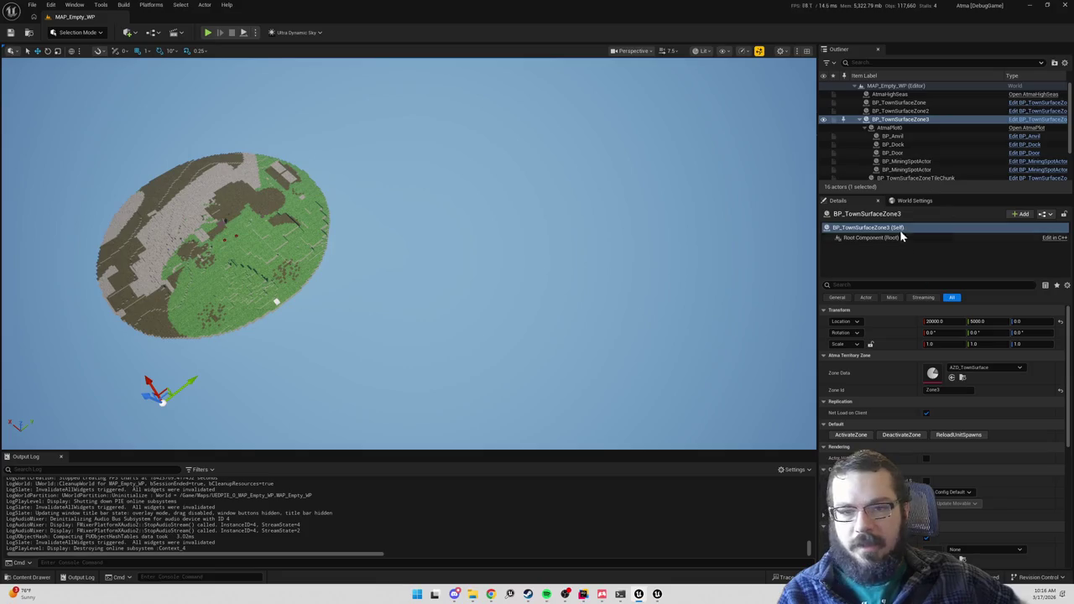
click(894, 436)
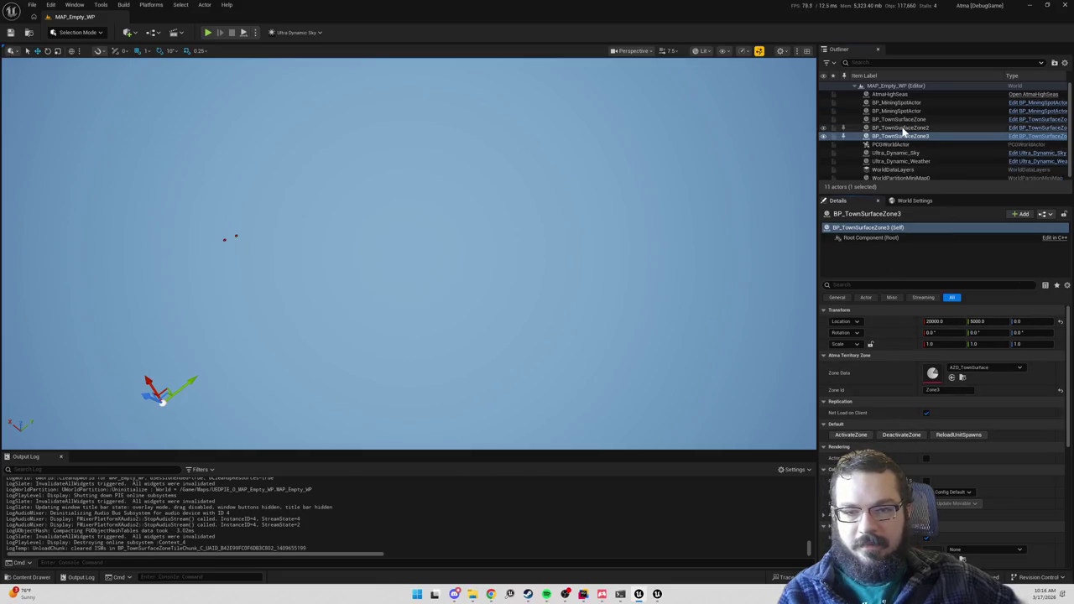
click(850, 435)
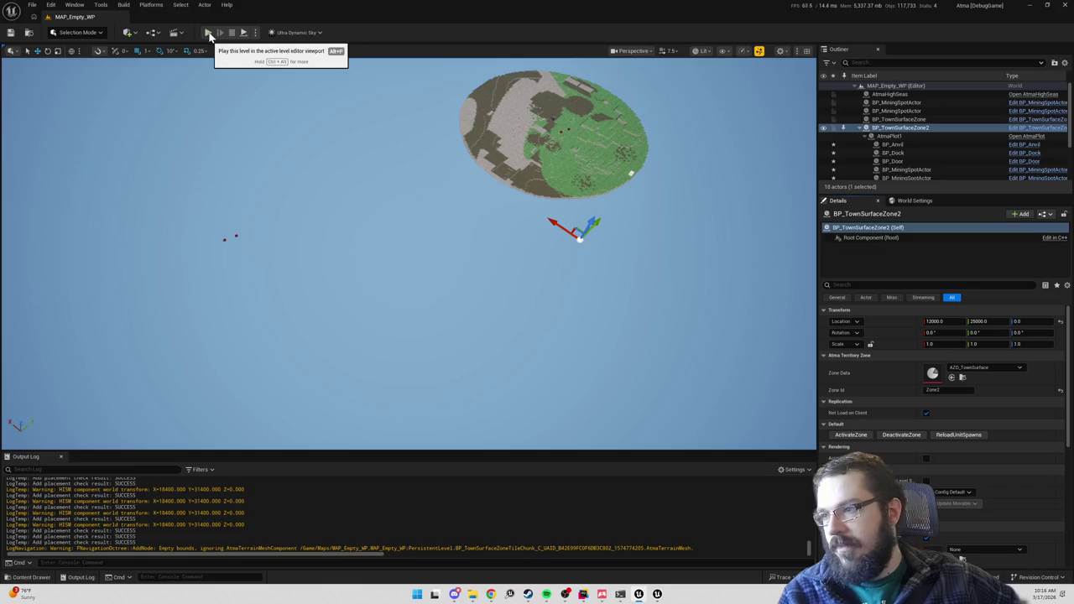
mouse_move(225, 134)
mouse_down()
mouse_move(184, 113)
mouse_move(187, 100)
mouse_up()
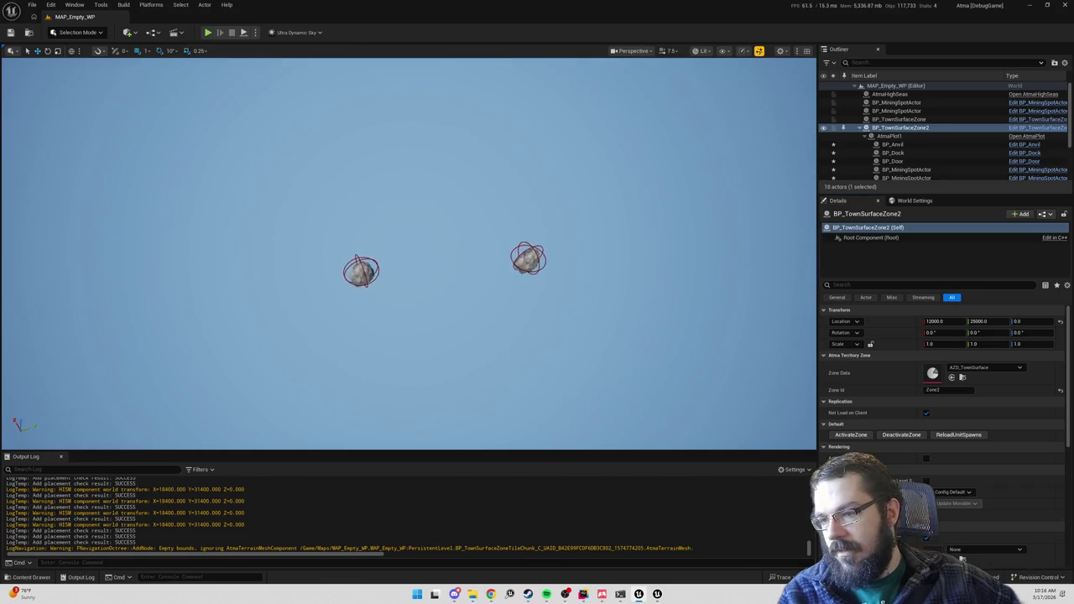
click(206, 33)
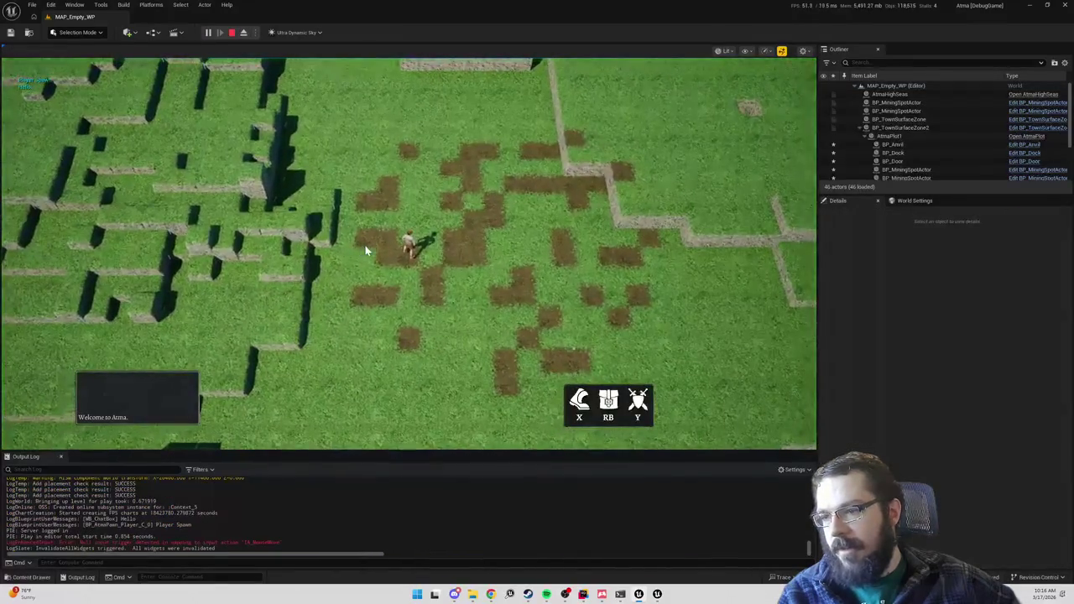
key(F8)
scroll(504, 277, down, 10)
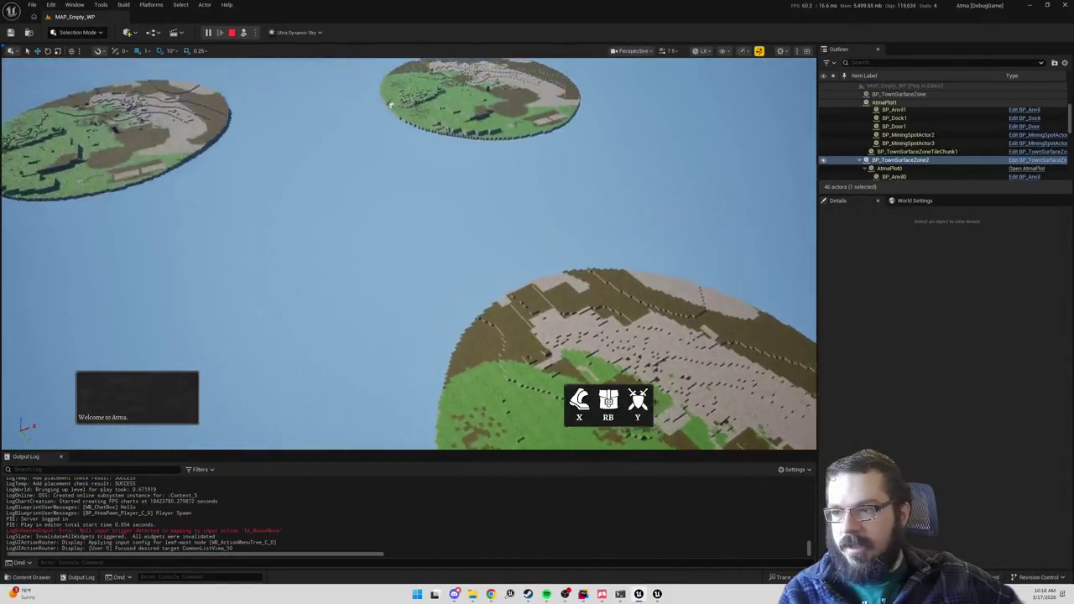
key(Escape)
key(f)
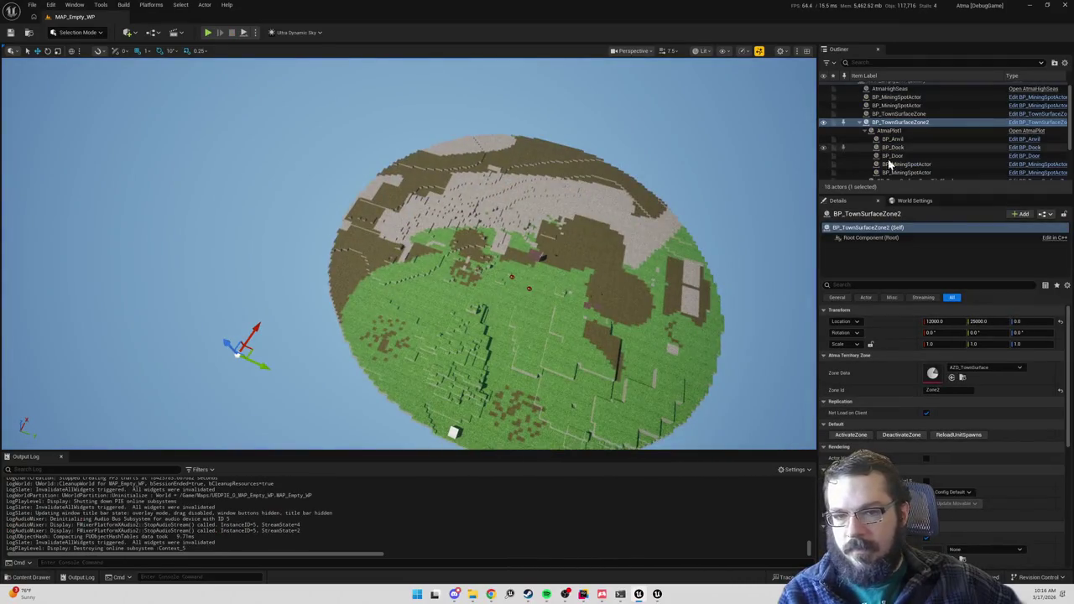
- Deactivate BP_TownSurfaceZone2 and play-test spawning with no town zone active
click(909, 437)
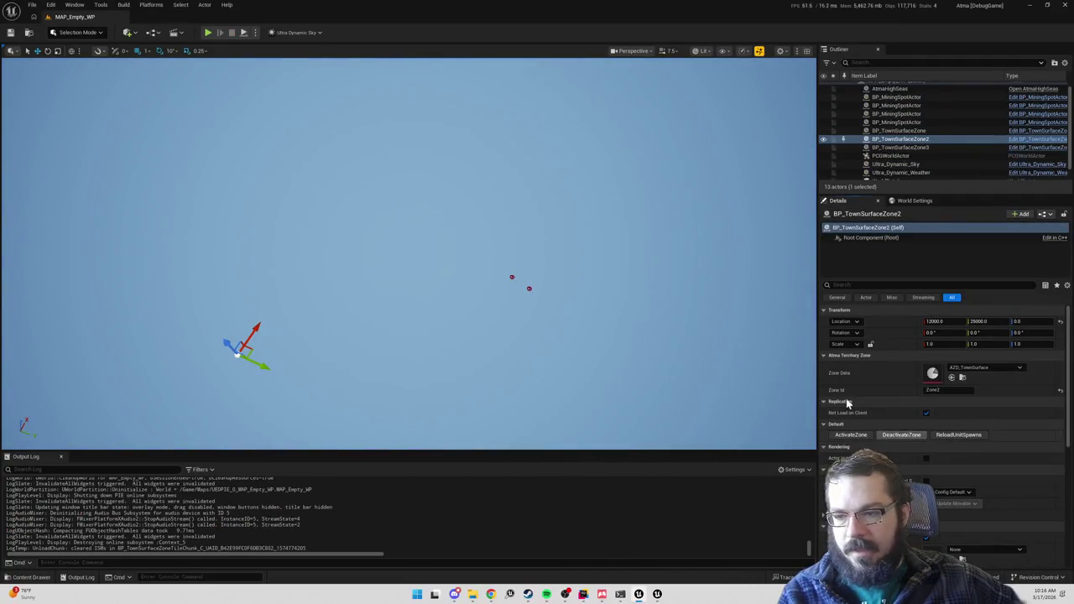
click(207, 33)
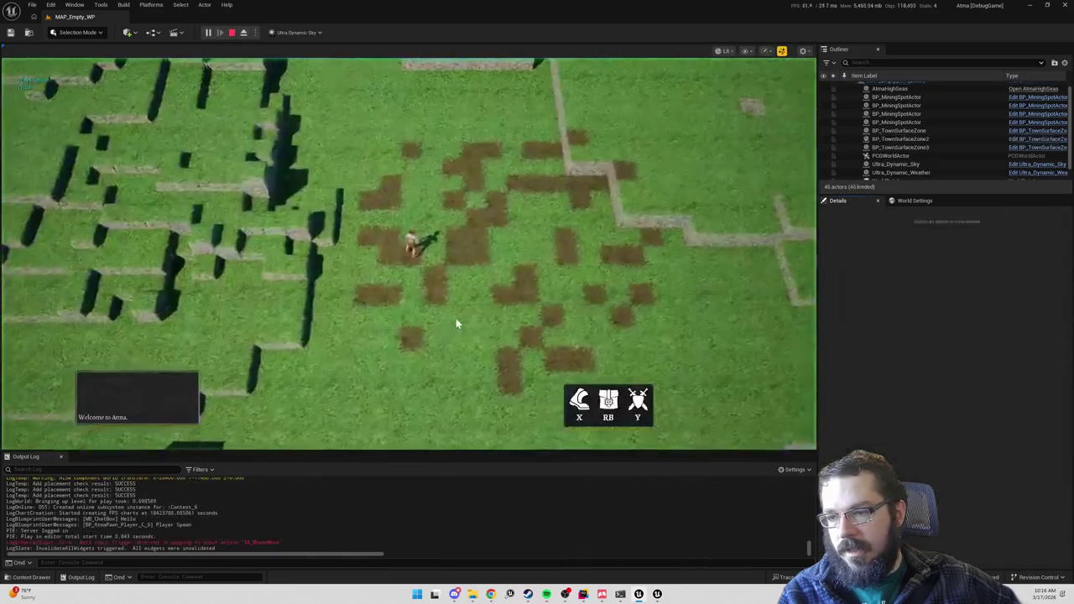
key(F8)
scroll(437, 304, down, 10)
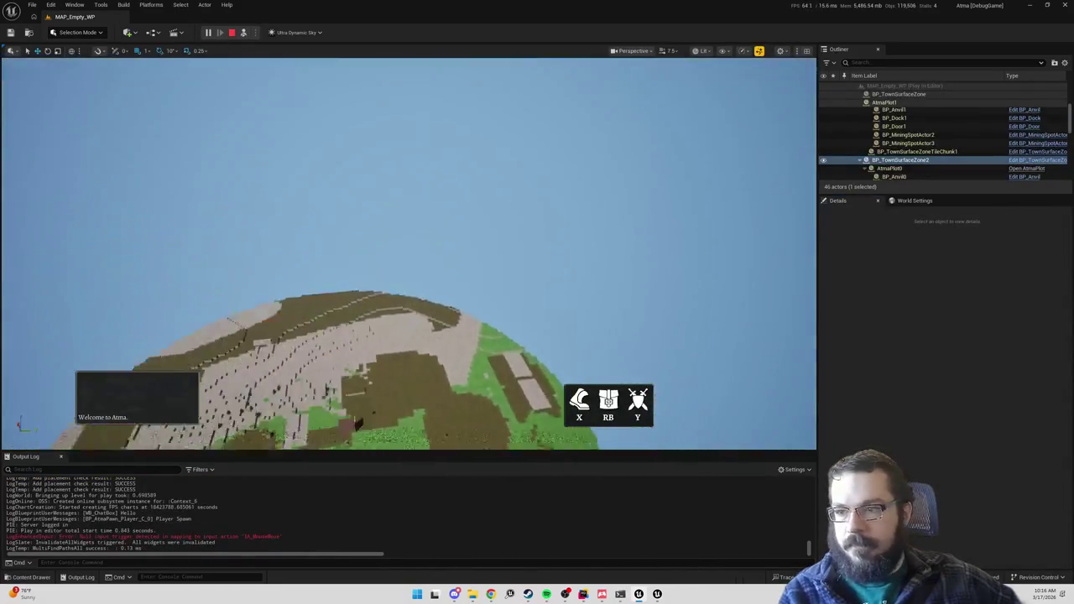
scroll(408, 251, down, 5)
key(Escape)
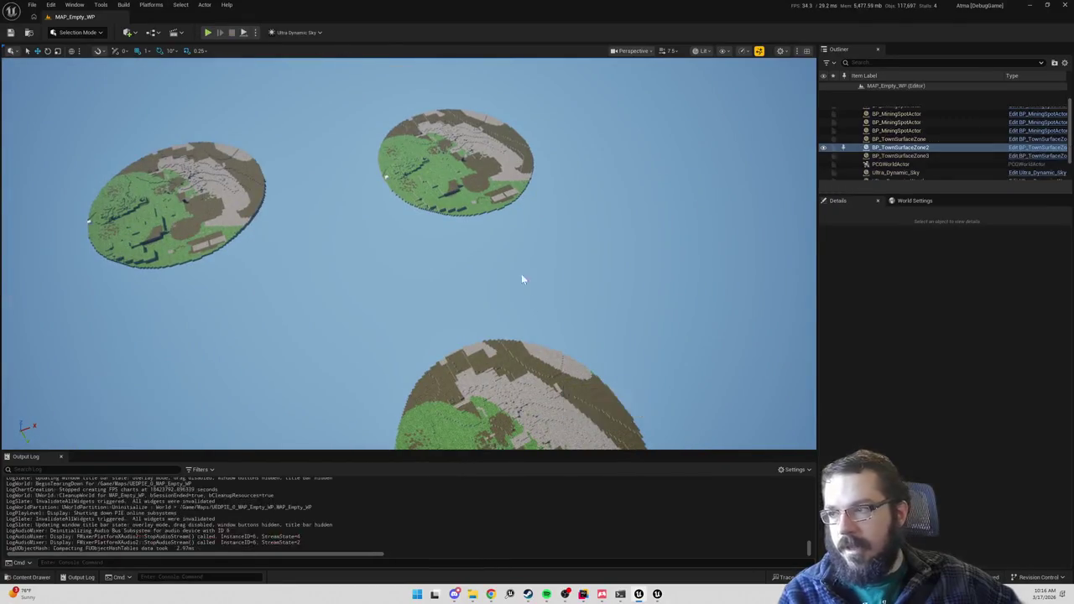
- Activate BP_TownSurfaceZone and play-test spawning on its island
click(50, 5)
click(72, 122)
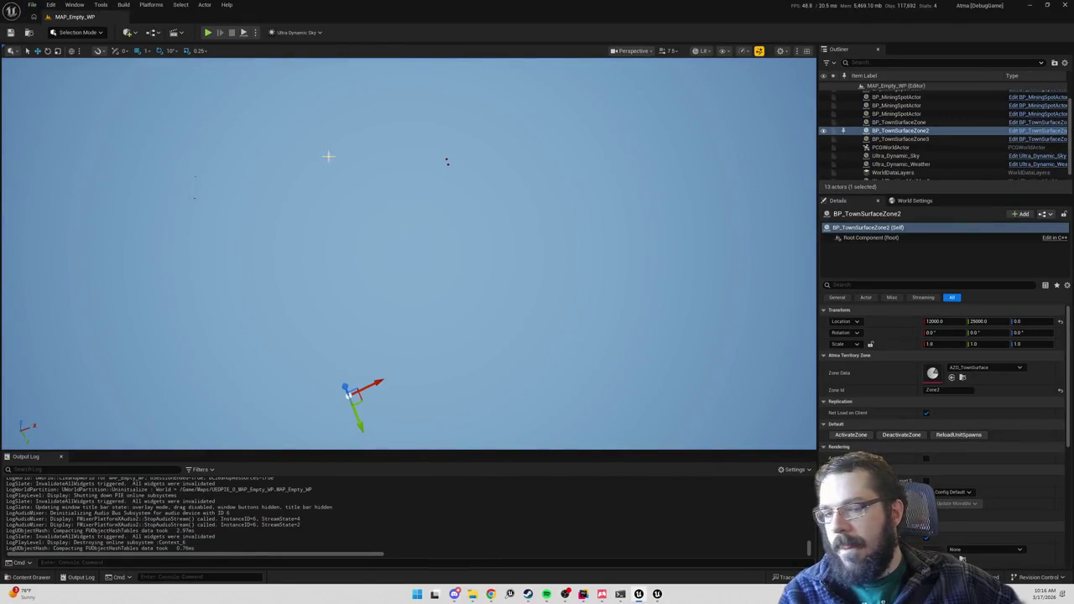
click(923, 123)
click(854, 434)
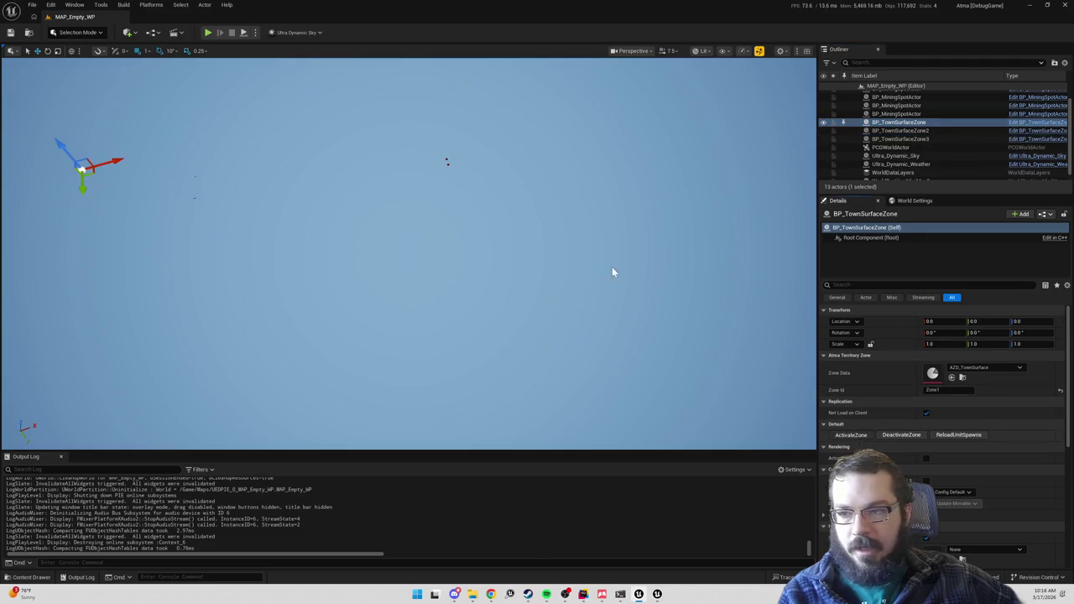
click(208, 33)
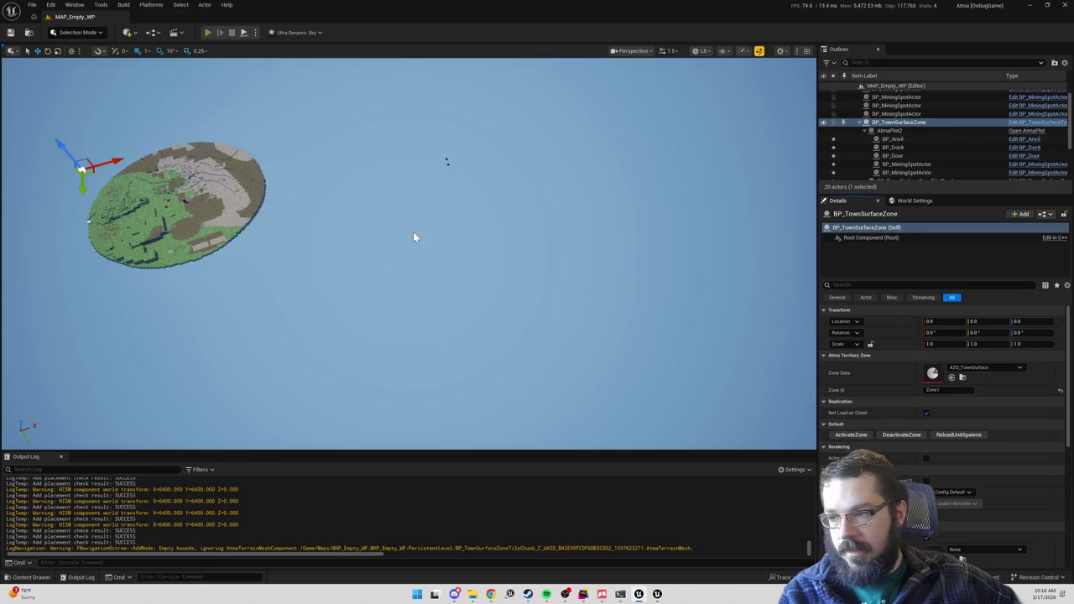
key(F8)
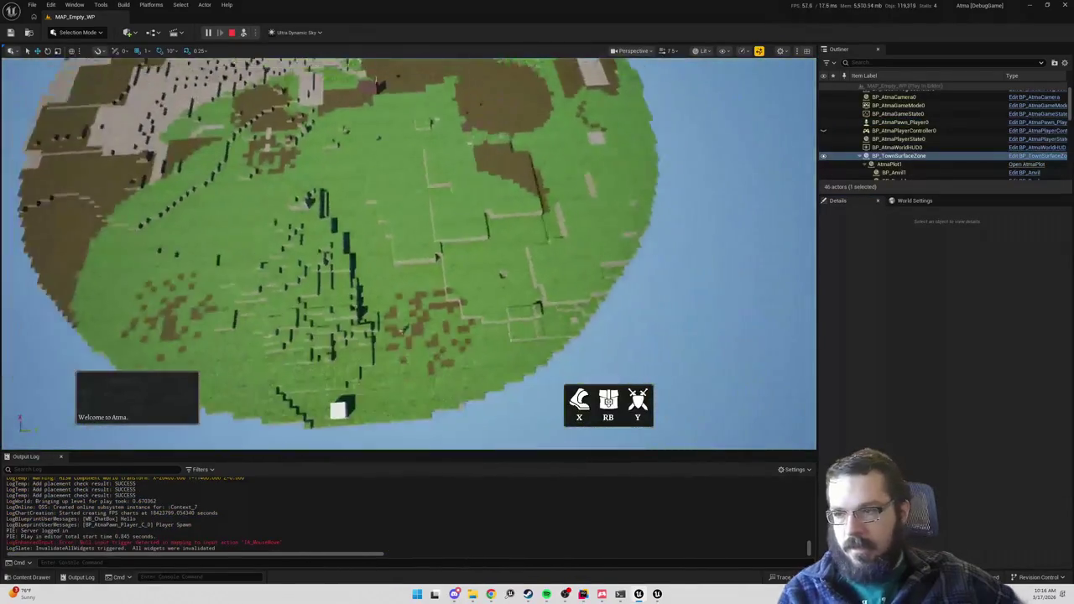
key(Escape)
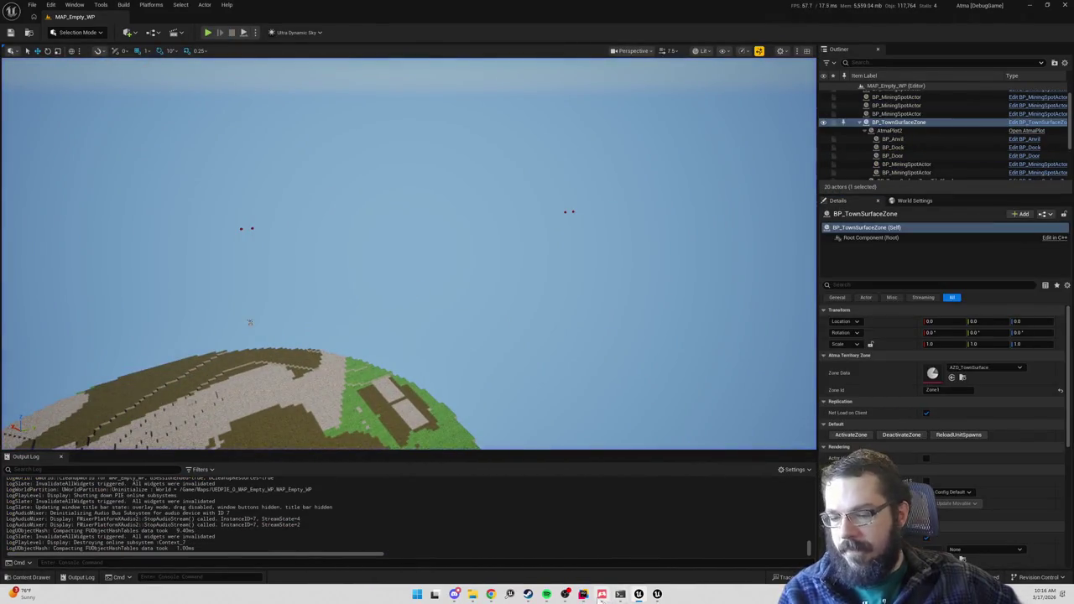
- Check which files have changed with git status in the command prompt
key(alt+Tab)
text(git status)
key(Return)
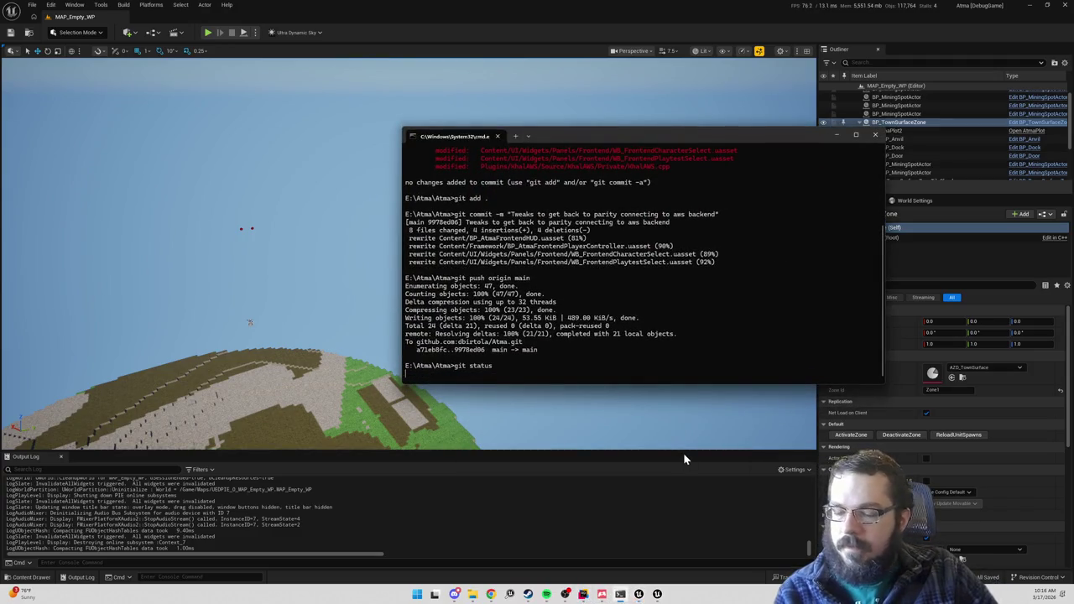
- Stage all changes and type the commit 'Player spawning now prioritizes zones that were active in editor'
text(git add .)
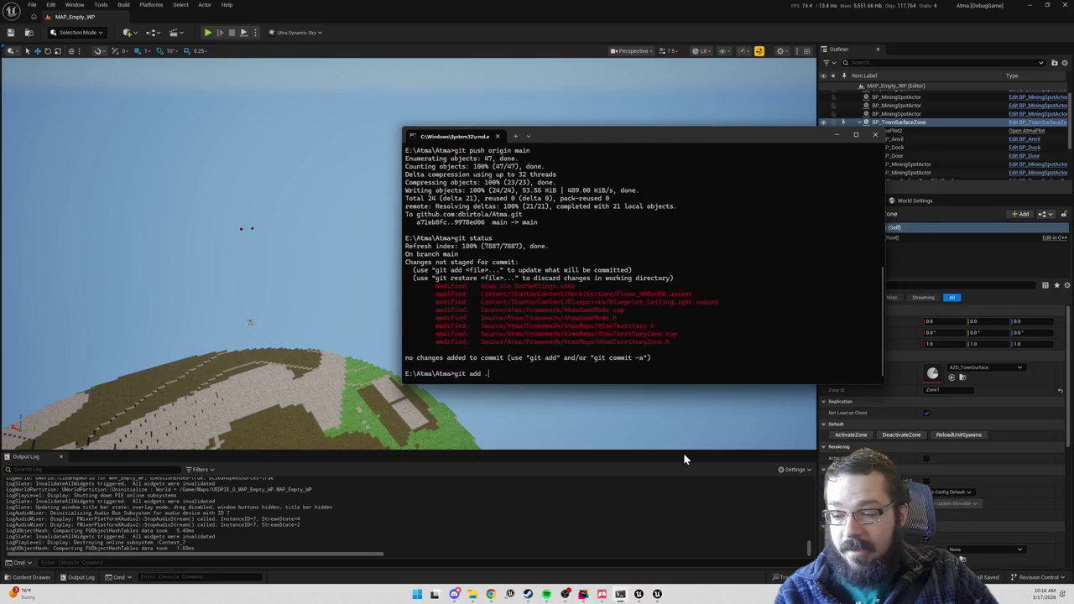
key(Return)
text(git commi)
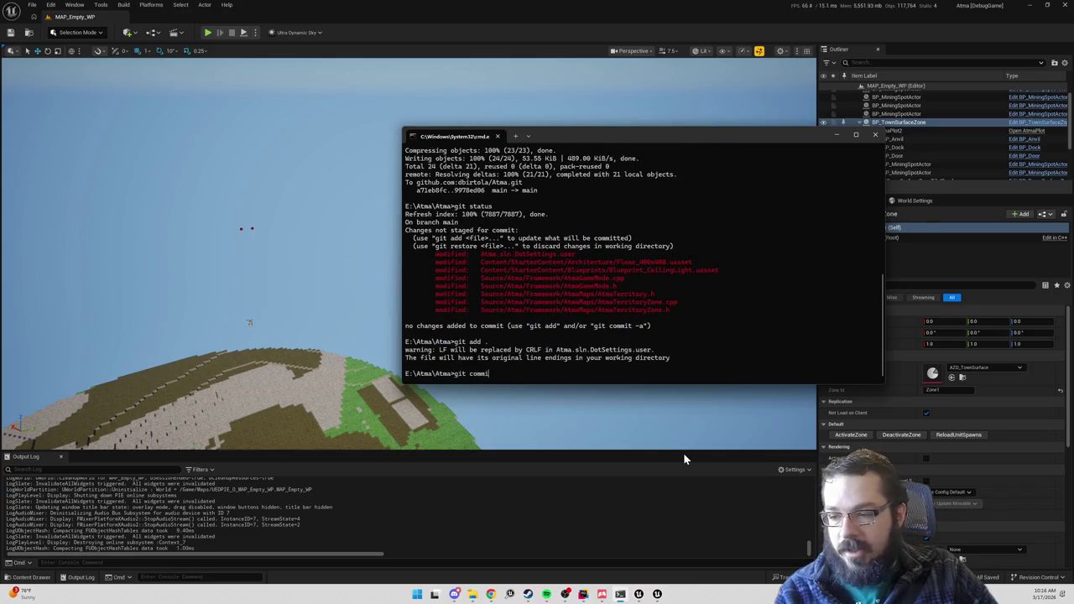
text(t -m ")
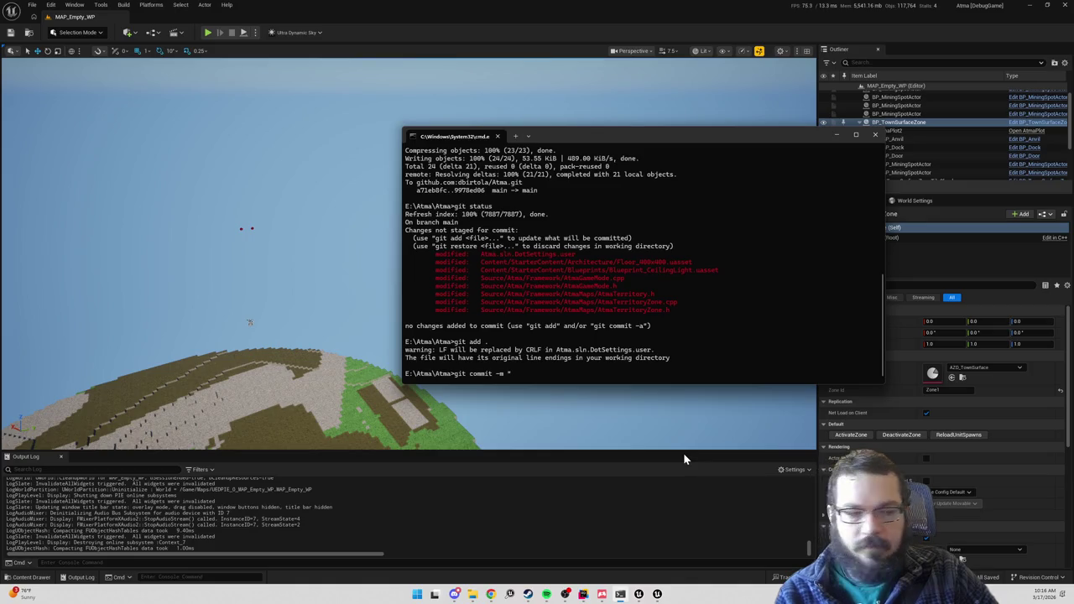
text(r spawning now prioritizes zones that were active in editor")
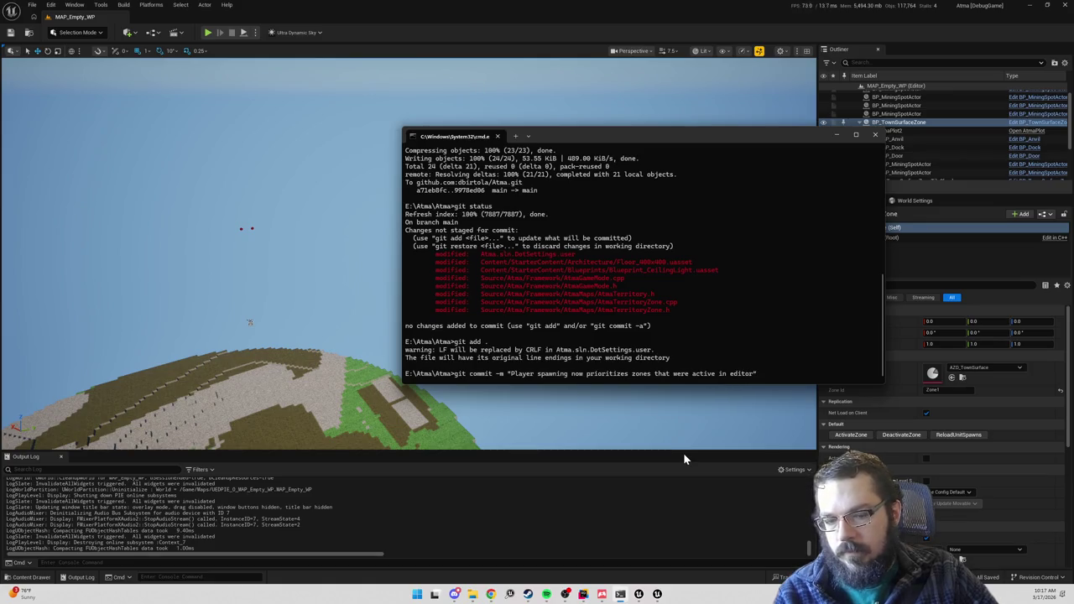
- Unload and reload BP_TownSurfaceZone's island twice, then end the quick play test
click(886, 435)
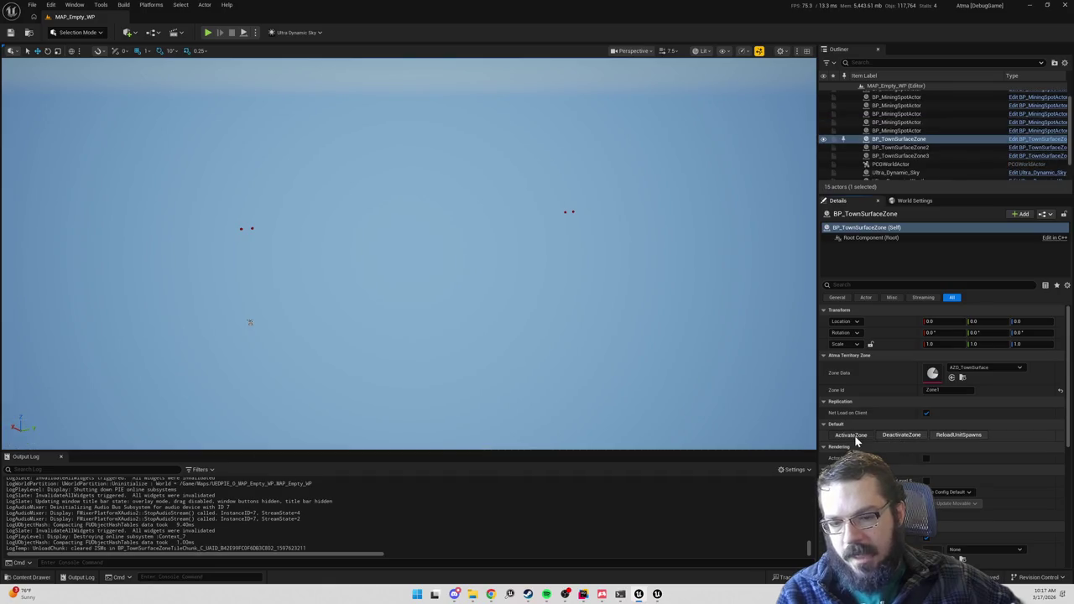
click(854, 437)
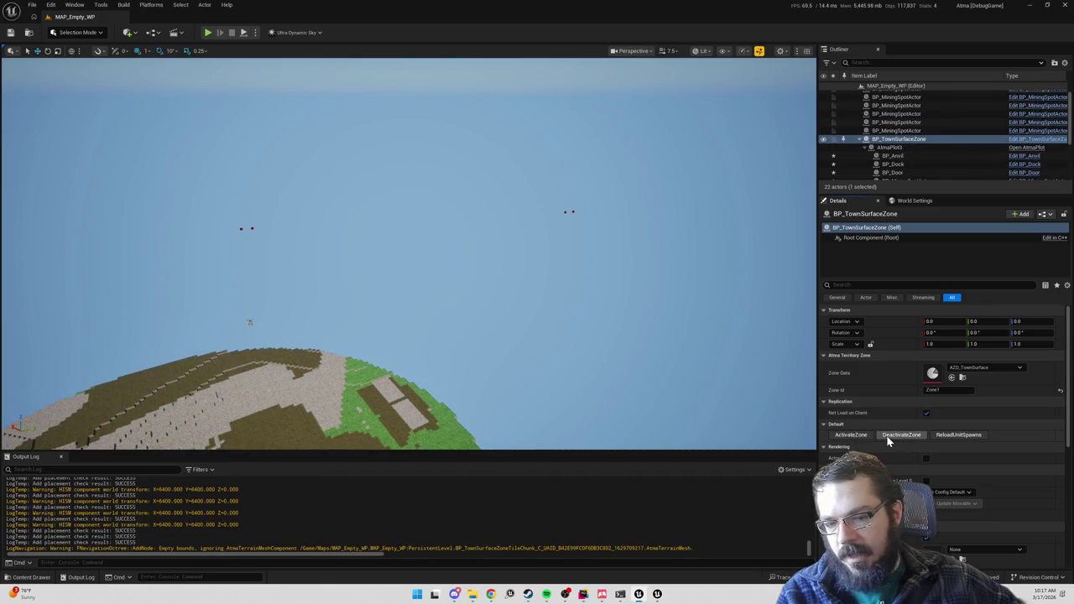
click(887, 438)
click(852, 436)
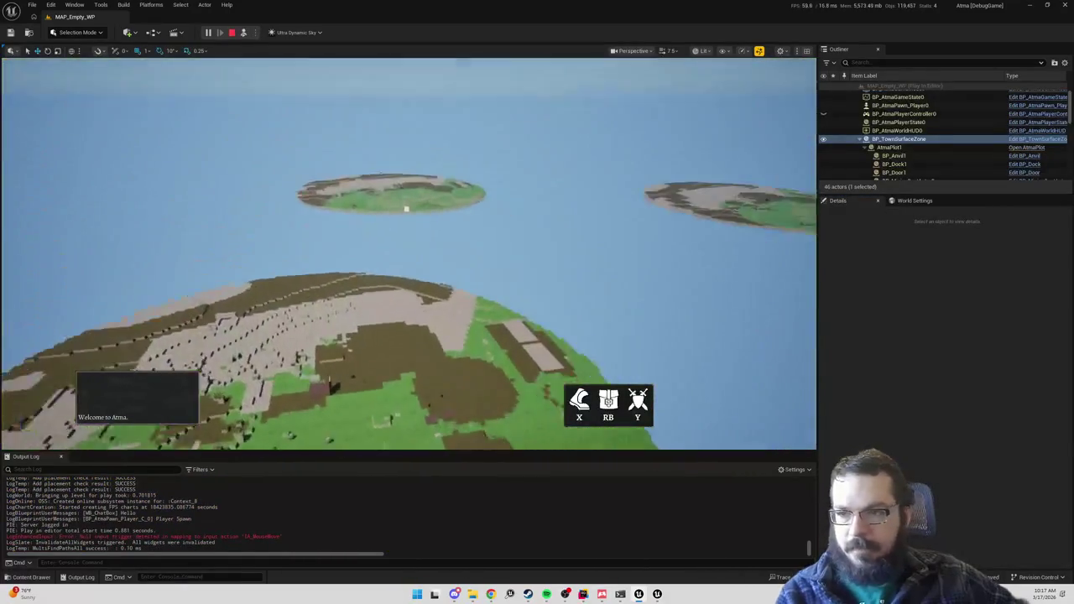
key(Escape)
key(alt+Tab)
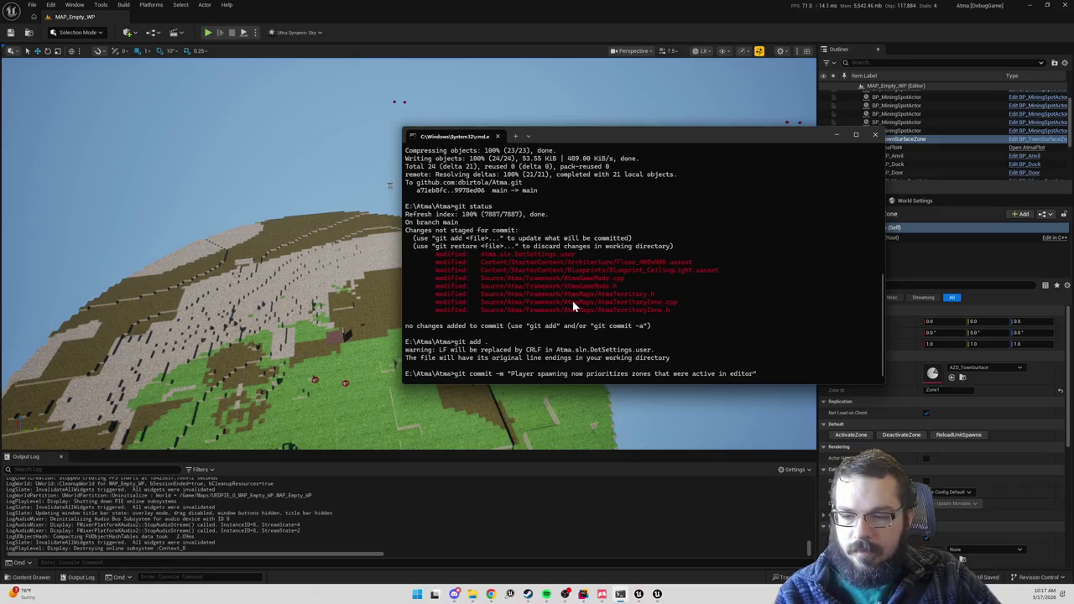
- Run the zone-prioritized spawning commit and push it to origin main
key(Return)
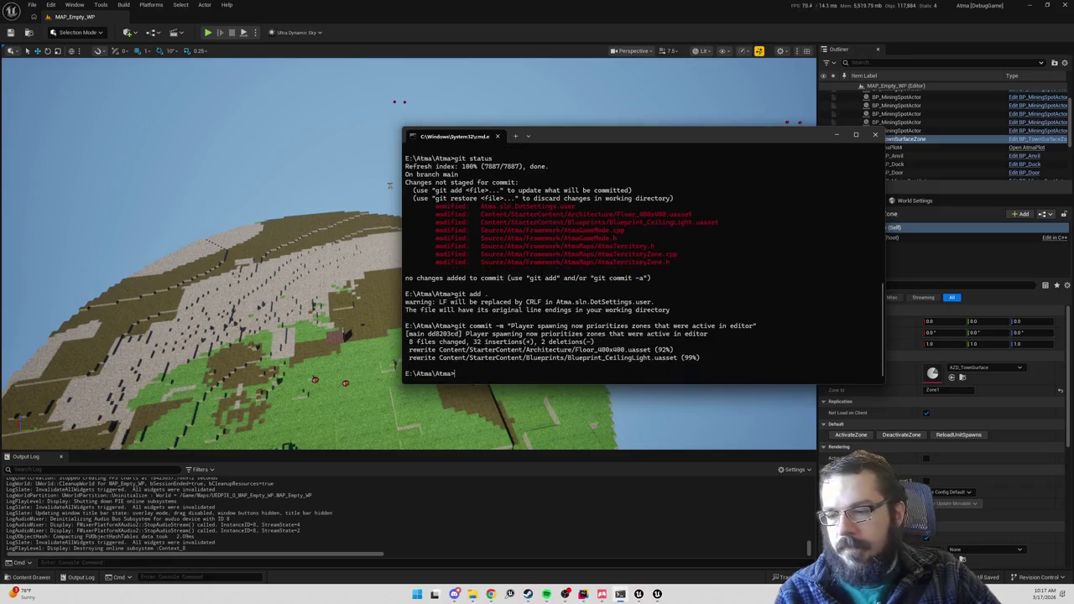
text(gitpush origin main)
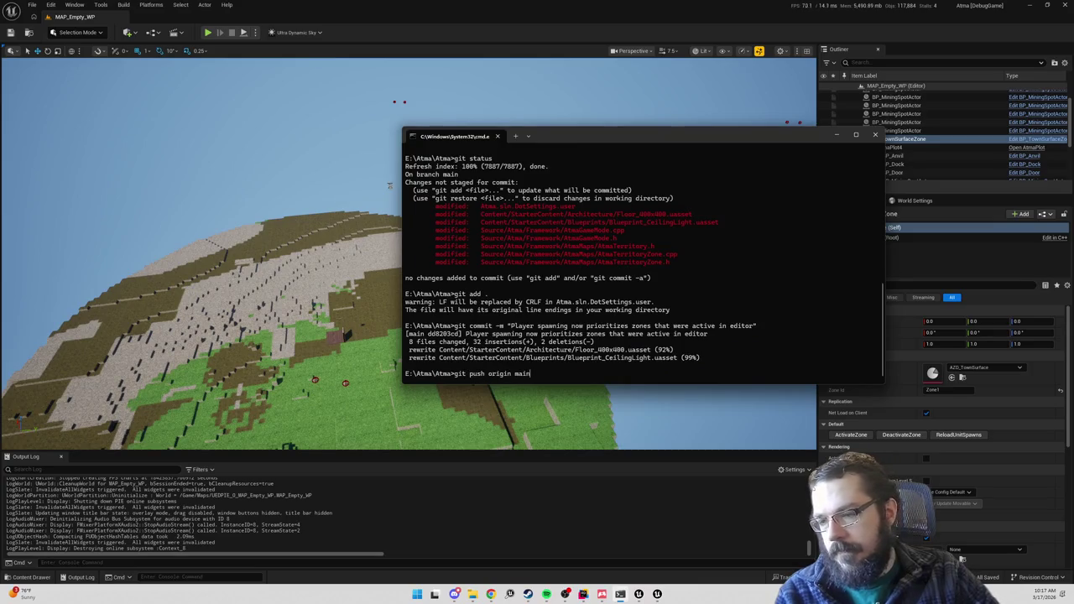
key(Return)
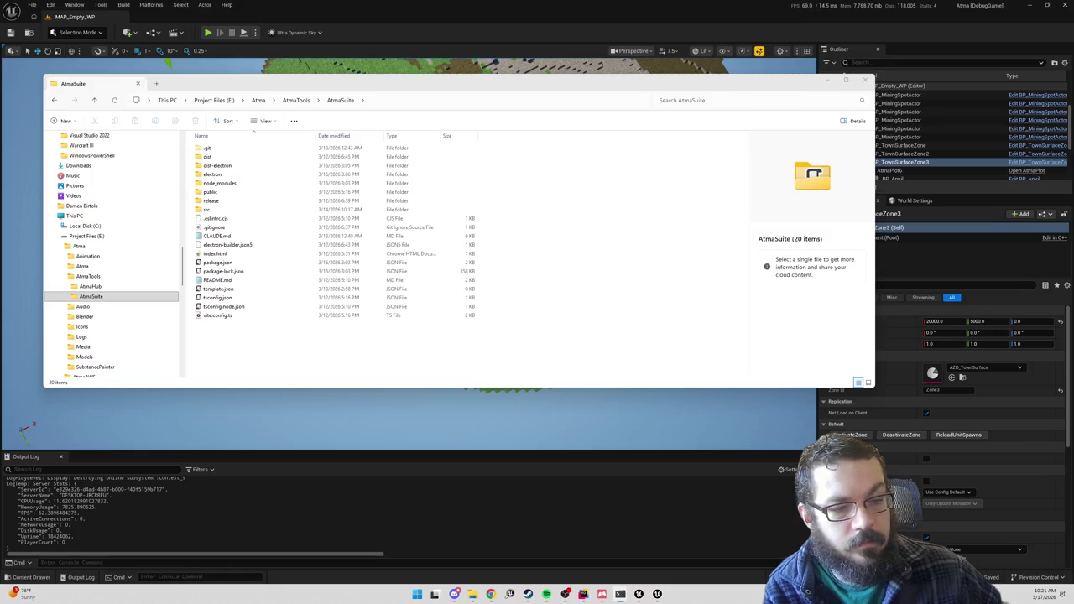
- Launch the local WindowsServer build from Atma Suite with exec command t.maxfps=10
click(829, 80)
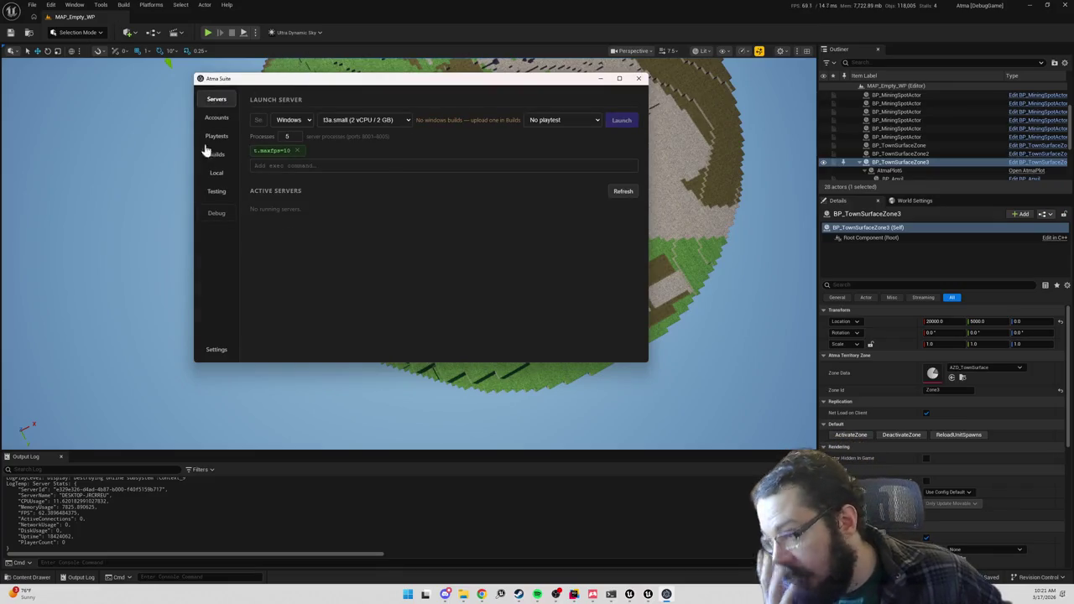
click(217, 173)
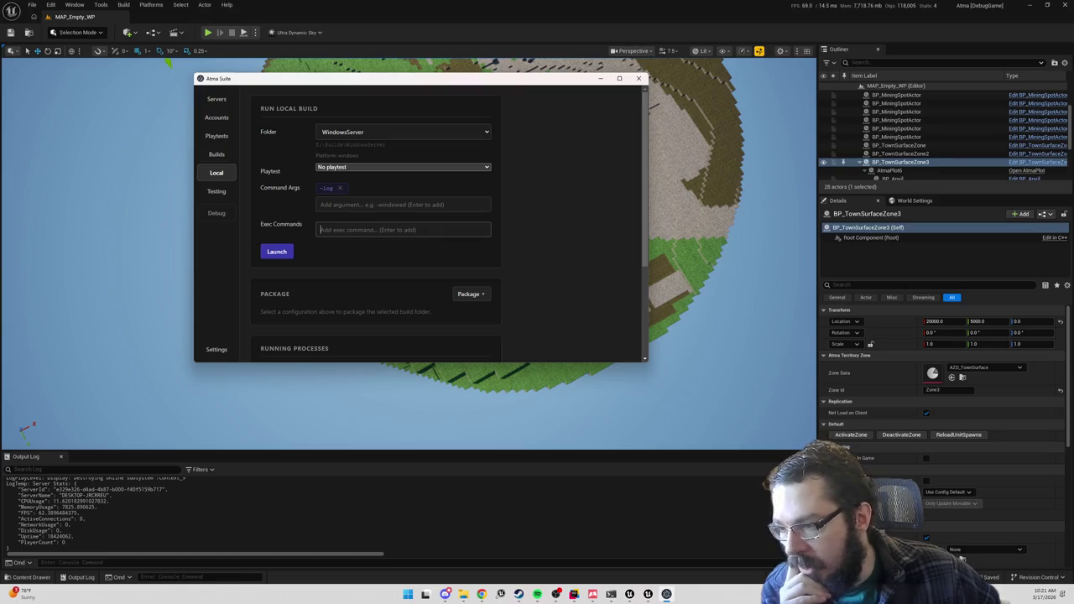
text(t)
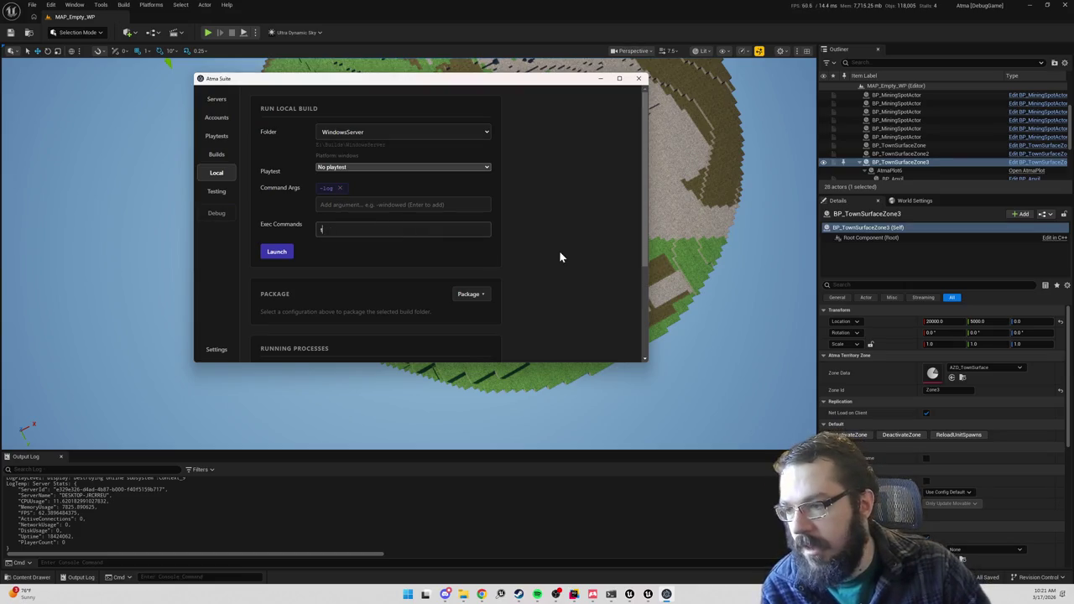
text(.maxfps=10)
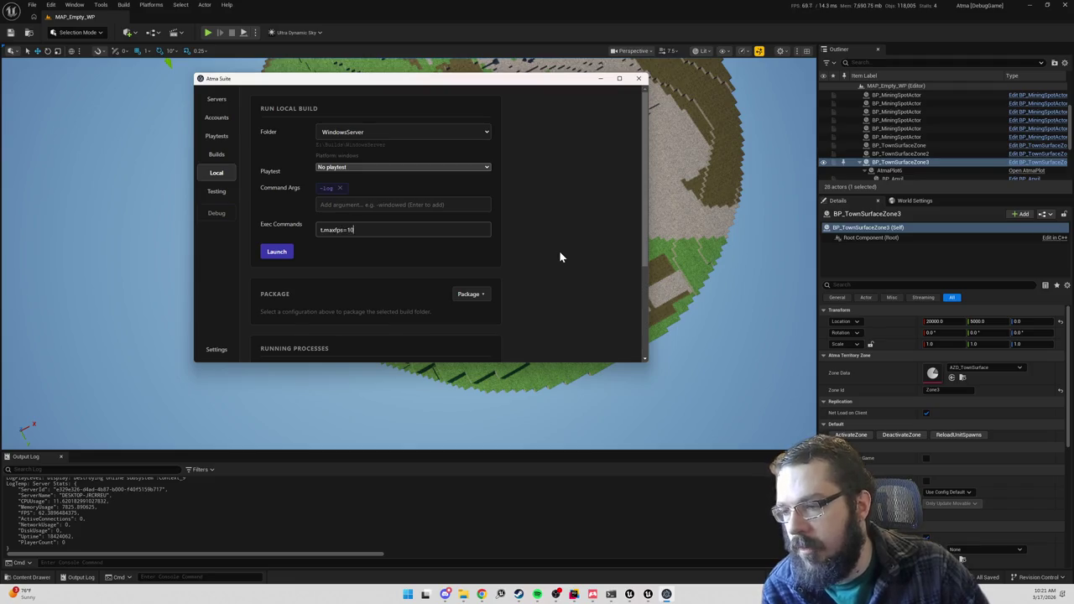
key(Return)
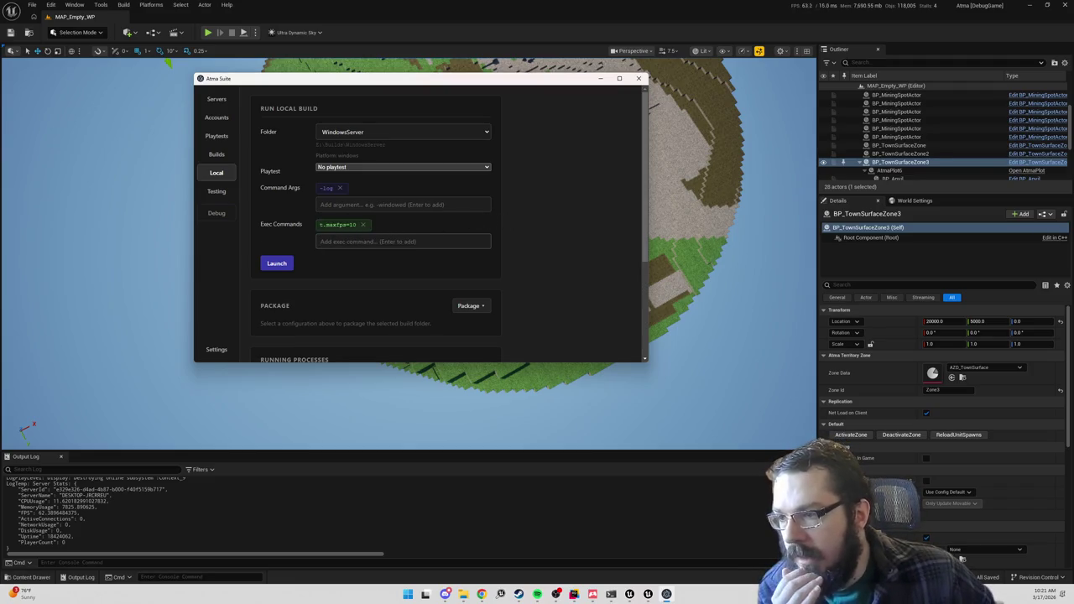
click(282, 270)
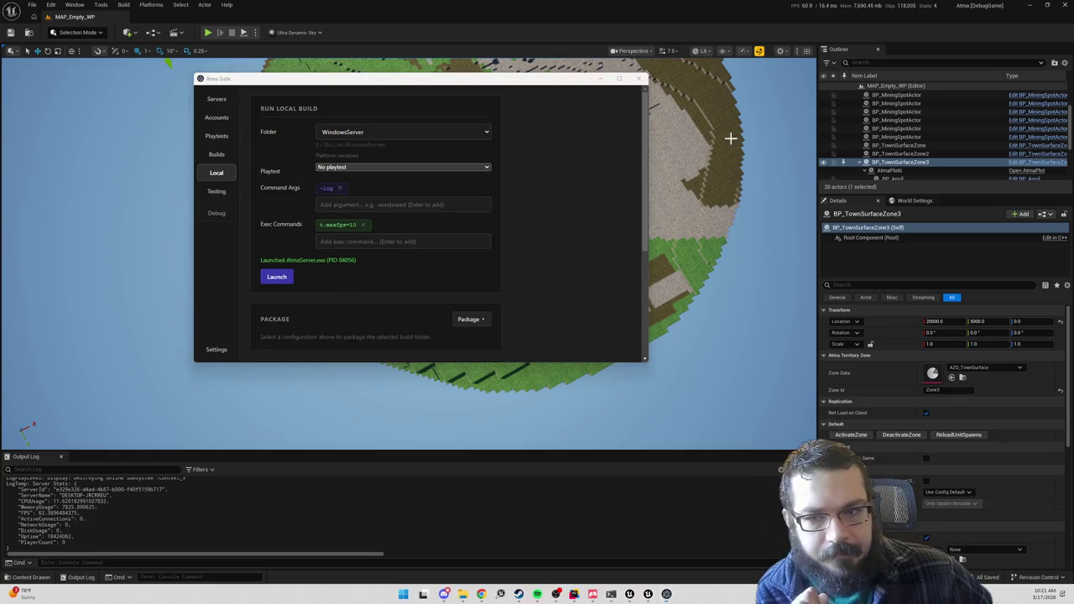
mouse_move(979, 106)
mouse_down()
mouse_move(568, 168)
mouse_move(581, 171)
mouse_up()
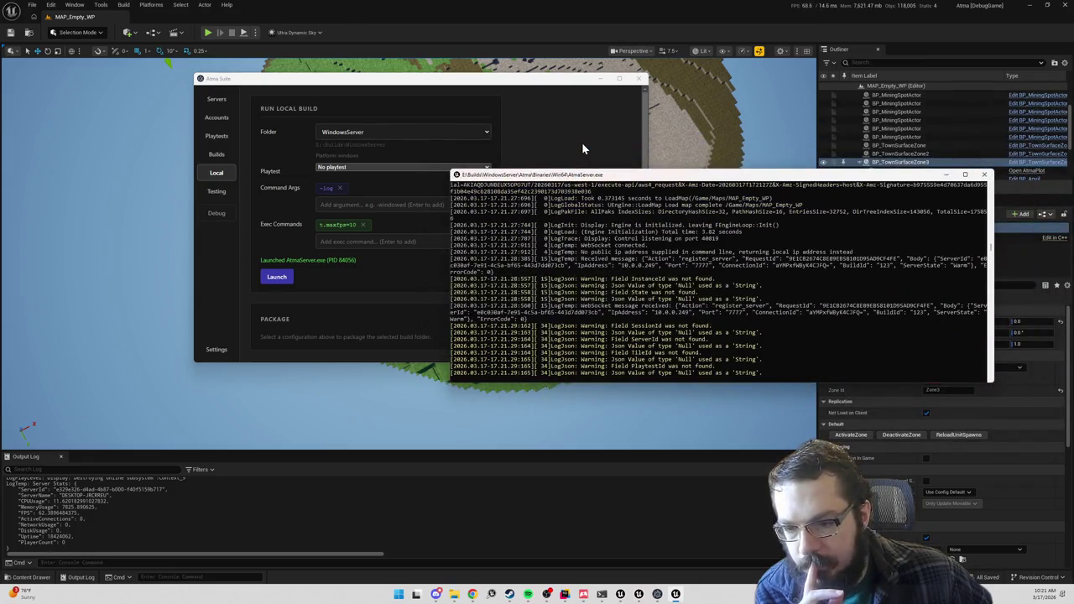
- Minimize Atma Suite and scroll through the AtmaServer console log
click(600, 79)
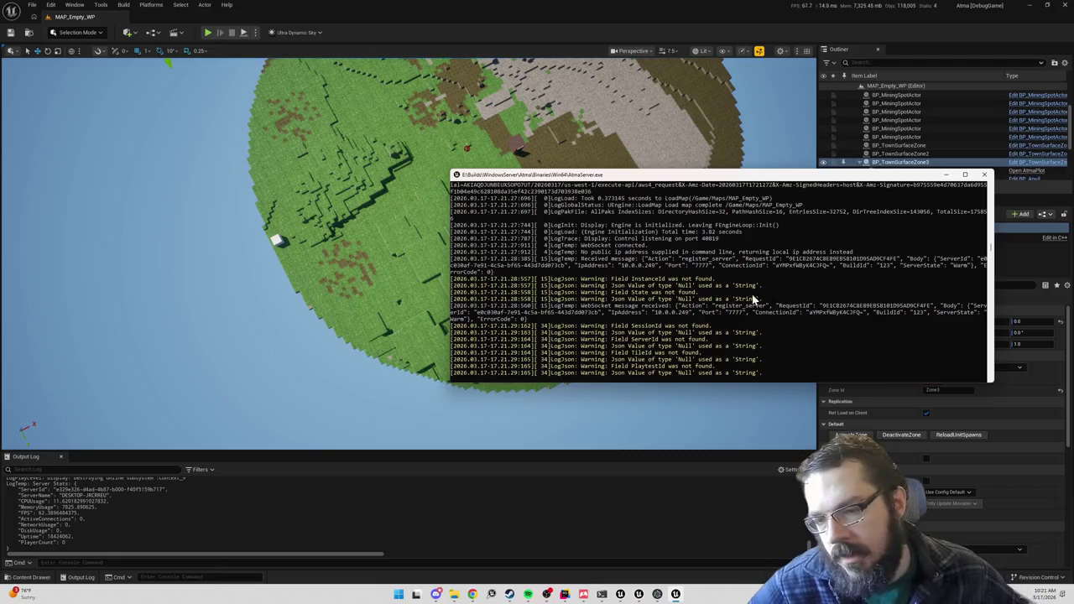
scroll(699, 286, down, 4)
scroll(715, 279, up, 4)
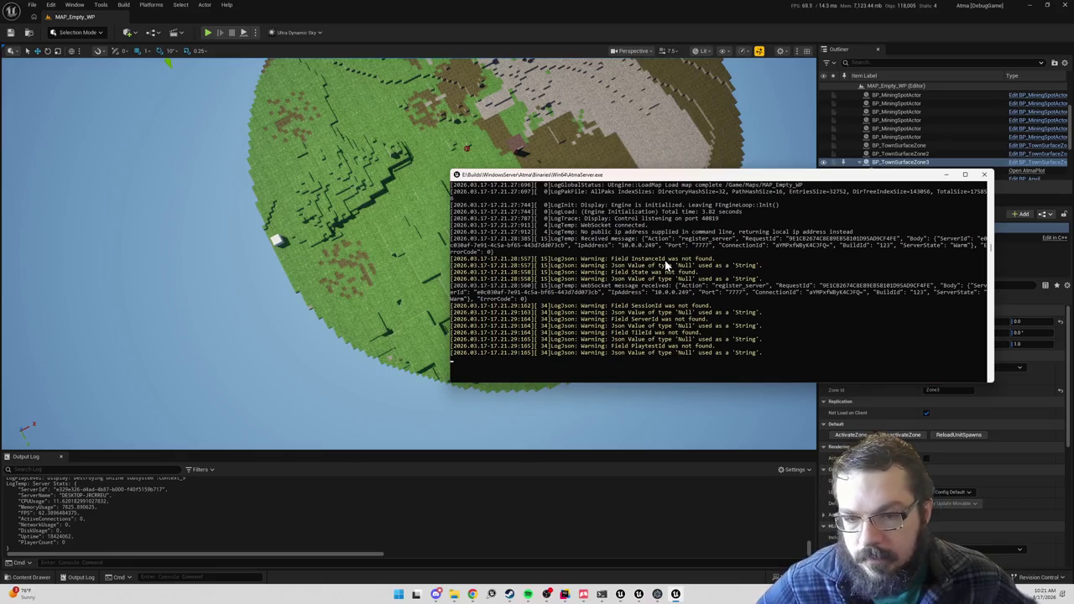
scroll(665, 265, up, 2)
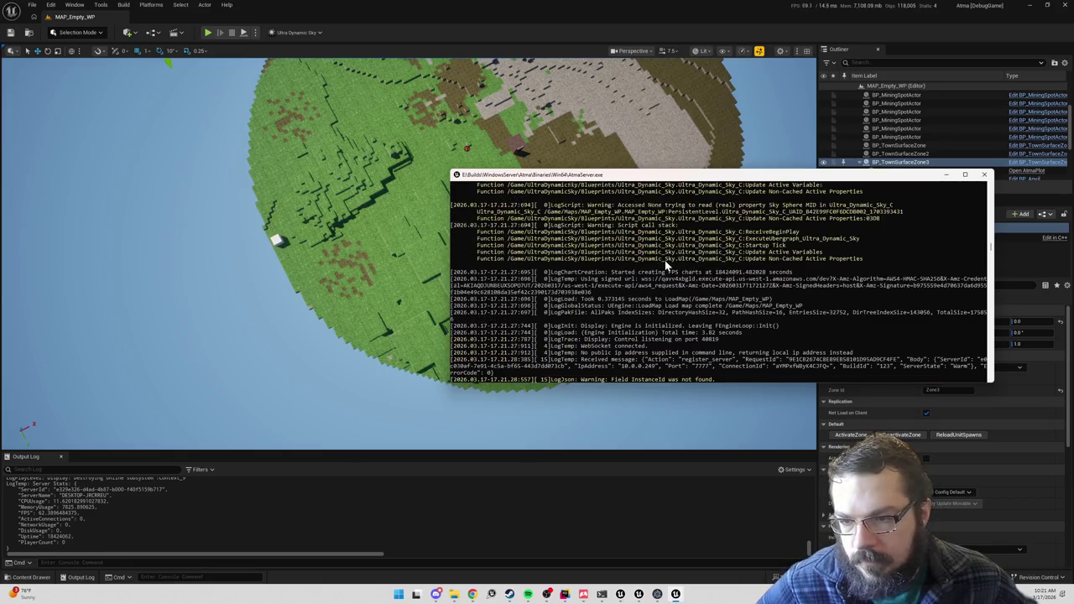
scroll(664, 261, down, 5)
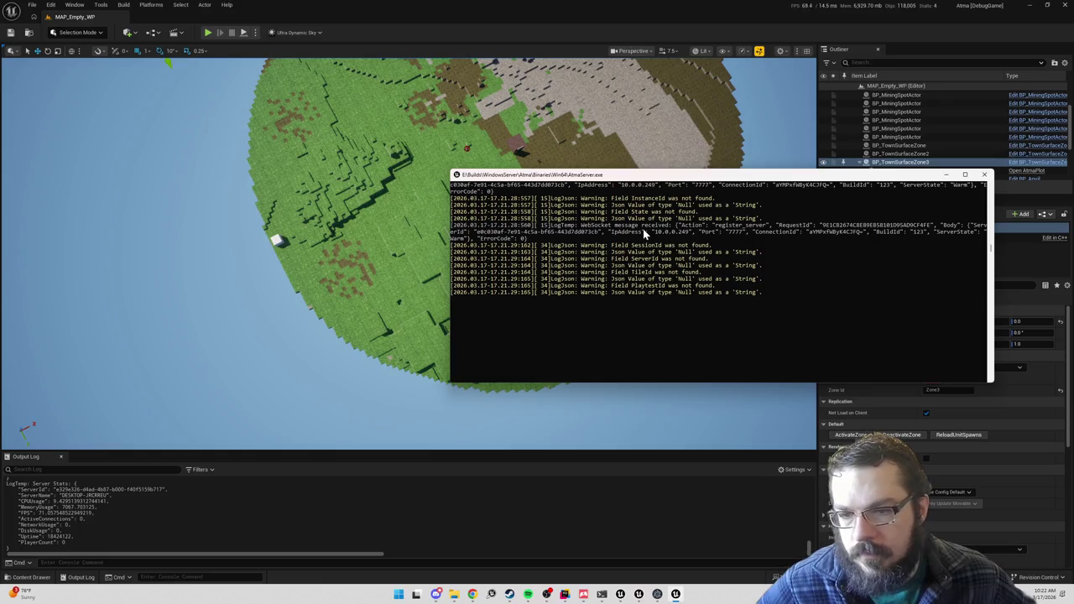
scroll(645, 235, up, 1)
scroll(645, 235, up, 3)
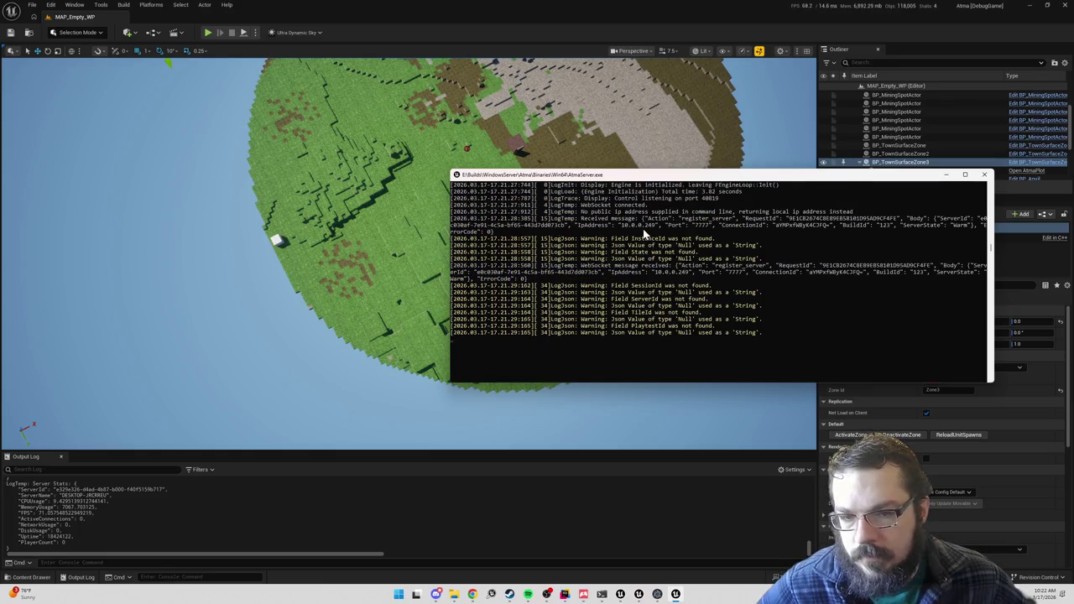
scroll(644, 235, up, 4)
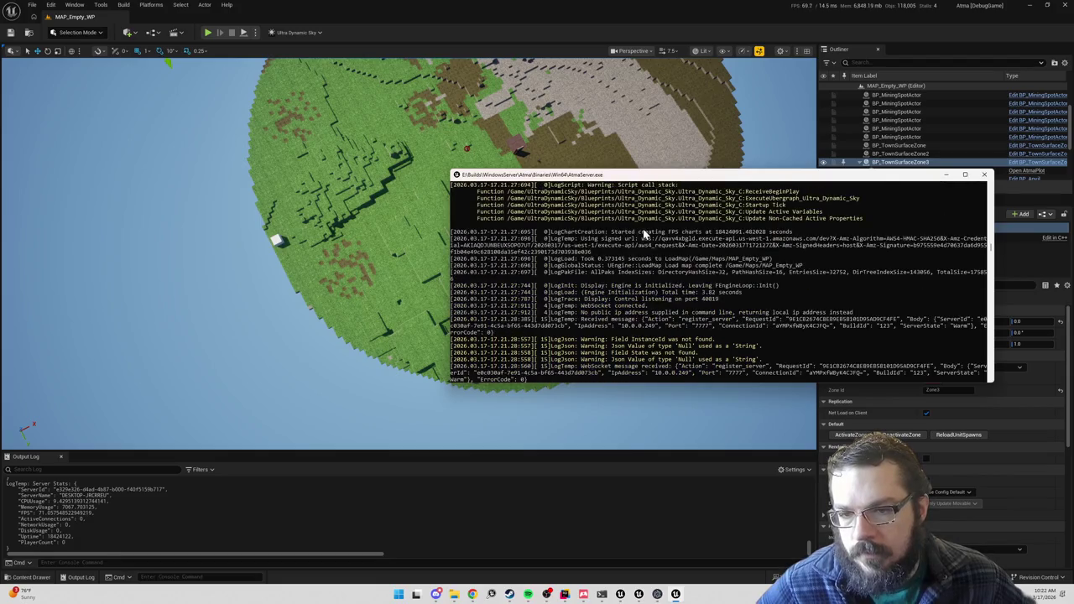
scroll(645, 235, down, 7)
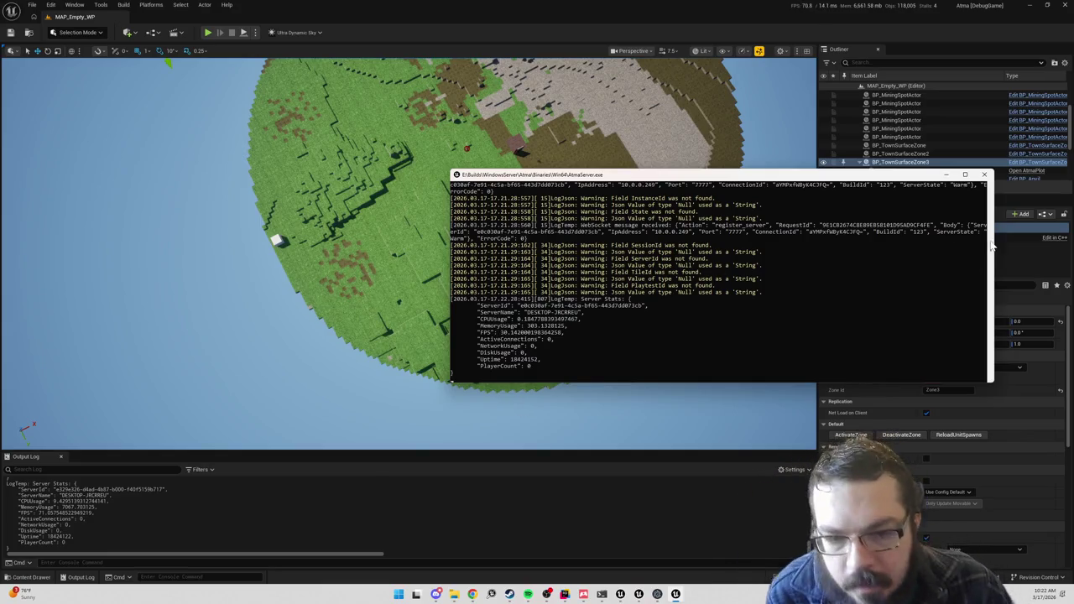
- Select and copy text from the AtmaServer console log
scroll(992, 229, up, 10)
scroll(992, 228, up, 15)
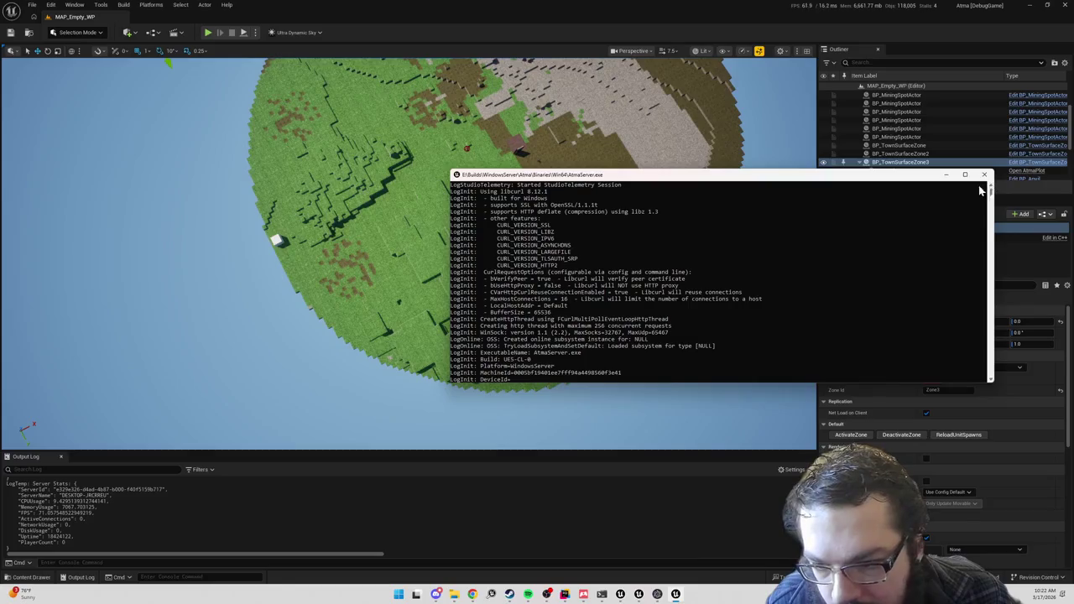
click(621, 259)
right_click(621, 259)
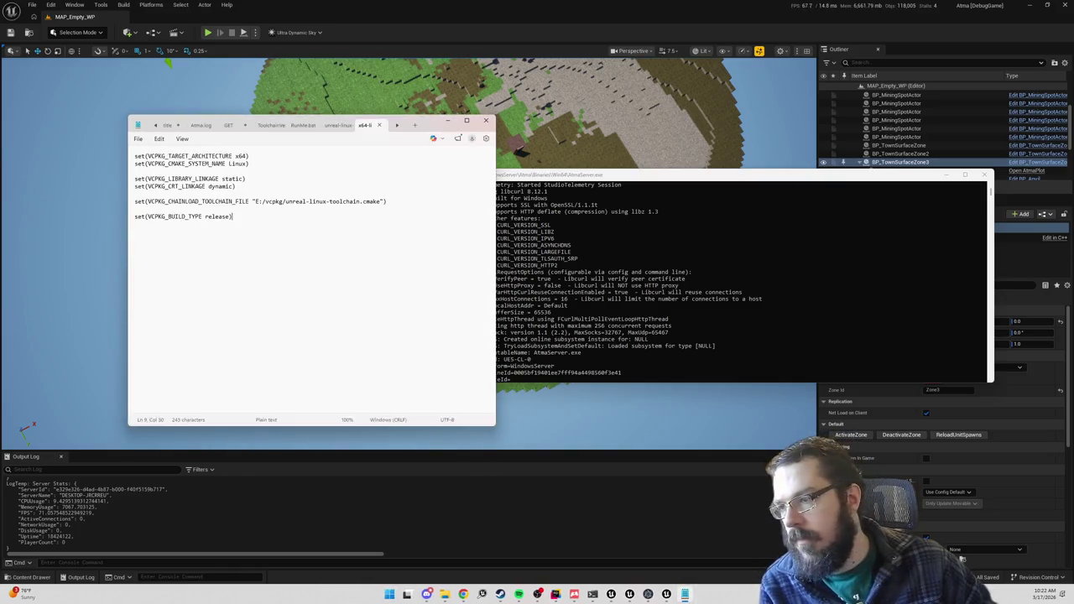
- Switch Notepad to the saved server log and maximize the window
click(395, 125)
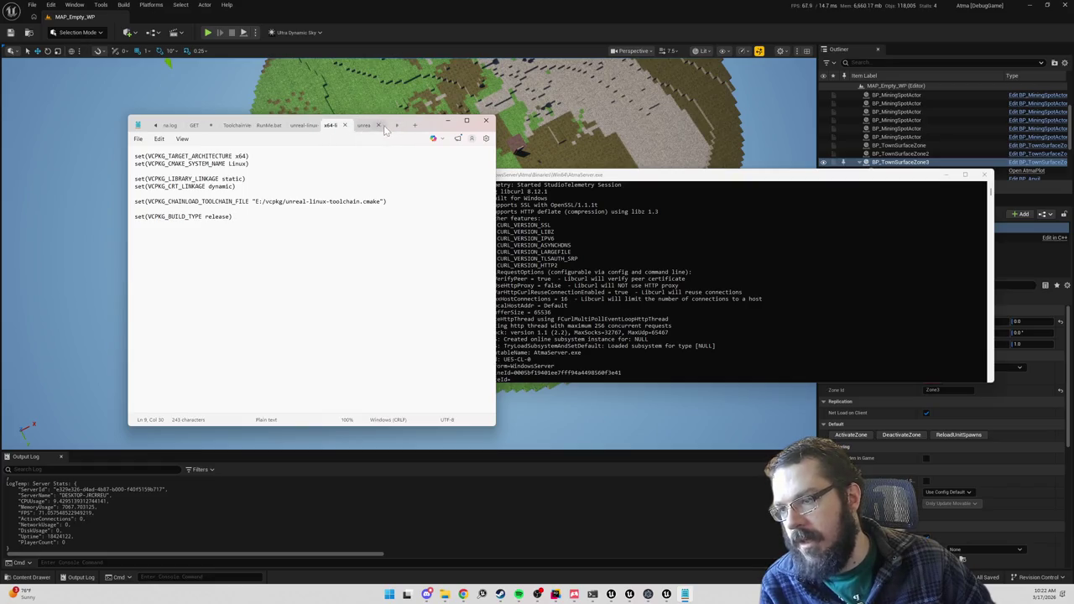
key(ctrl+Tab)
key(ctrl+Tab)
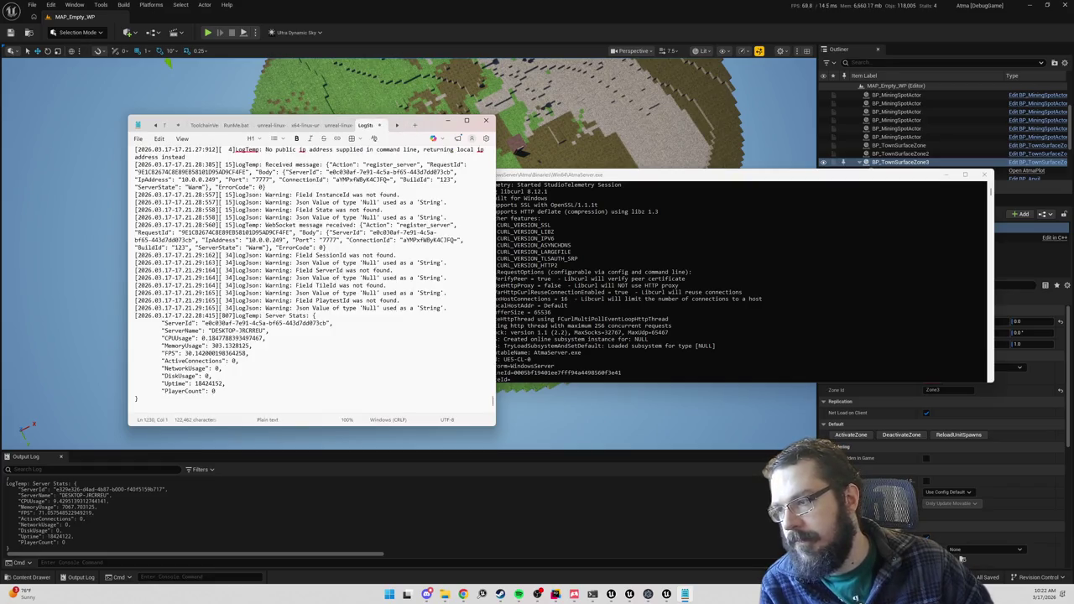
double_click(420, 126)
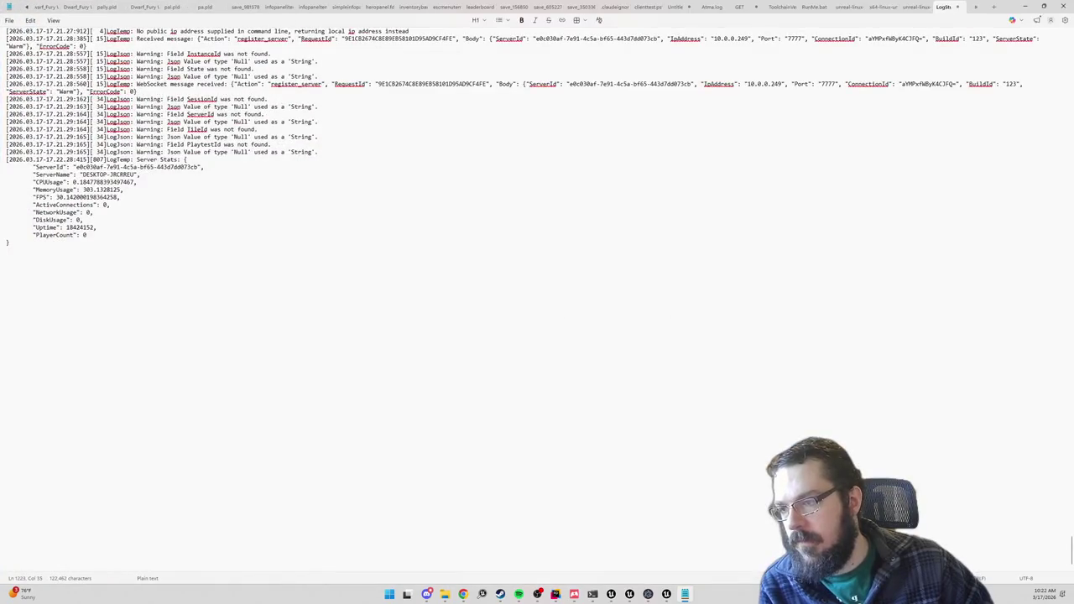
- Search the log for ExecCmd to confirm the -ExecCmds=t.maxfps=10 command line
key(ctrl+f)
text(ExecCmd)
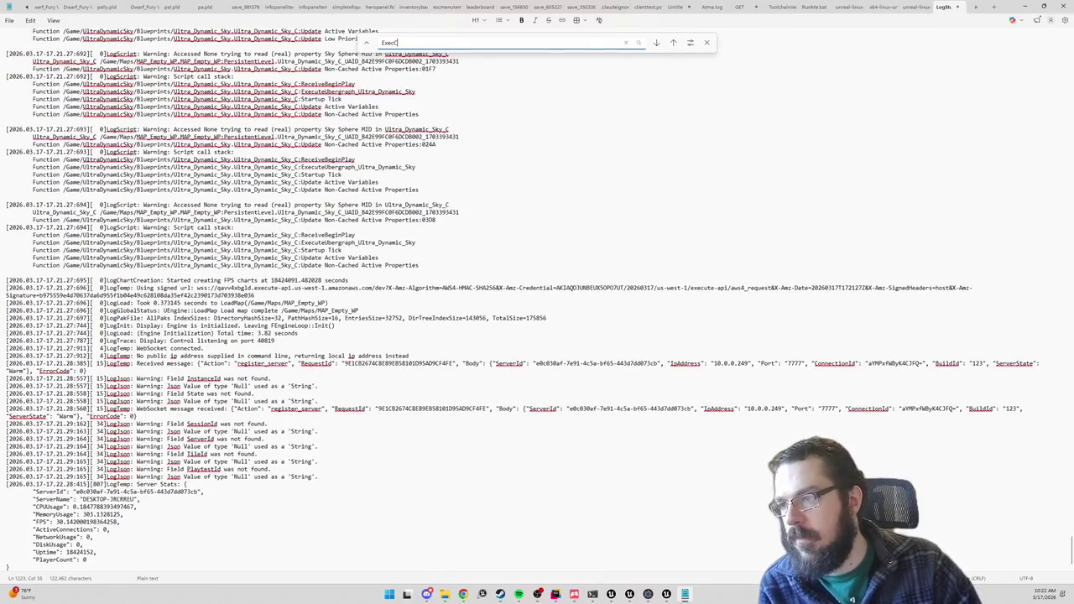
key(Return)
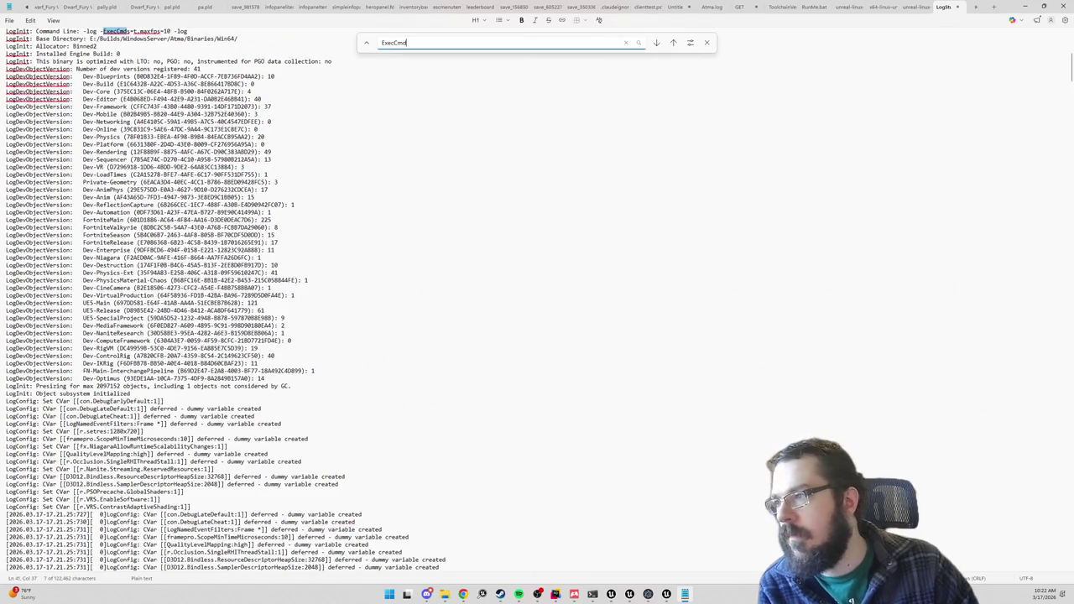
scroll(537, 301, up, 8)
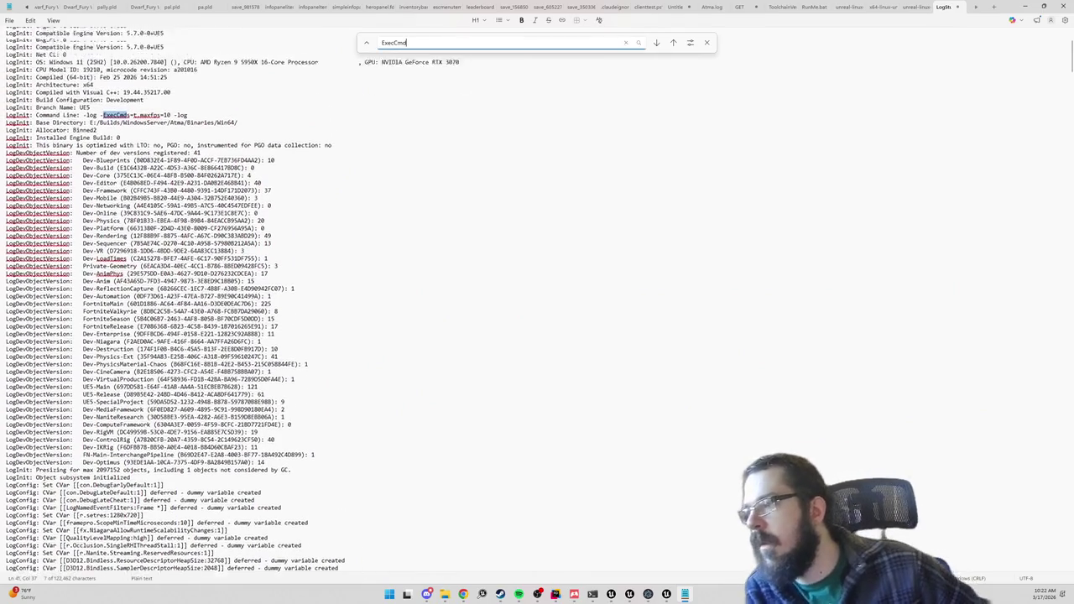
scroll(537, 300, up, 1)
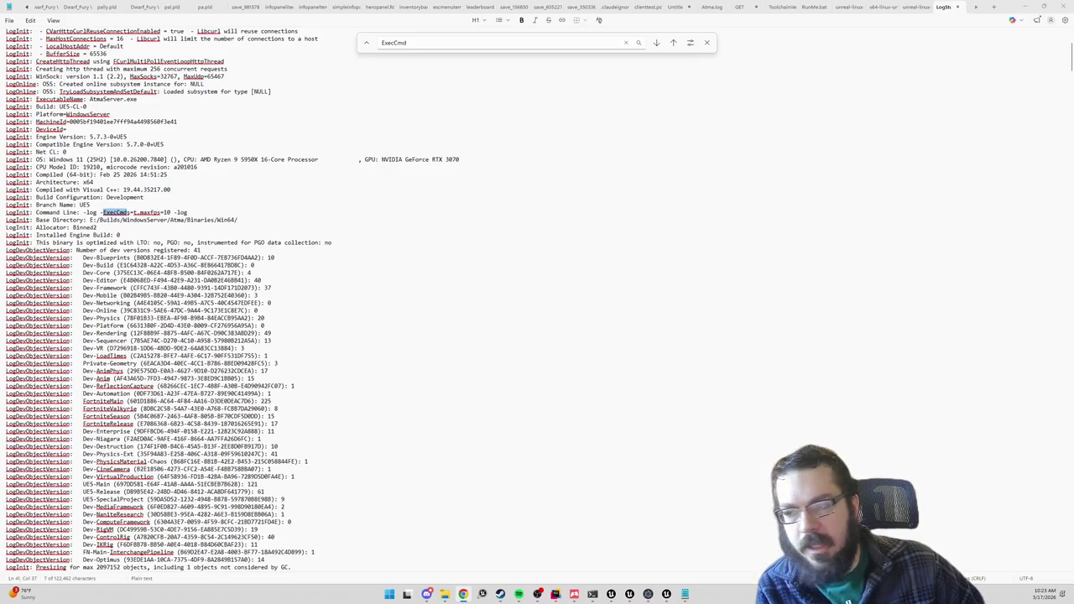
click(647, 594)
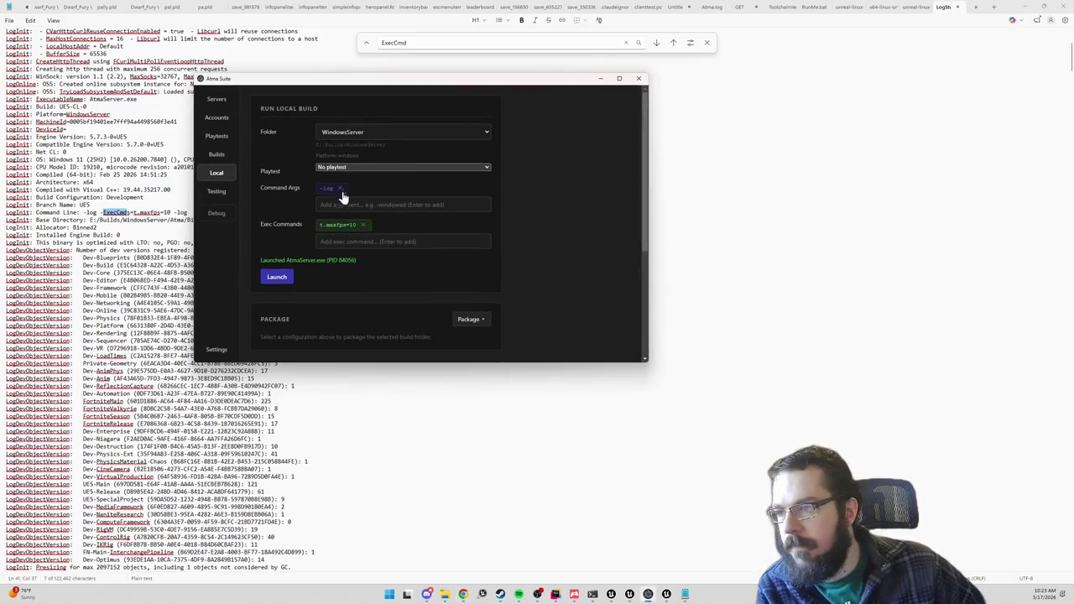
- Replace the exec command with the quoted "t.maxfps=10"
scroll(370, 235, down, 1)
click(403, 229)
text(tt.maxfps=10")
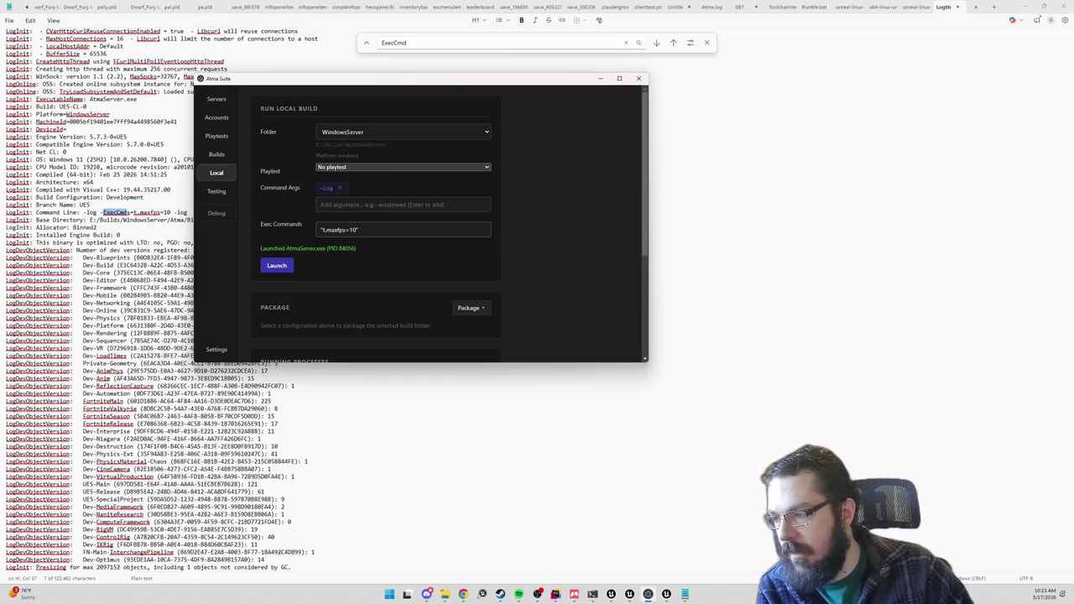
key(Return)
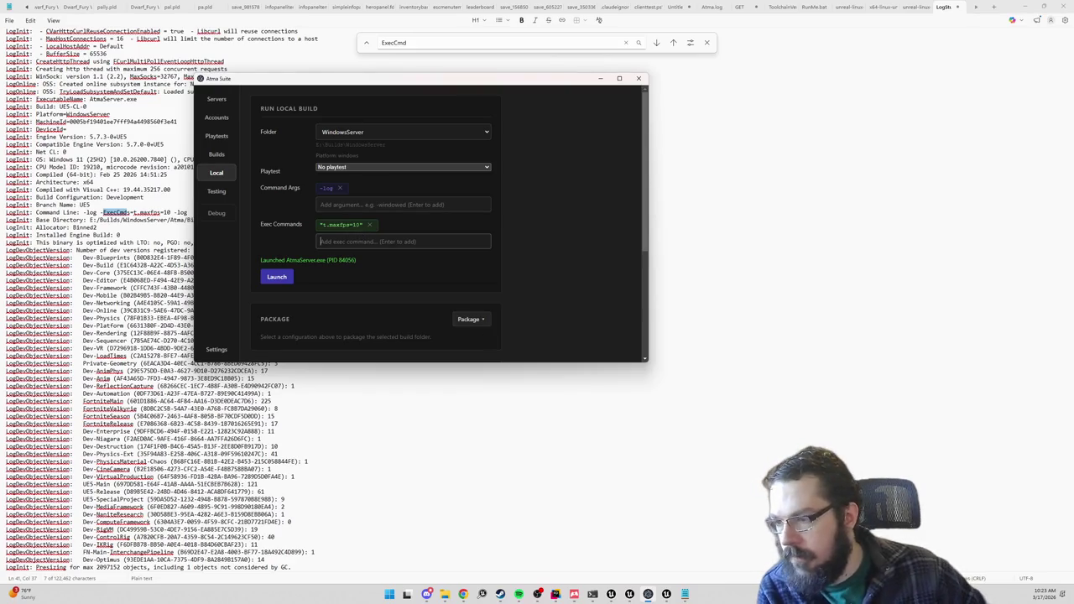
- Close the old server console and relaunch the local AtmaServer build
mouse_move(667, 595)
click(701, 538)
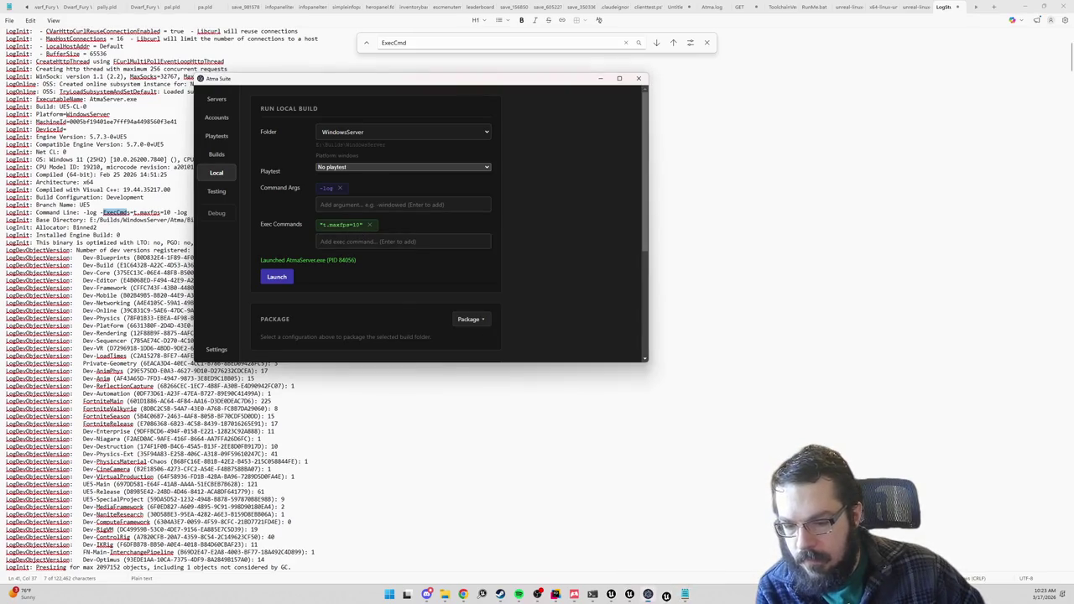
scroll(351, 269, down, 1)
scroll(336, 262, down, 1)
scroll(311, 252, up, 1)
click(282, 280)
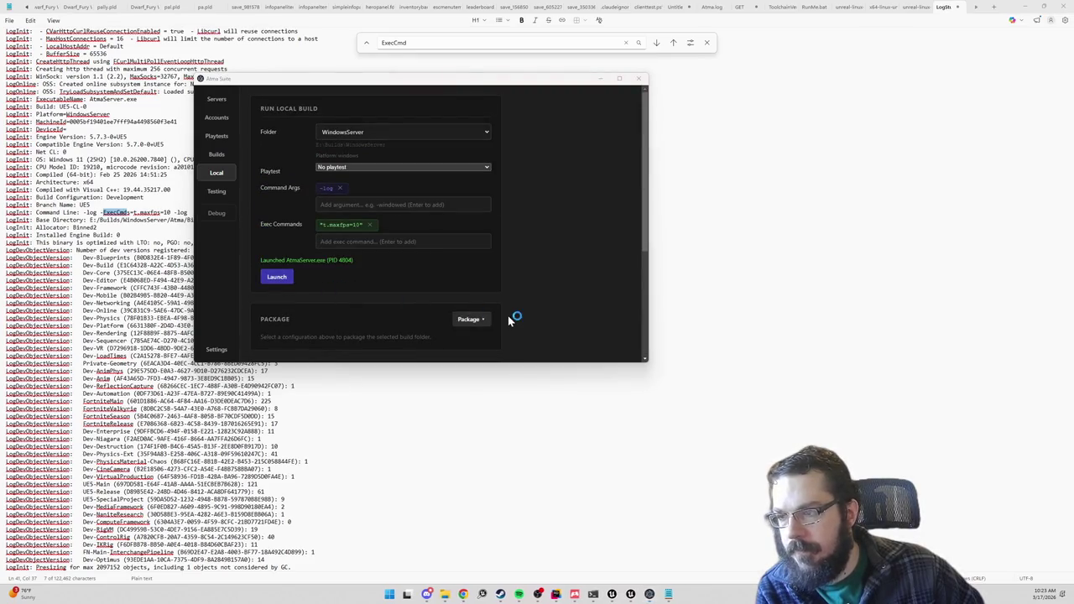
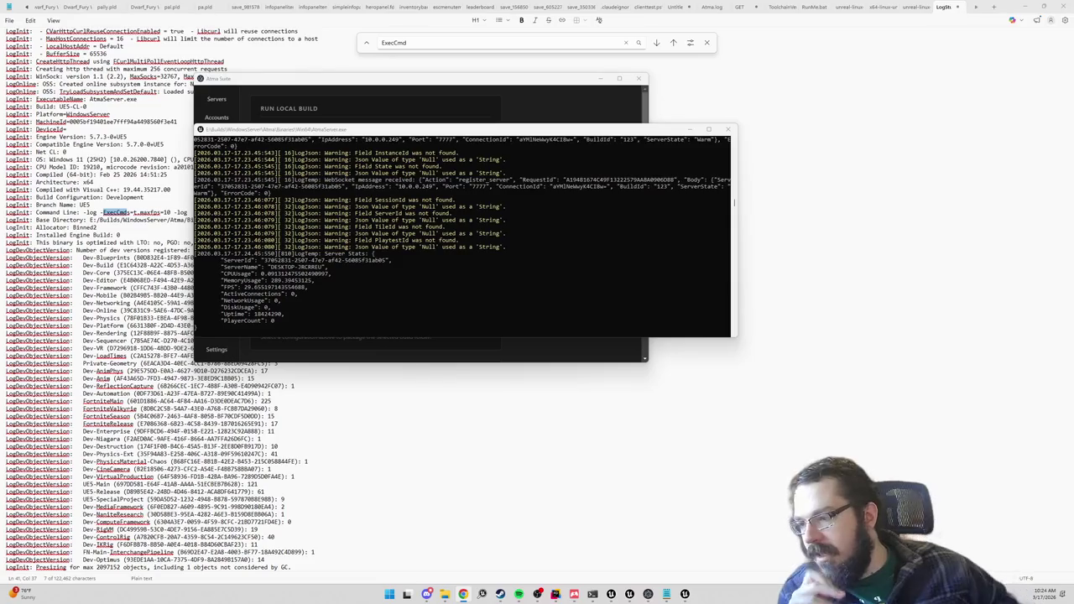
- Copy the entire server console output and paste it over the old Notepad log
click(304, 287)
key(ctrl+a)
key(Return)
key(alt+Tab)
key(ctrl+a)
key(ctrl+v)
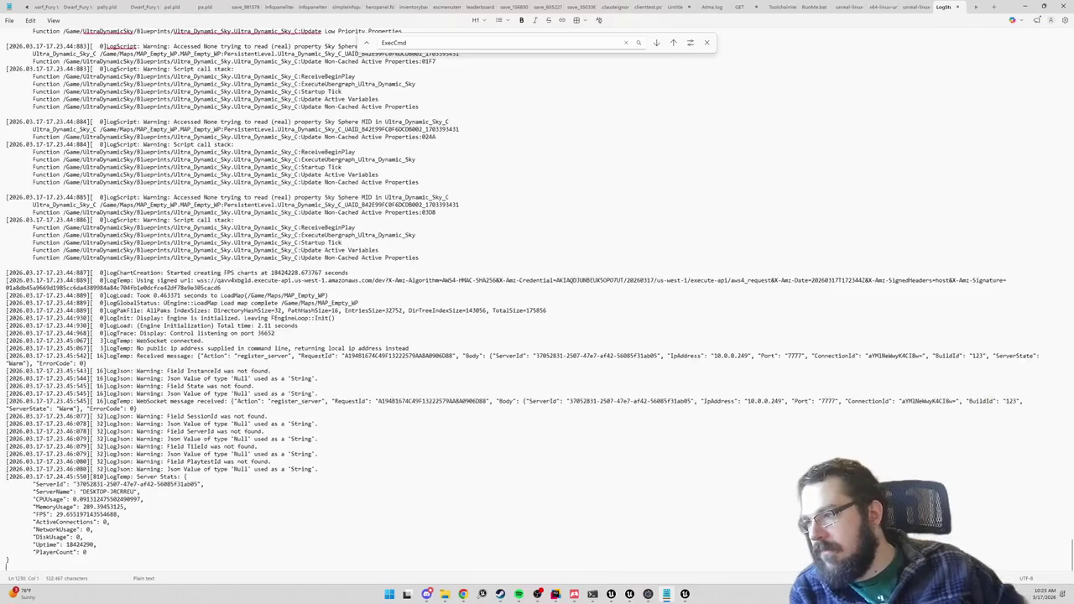
- Search the pasted log for maxfps, finding t.maxfps=10 in the command line
key(ctrl+f)
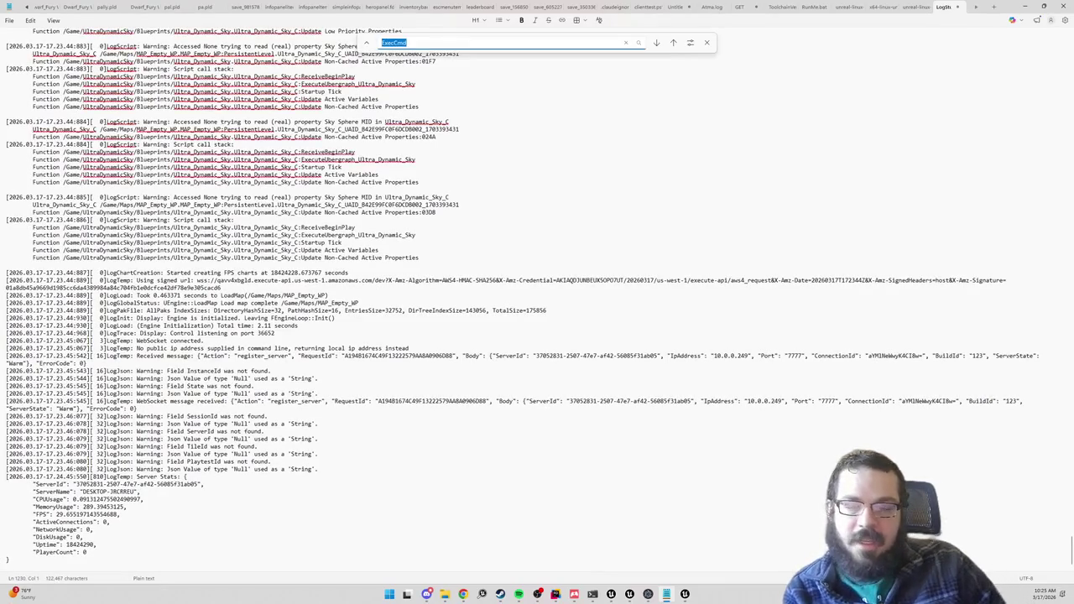
text(maxfps)
key(Return)
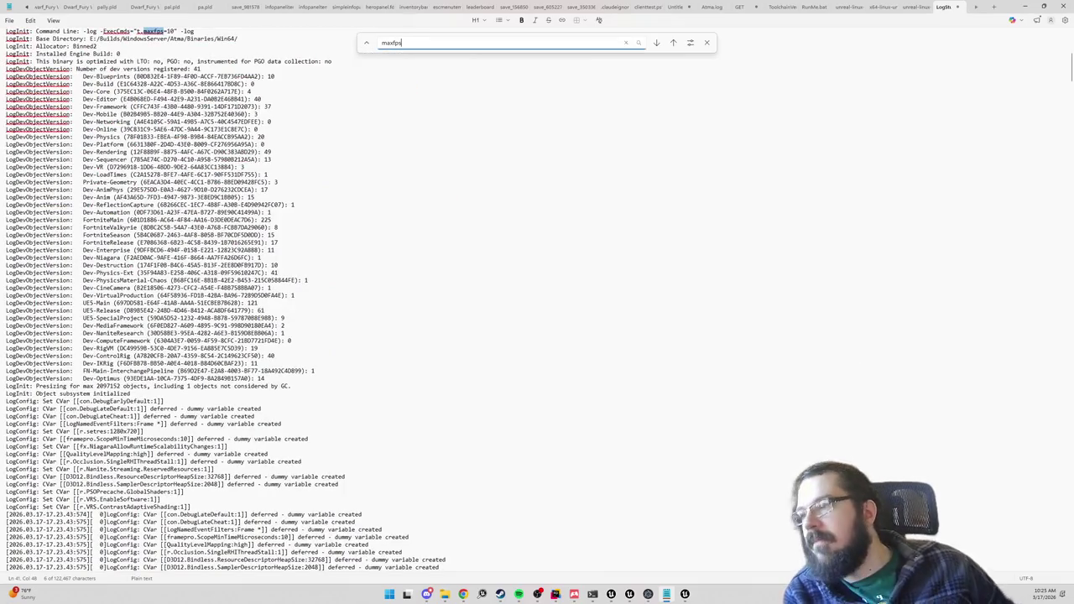
scroll(227, 302, up, 4)
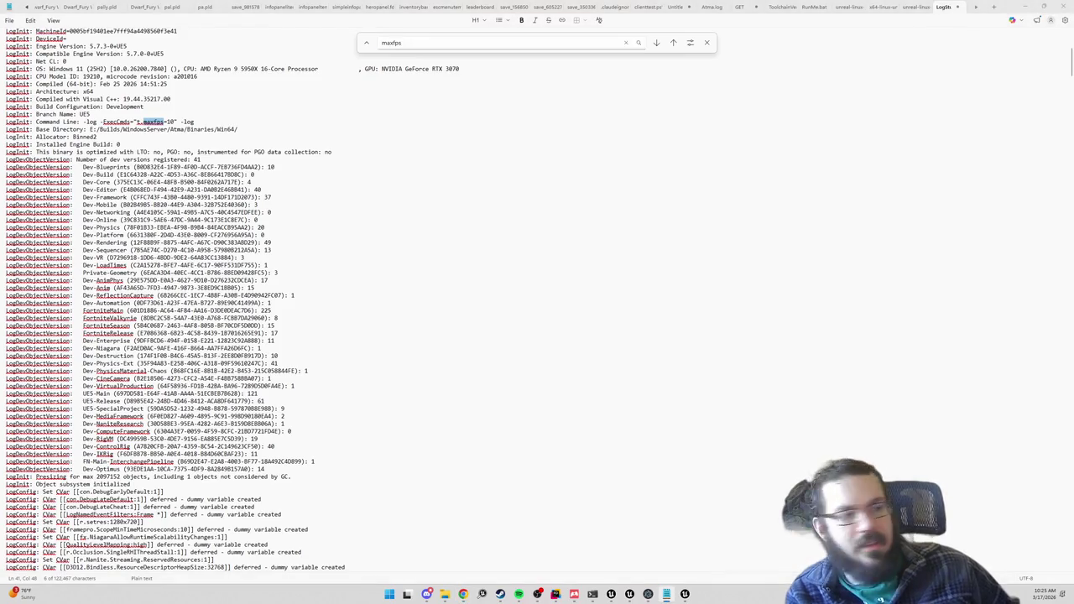
key(alt+Tab)
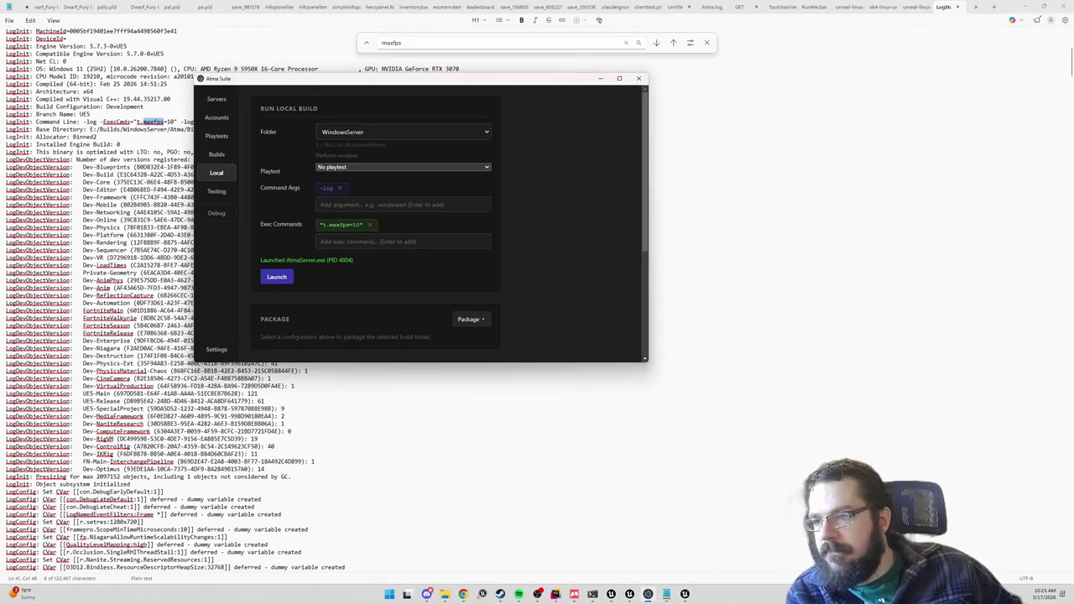
- Replace the t.maxfps=10 exec command with the quoted "t.maxfps 10"
click(369, 225)
text(t.max)
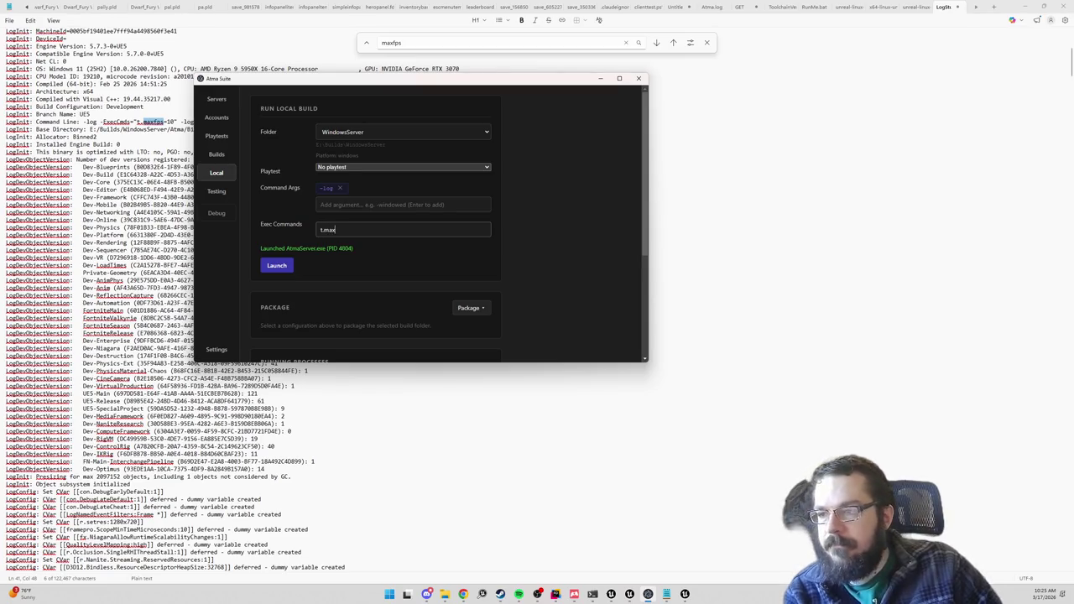
key(ctrl+a)
key(BackSpace)
text("t.ma)
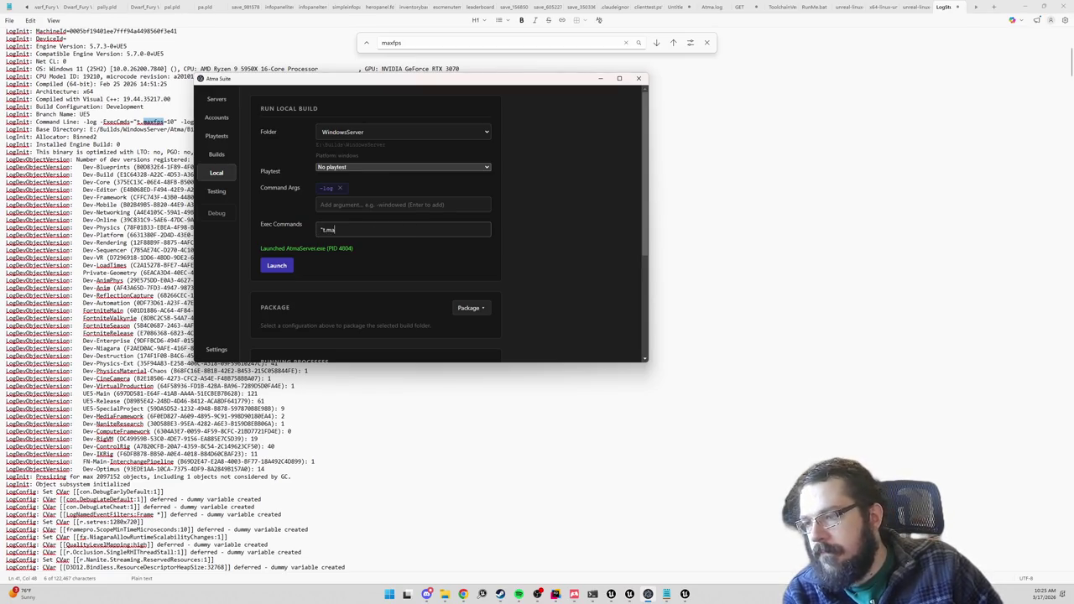
text(xfps 10")
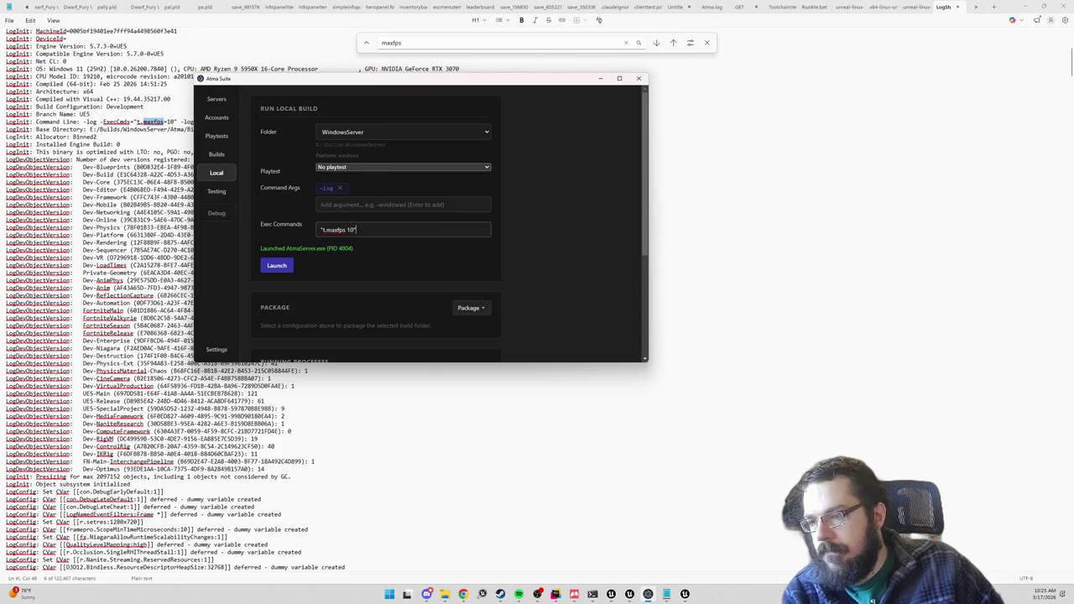
key(Return)
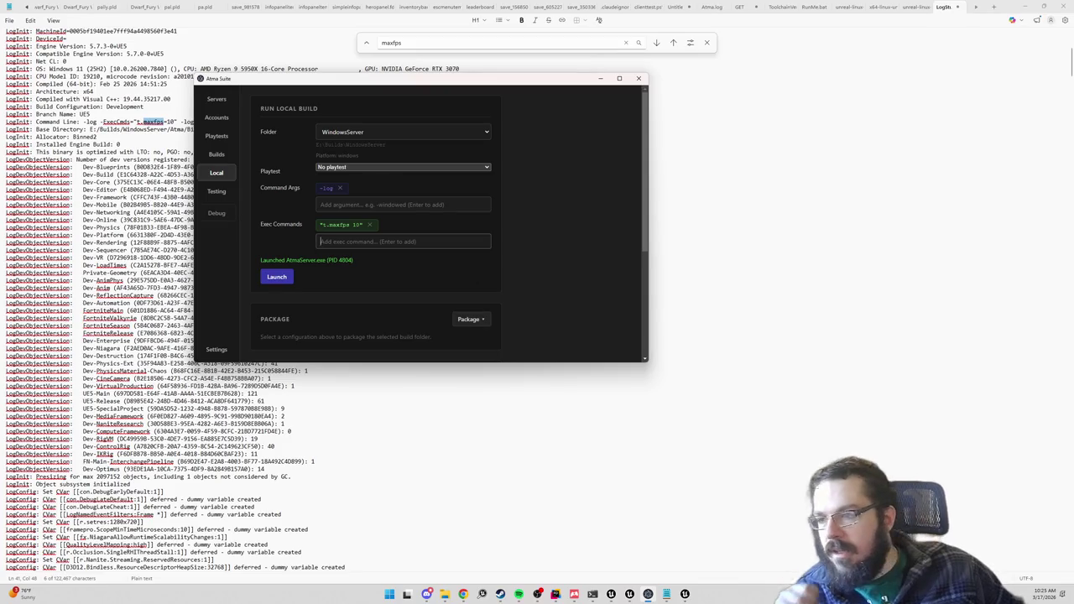
- Relaunch the local server build and bring its new console window to the front
click(283, 283)
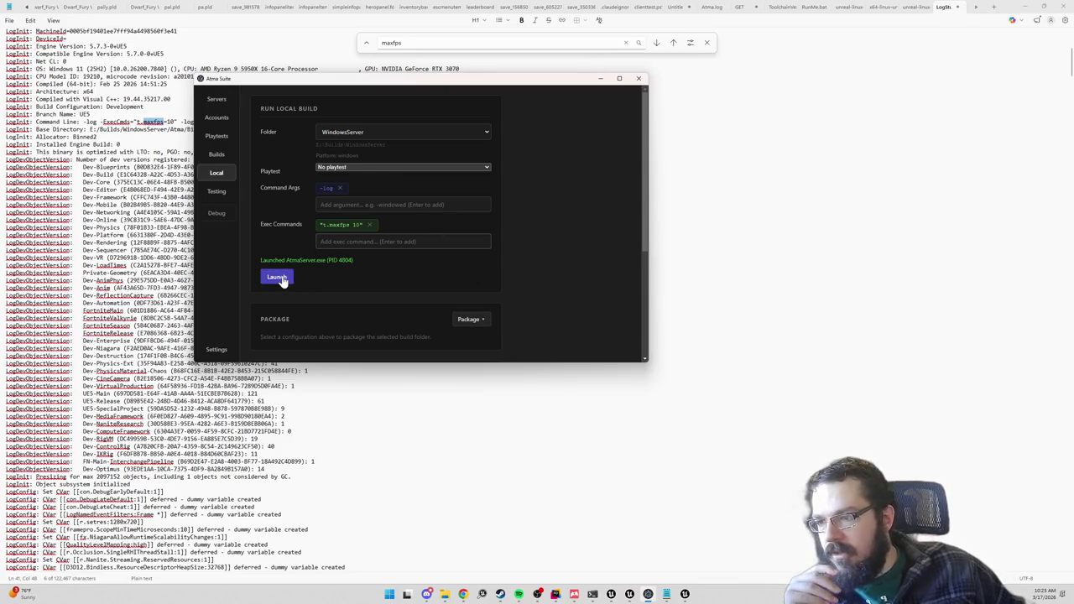
click(284, 283)
mouse_move(685, 594)
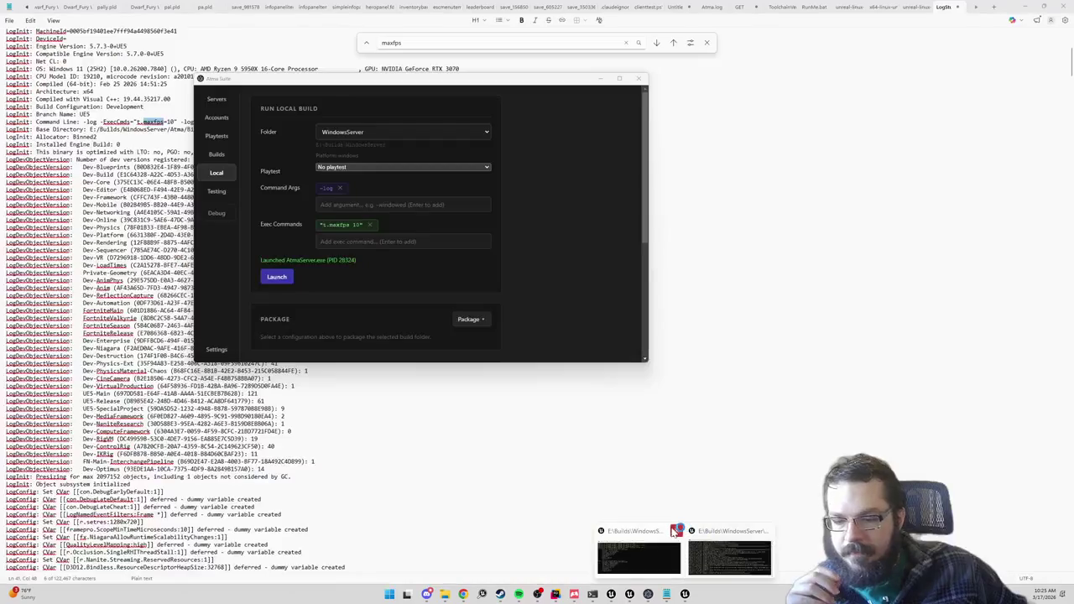
click(729, 558)
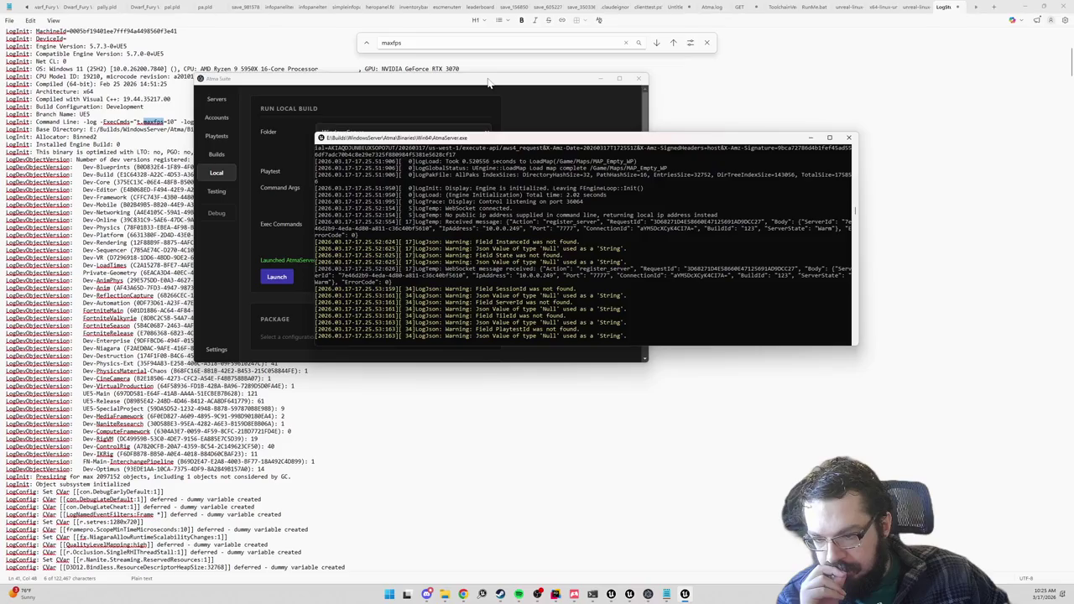
- Bring the AtmaServer console forward and select its log, which reports about 30 FPS
click(749, 597)
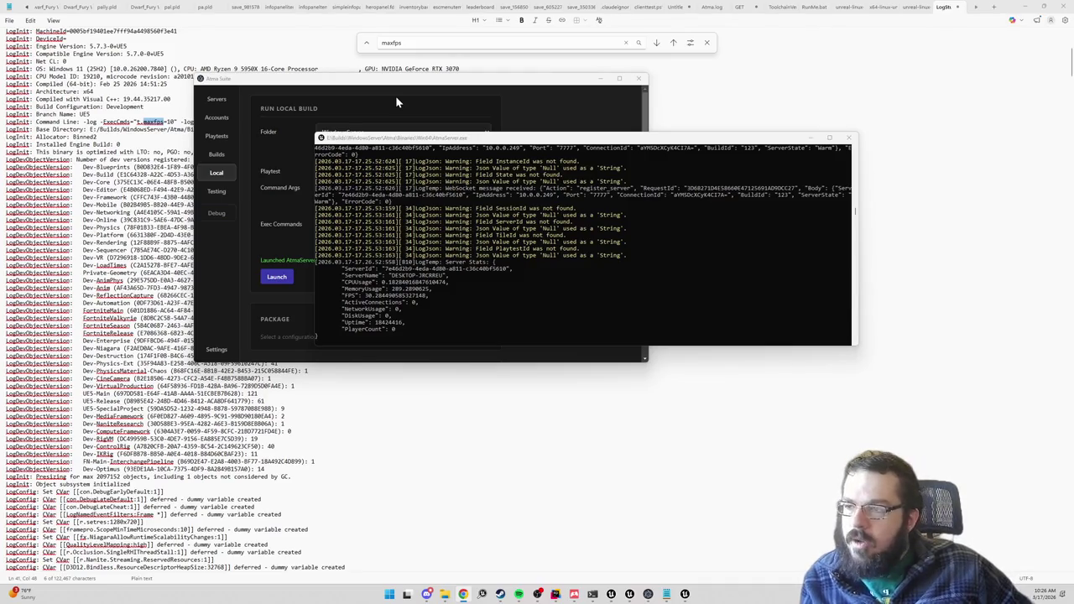
click(402, 192)
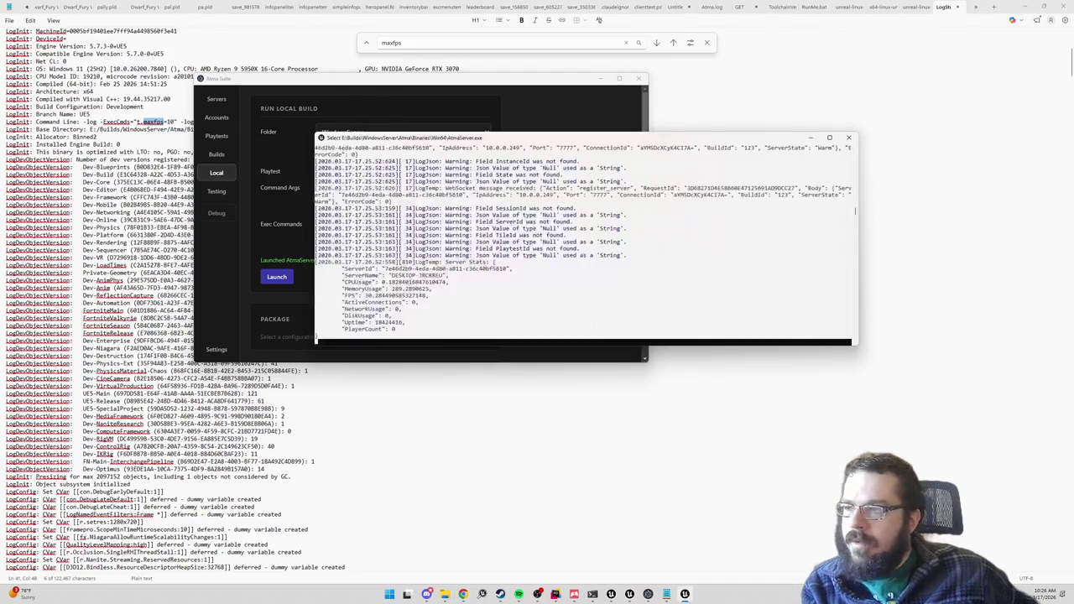
- Paste the new server log over the old Notepad contents, cancelling the save prompt
key(alt+Tab)
key(ctrl+a)
key(ctrl+v)
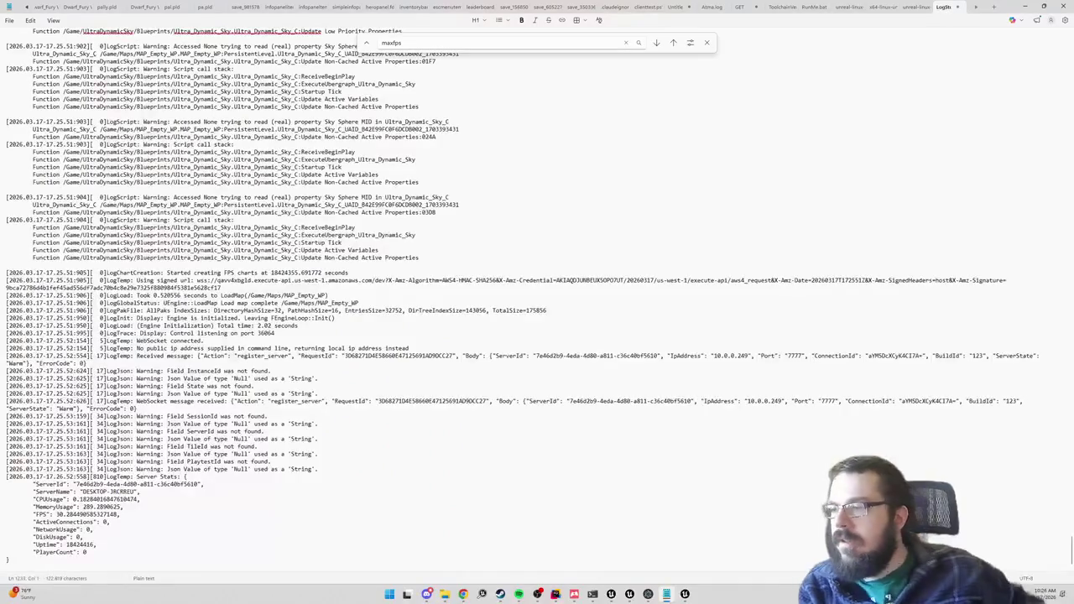
key(ctrl+s)
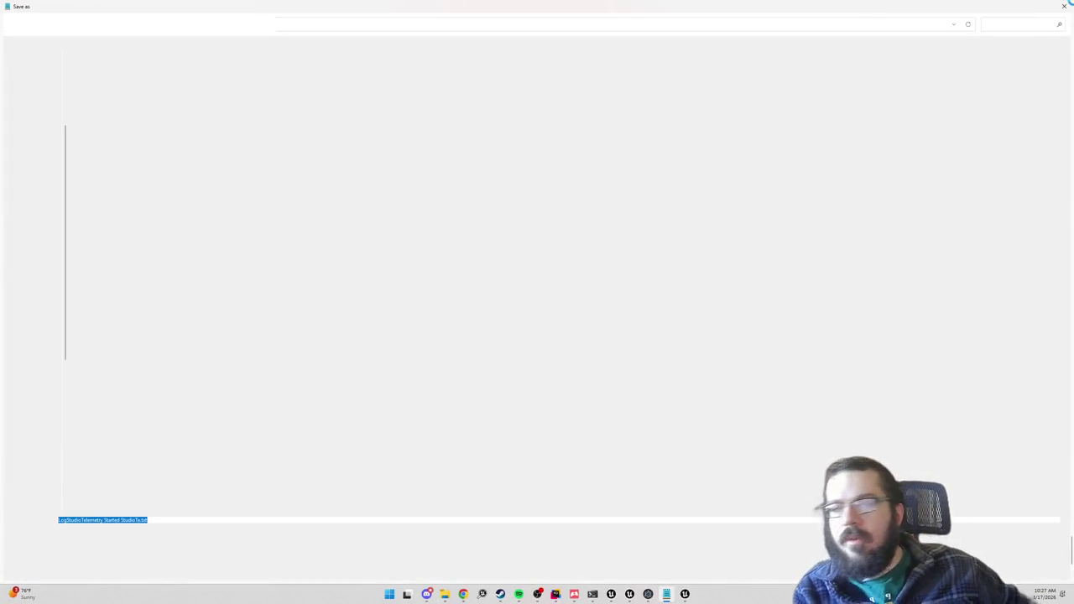
key(Return)
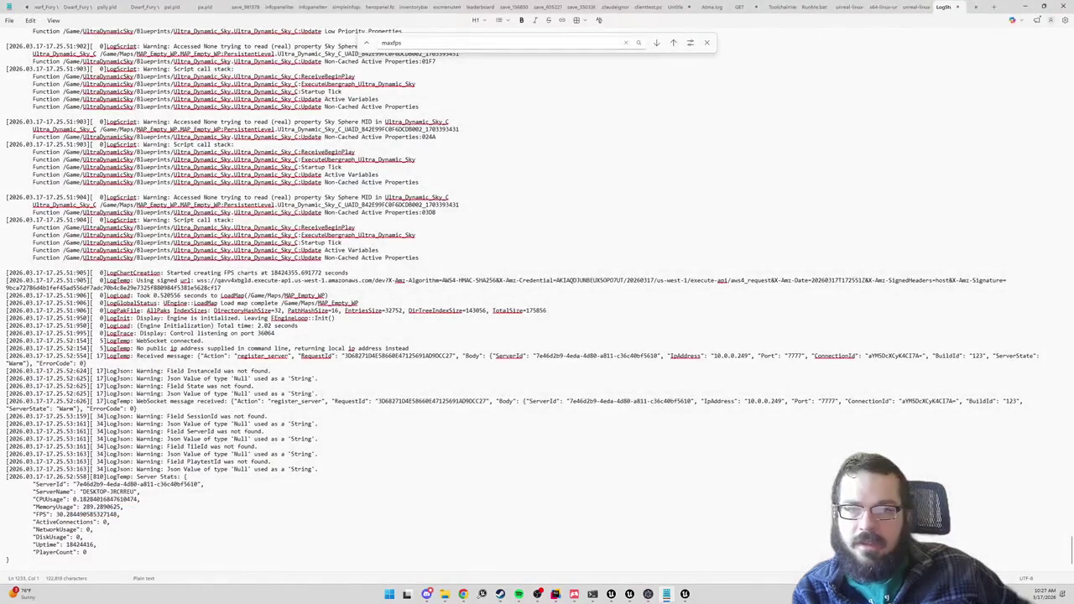
- Search the new log for maxfps, showing the quoted "t.maxfps 10" exec command
key(ctrl+f)
text(maxfps)
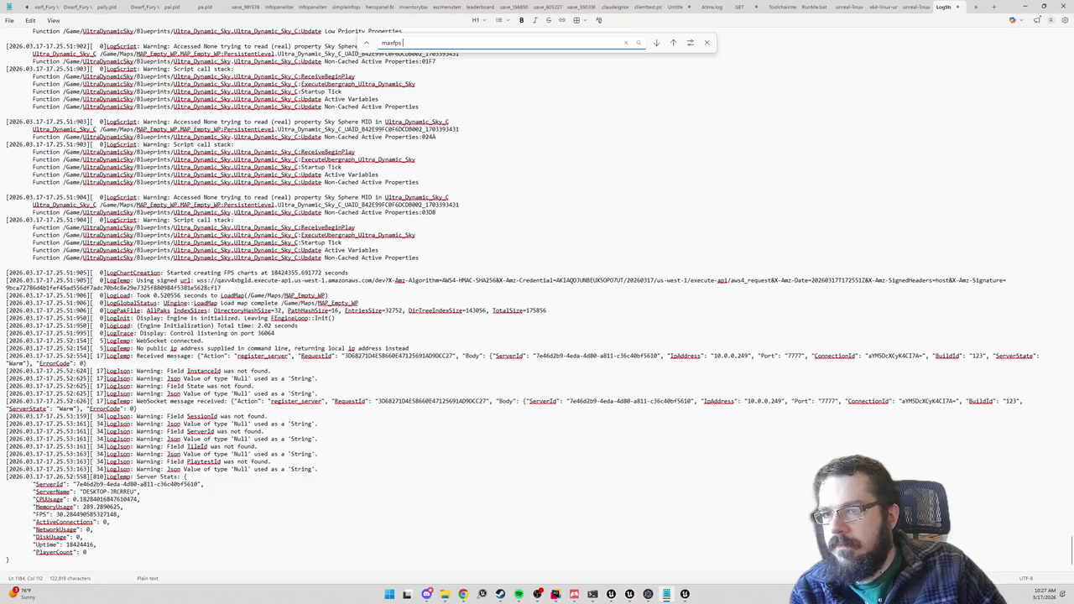
key(Return)
scroll(537, 302, up, 5)
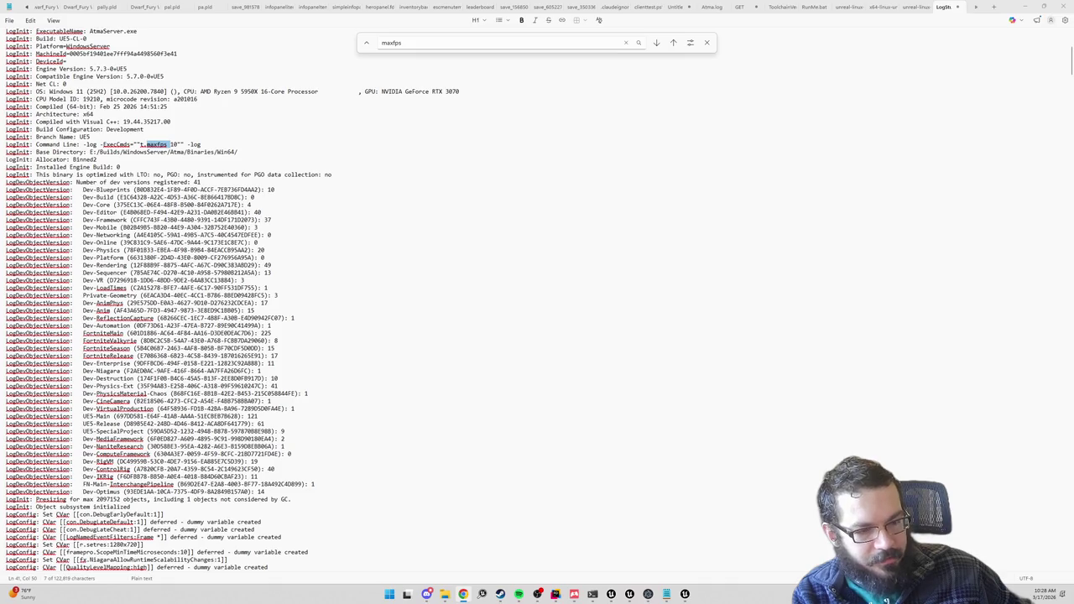
key(alt+Tab)
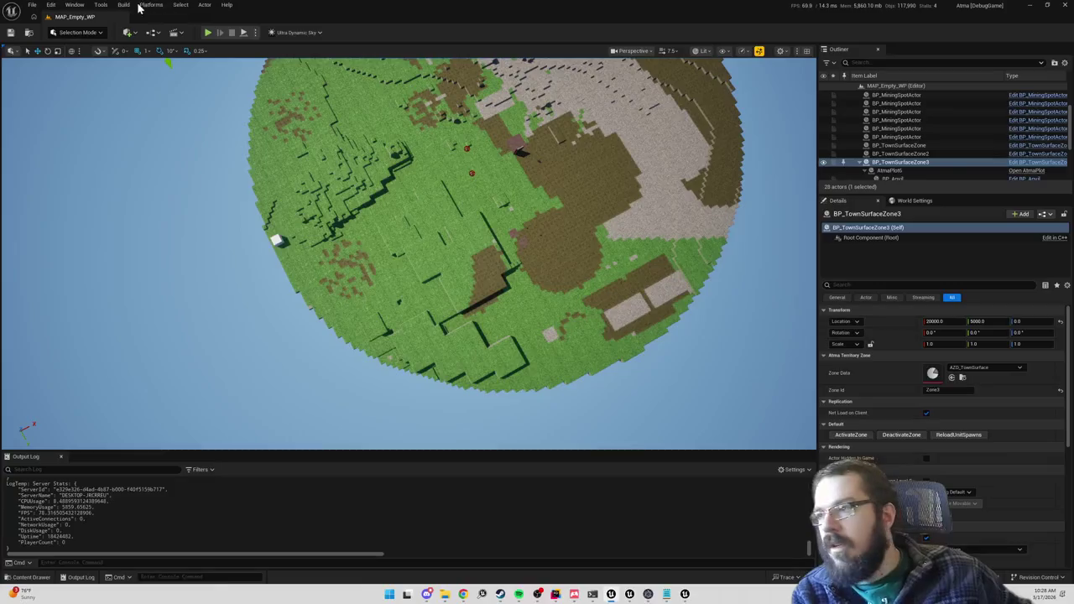
- Open Project Settings and expand the advanced Framerate options under General Settings
click(51, 5)
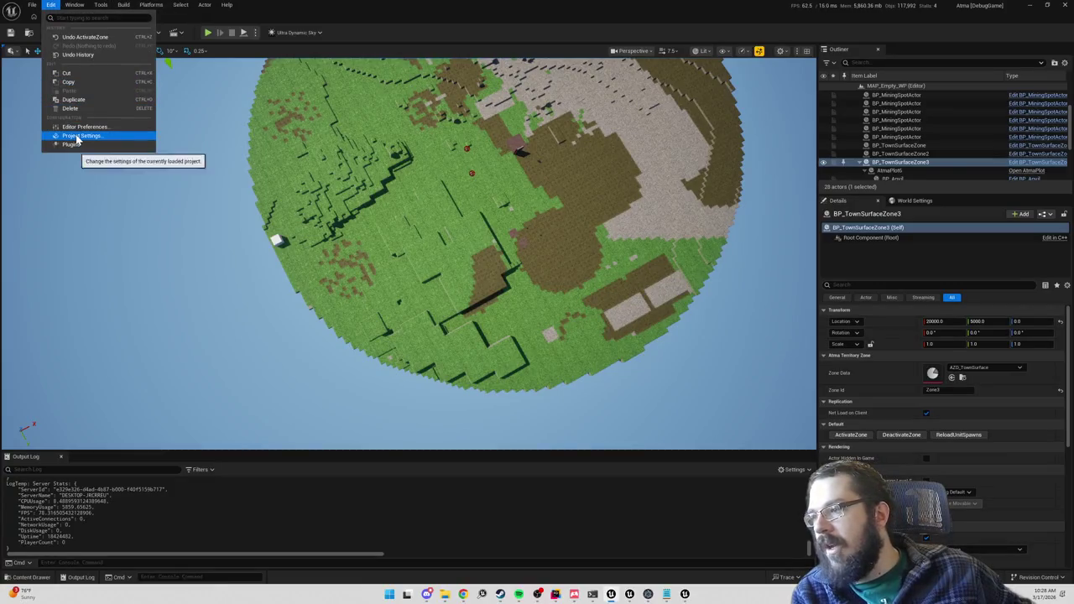
click(74, 135)
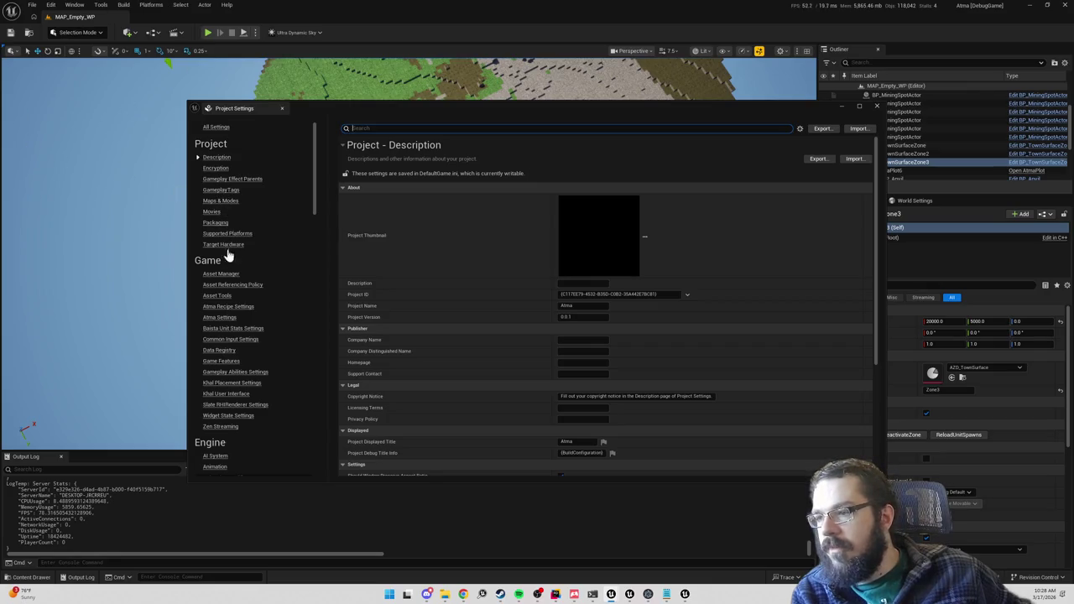
scroll(232, 369, down, 5)
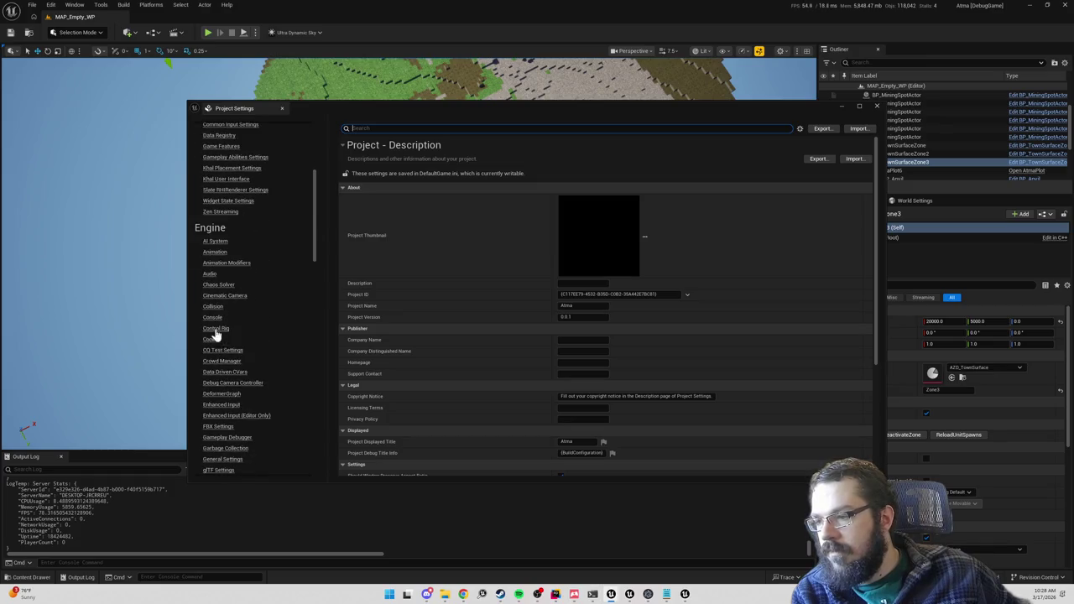
scroll(216, 324, down, 1)
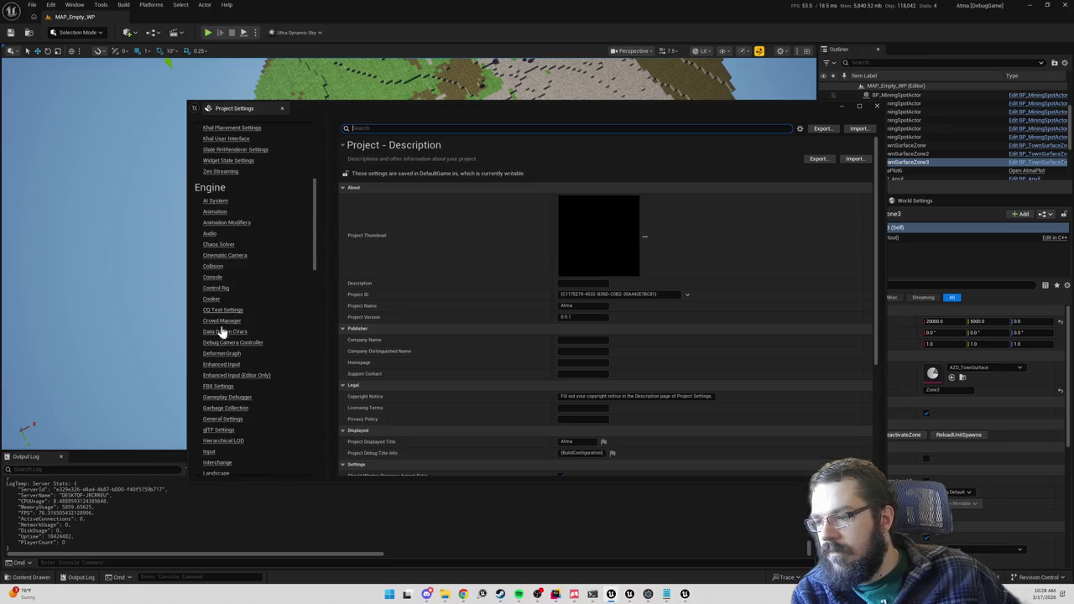
click(221, 420)
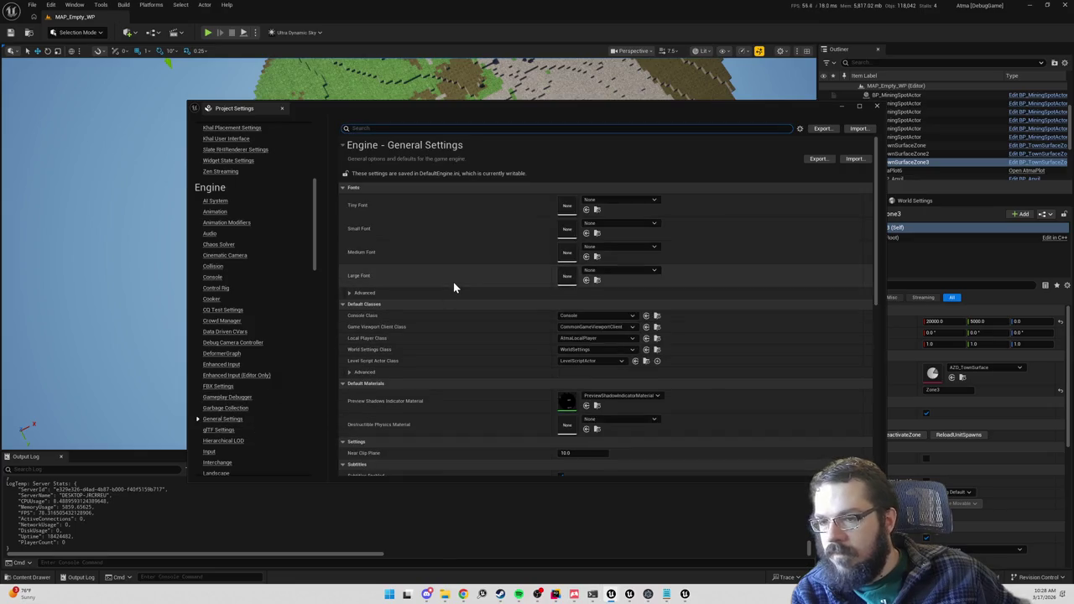
scroll(445, 309, down, 2)
scroll(446, 309, down, 4)
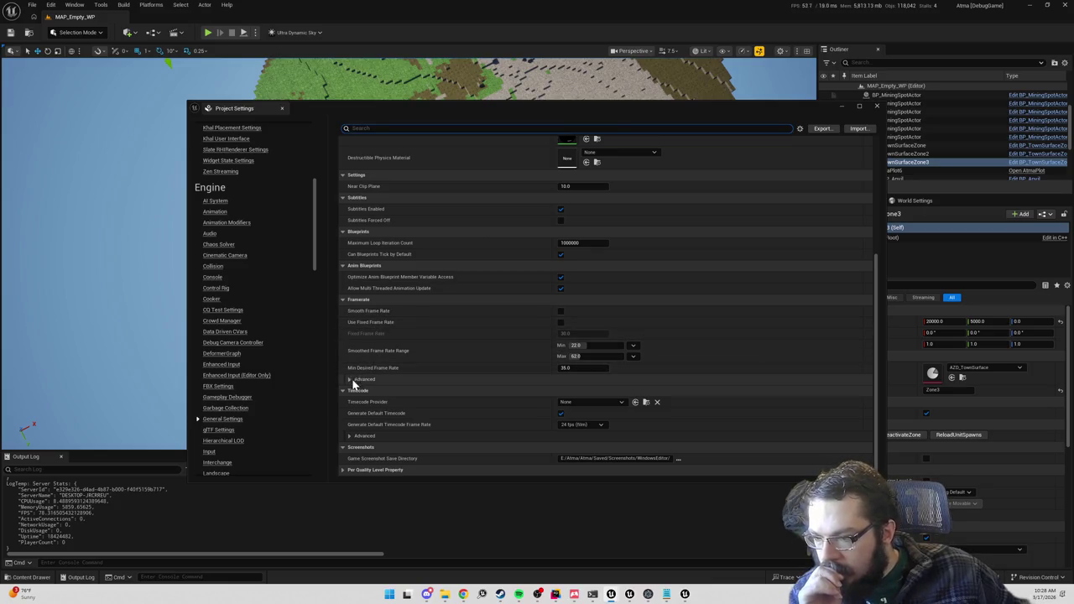
click(352, 380)
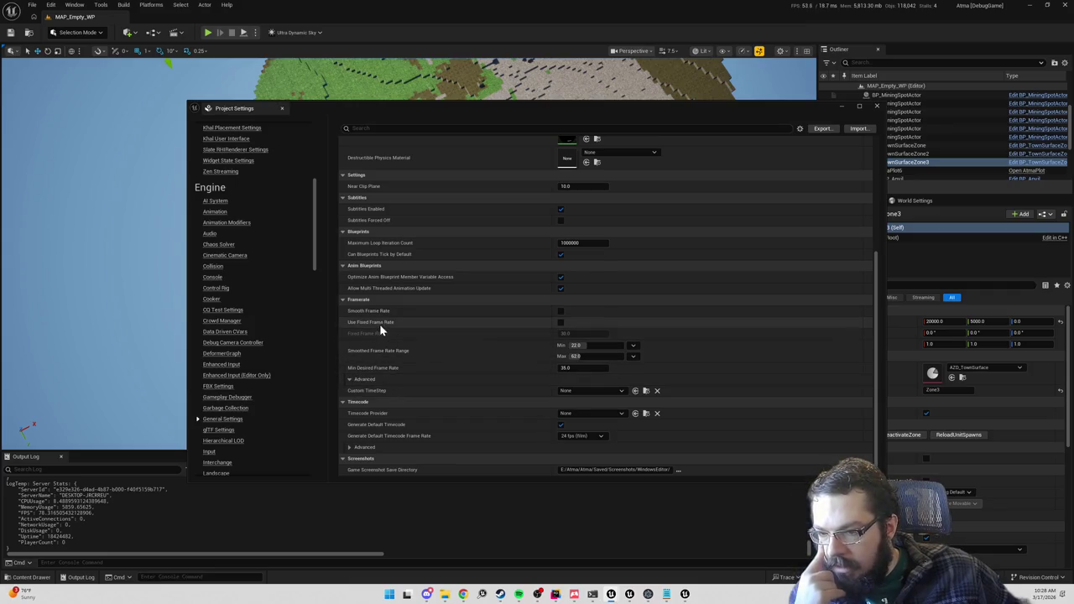
- Enable Use Fixed Frame Rate at 15.0, then put Project Settings away
click(562, 323)
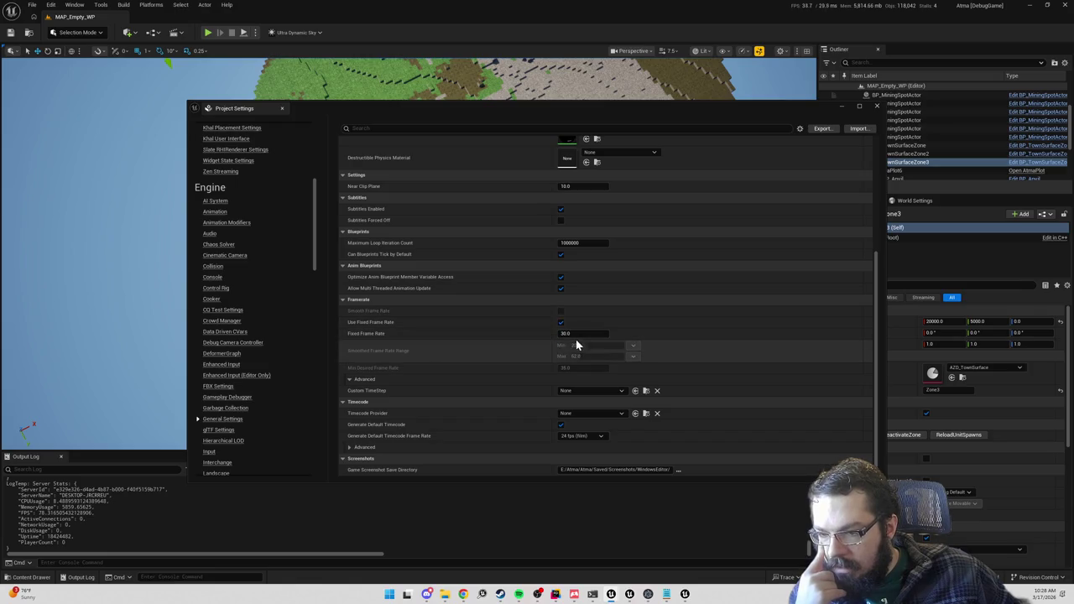
click(574, 335)
text(15)
key(Return)
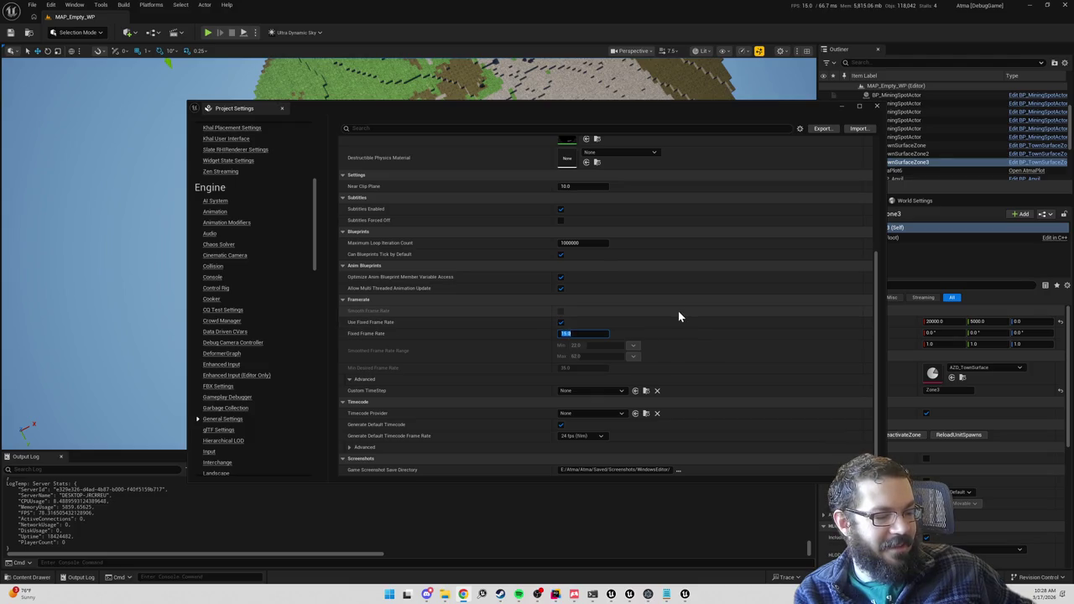
click(570, 333)
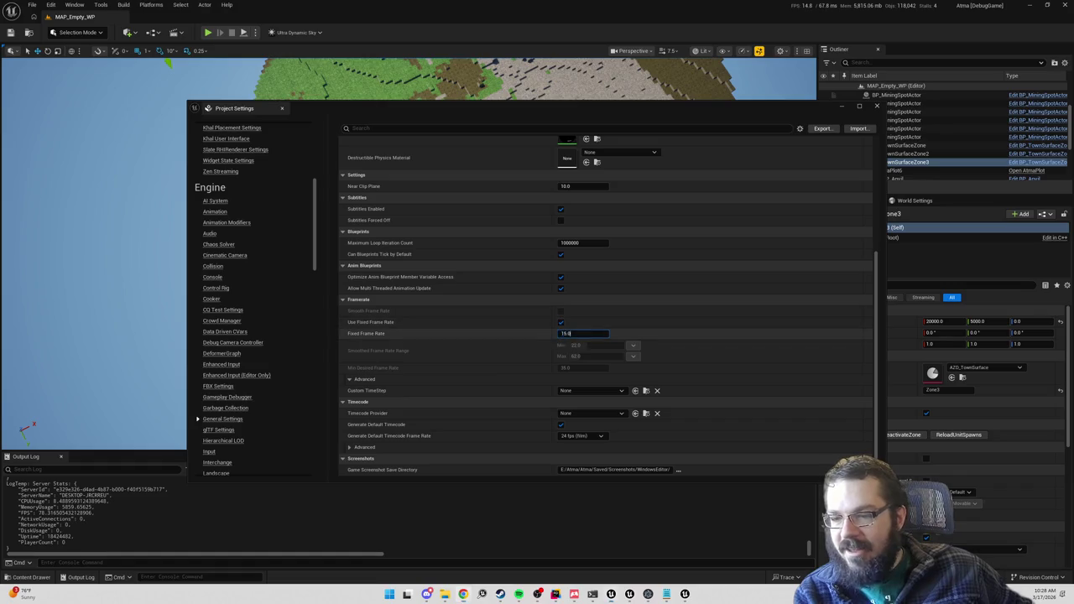
click(844, 105)
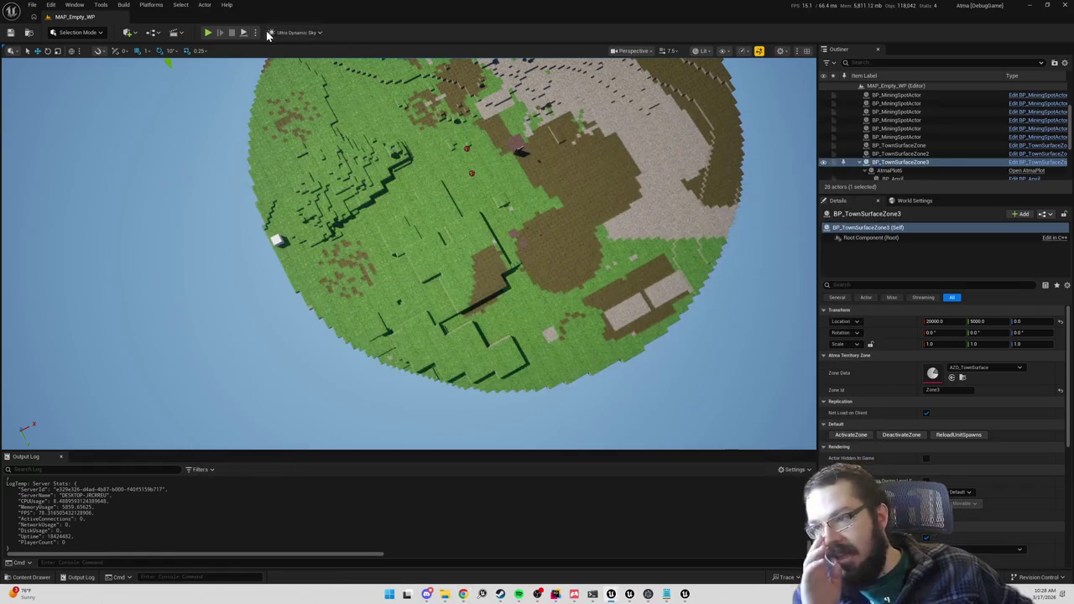
- Confirm Play As Client net mode, play the level, walk the character, then stop
click(257, 33)
mouse_move(328, 205)
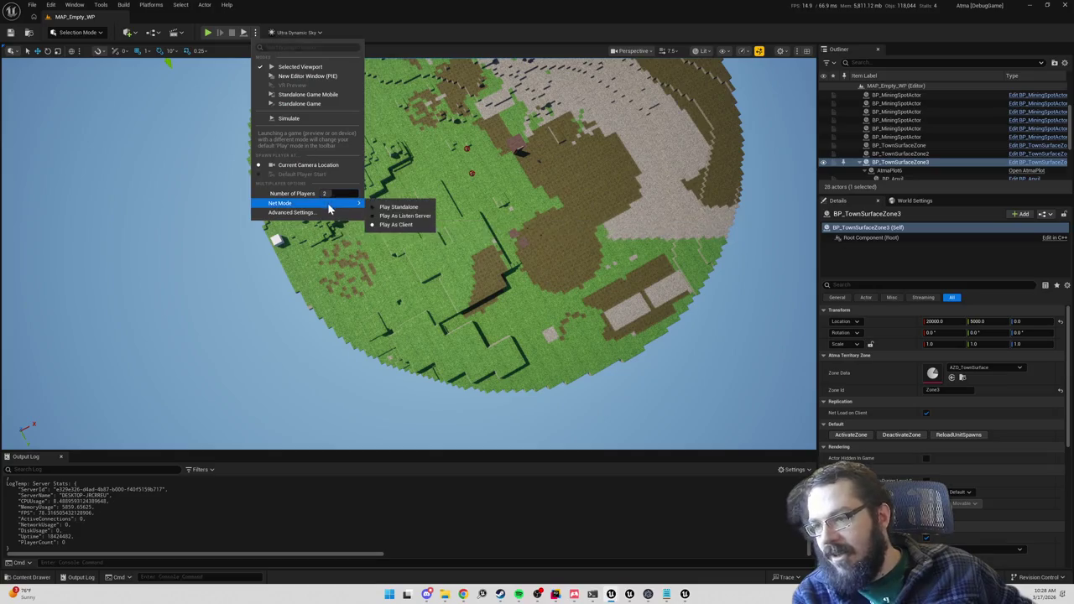
click(386, 207)
click(256, 33)
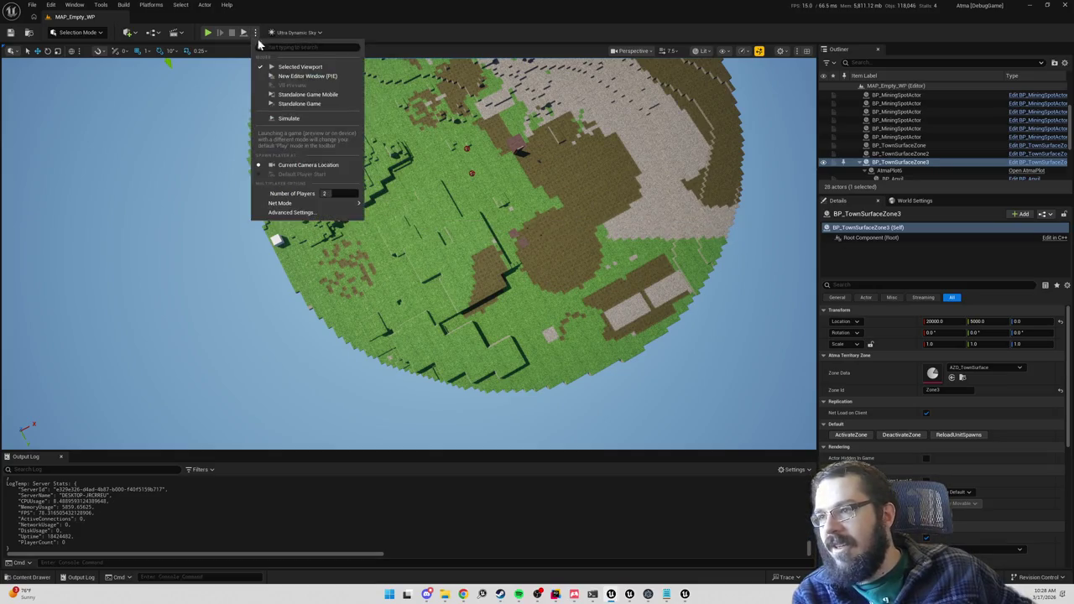
click(340, 193)
text(1)
click(346, 23)
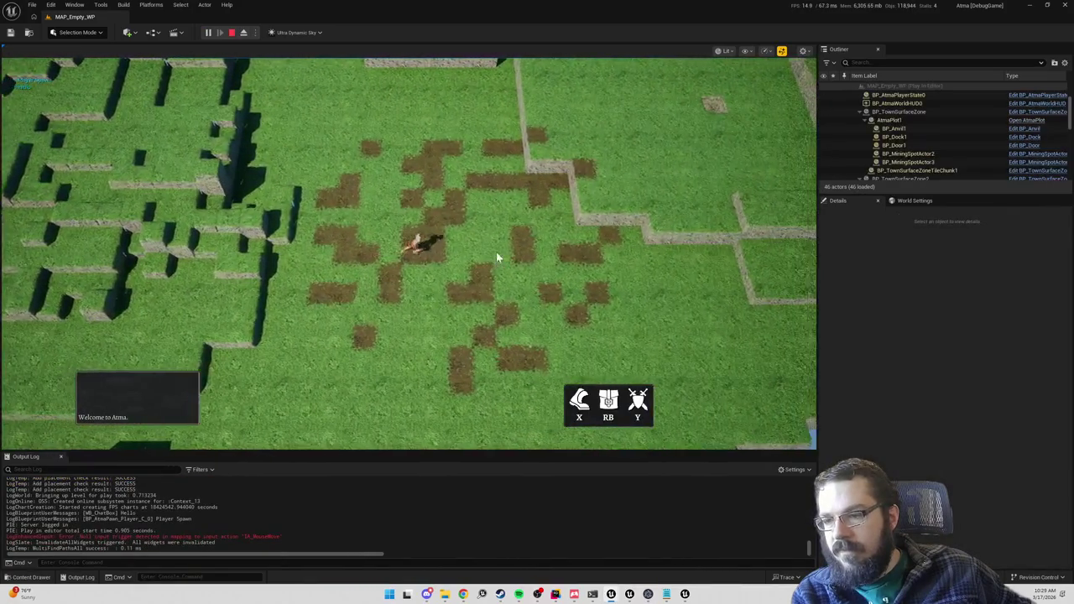
click(355, 192)
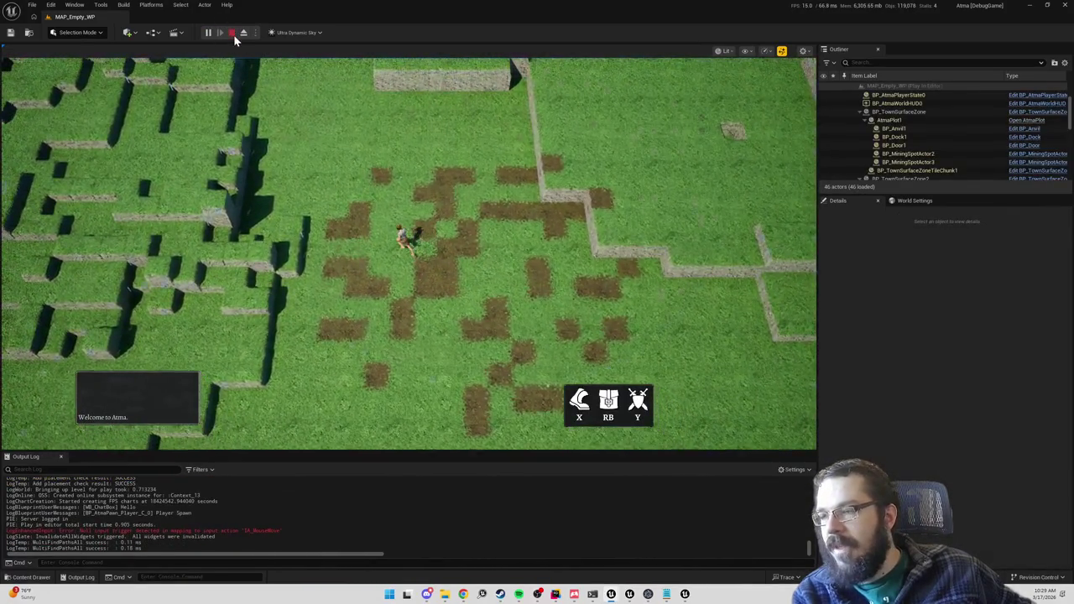
click(233, 34)
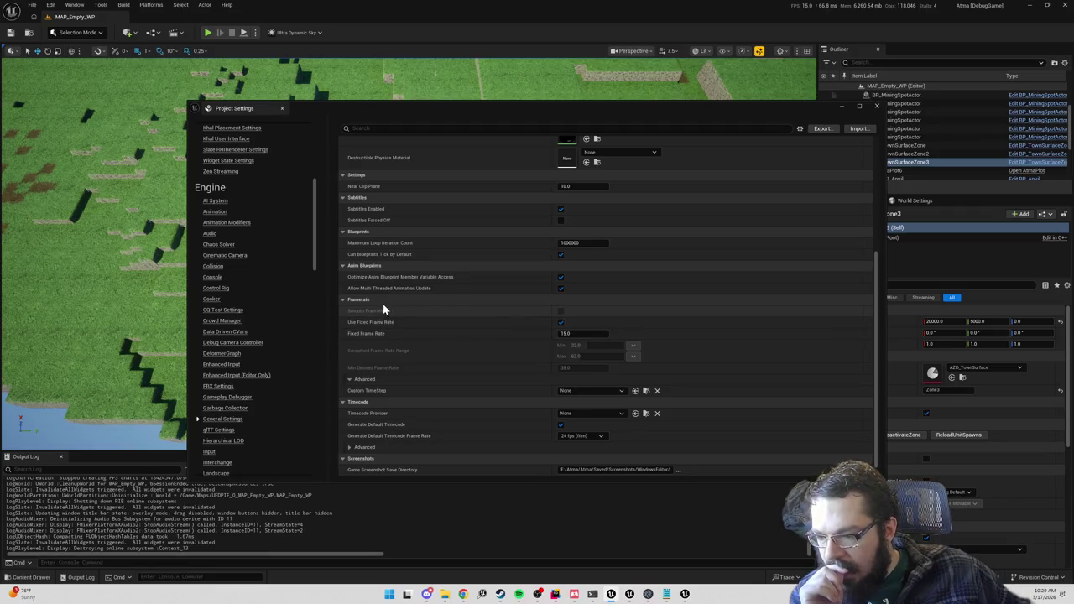
- Show All Settings and search them for 'framerate', then clear the search
scroll(246, 221, up, 5)
click(216, 128)
click(387, 126)
text(fram)
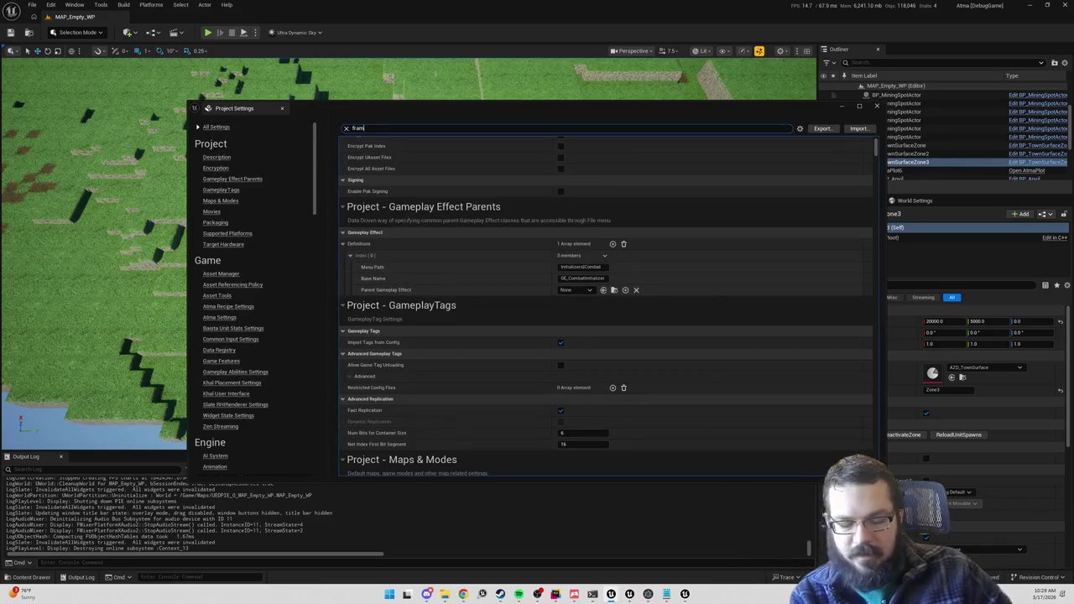
text(erate)
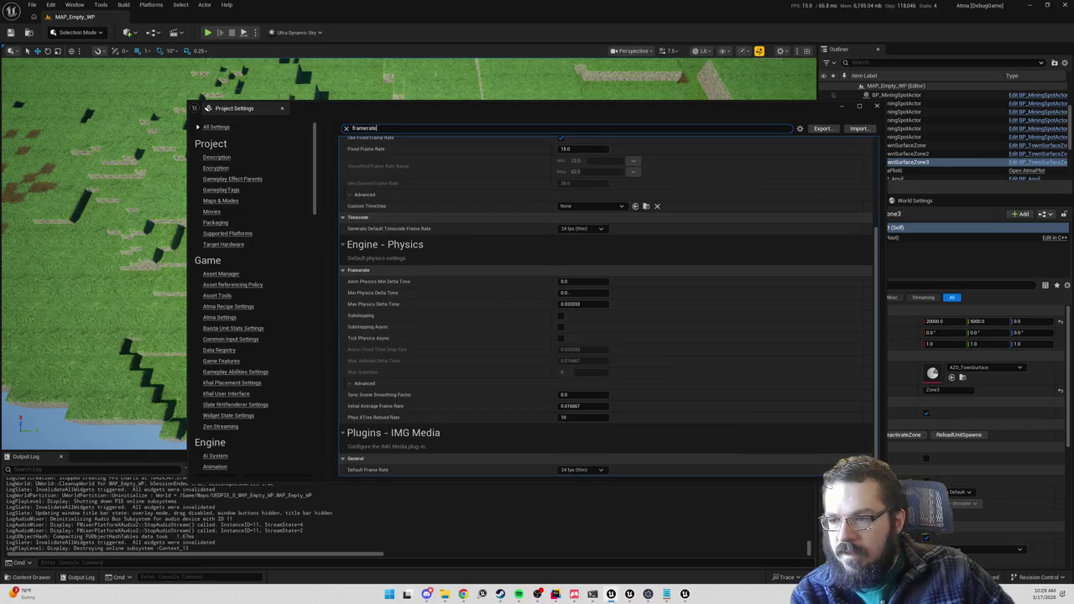
key(BackSpace)
key(BackSpace)
key(BackSpace)
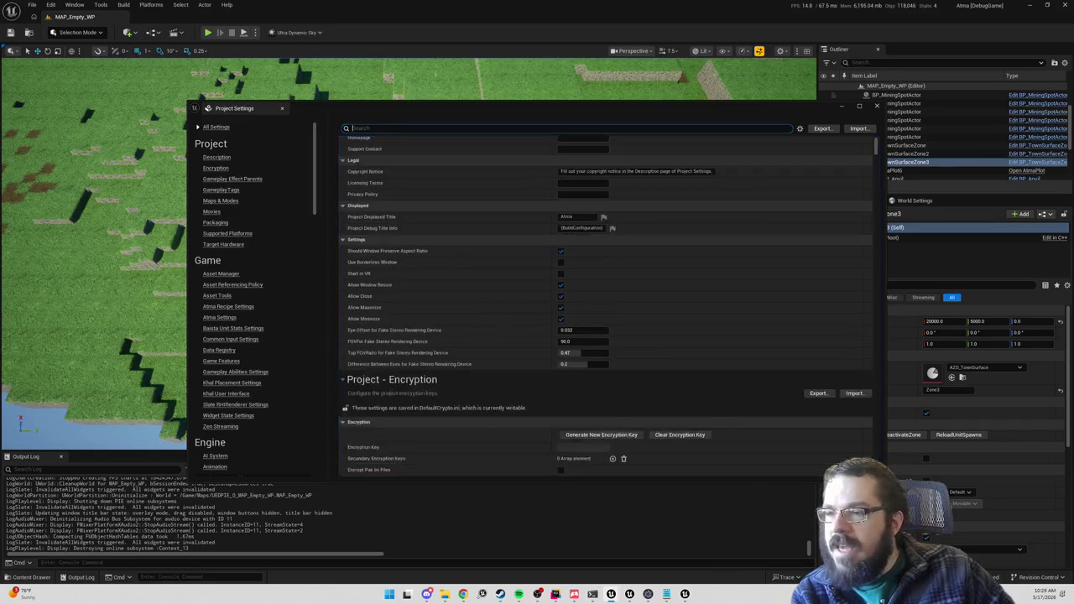
- Search Project Settings for 'server' and browse the results such as Maps & Modes
text(server)
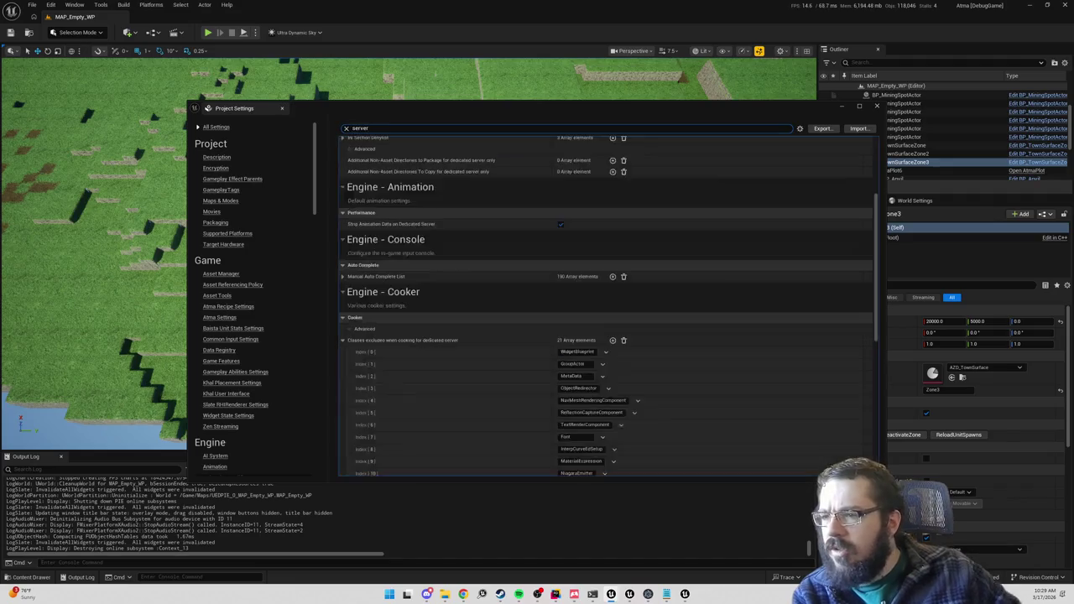
scroll(520, 297, up, 1)
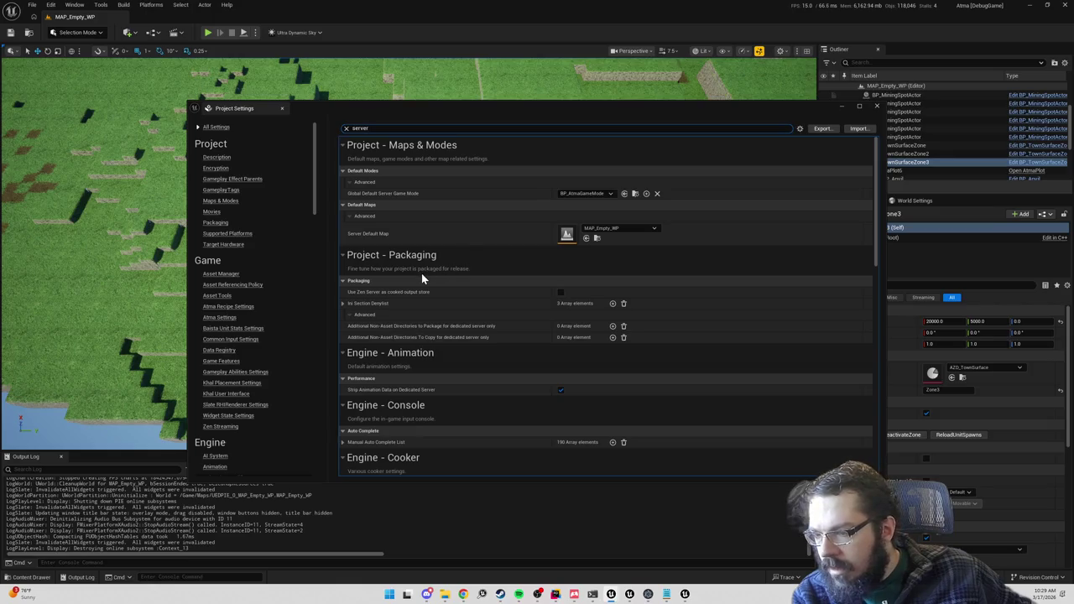
scroll(422, 278, down, 2)
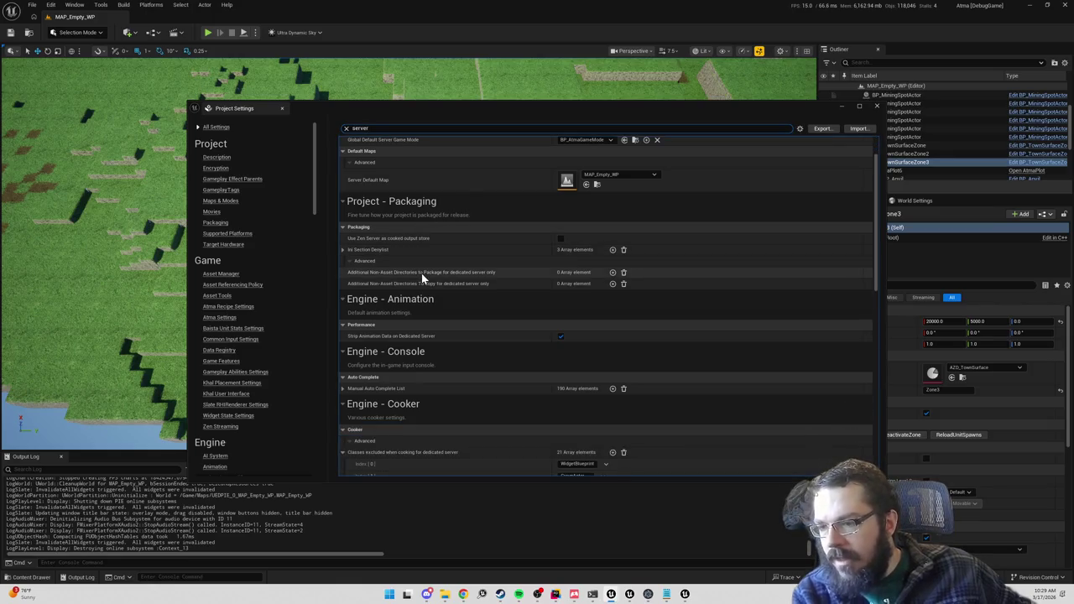
scroll(422, 279, down, 10)
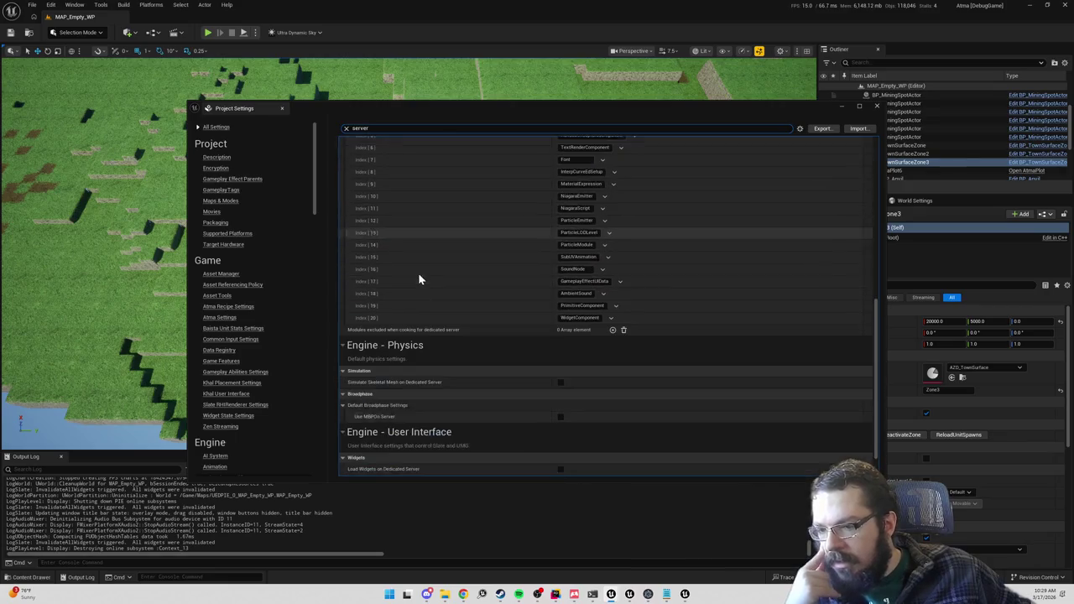
scroll(418, 279, down, 1)
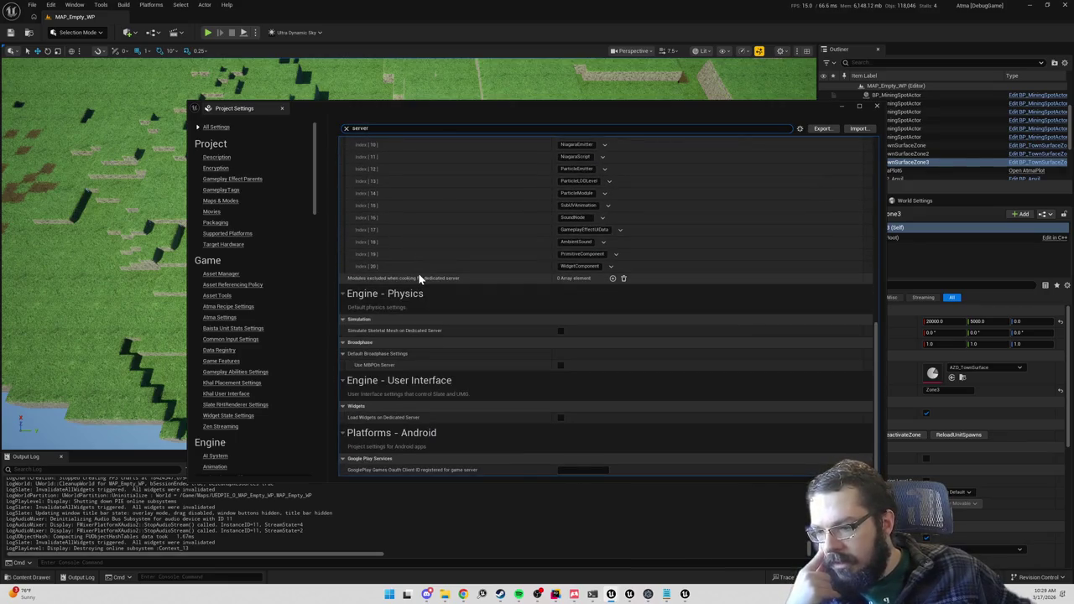
scroll(421, 294, up, 4)
scroll(420, 293, up, 10)
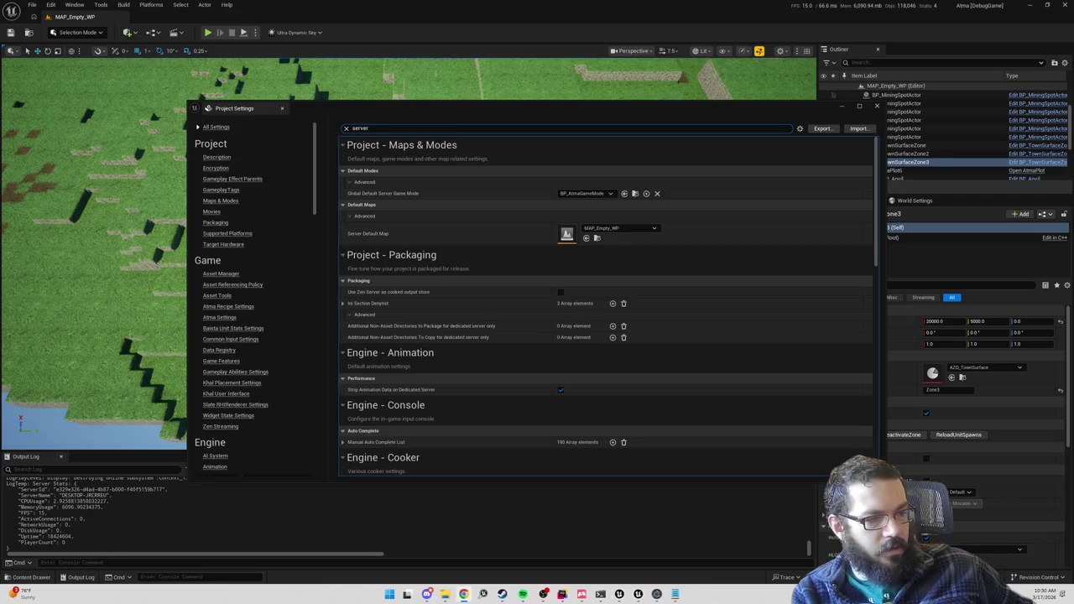
key(alt+Tab)
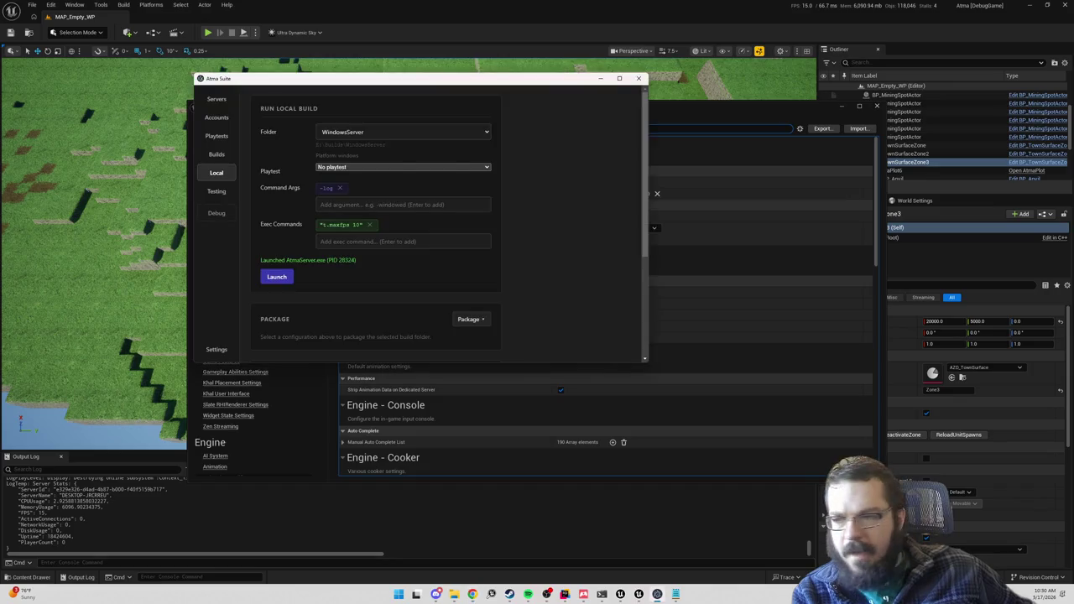
- Add '-t.maxfps 15' to Command Args and launch the local WindowsServer build
click(369, 204)
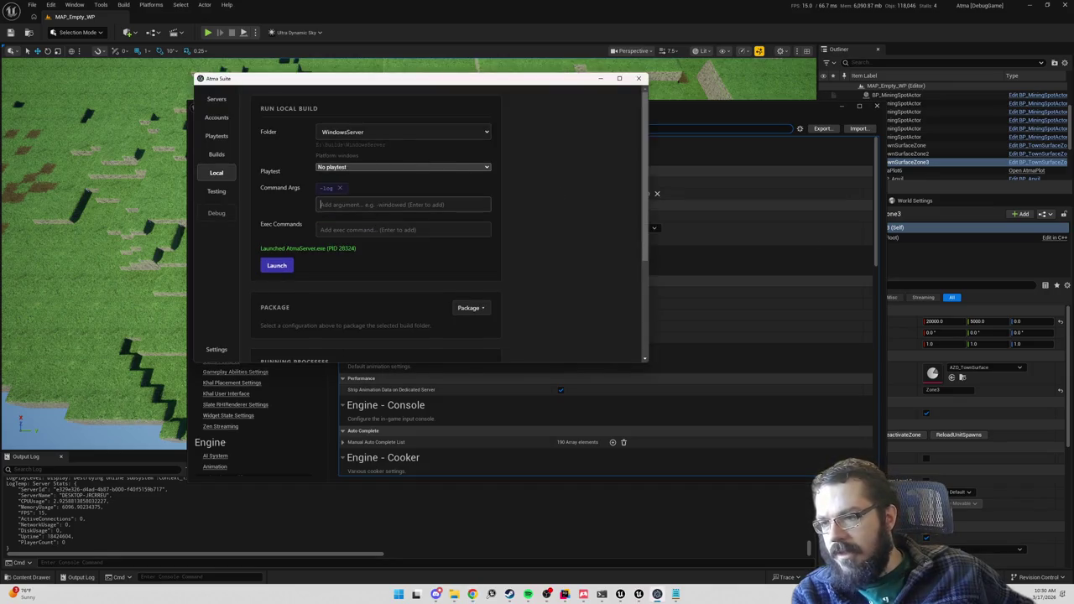
text(-t.maxfps 1)
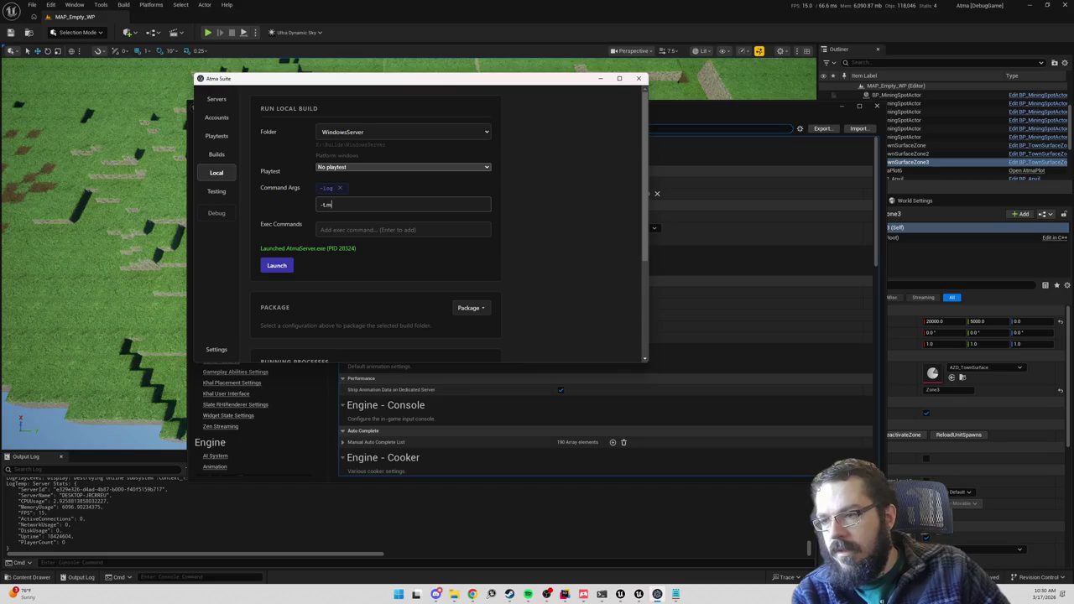
text(5)
key(Return)
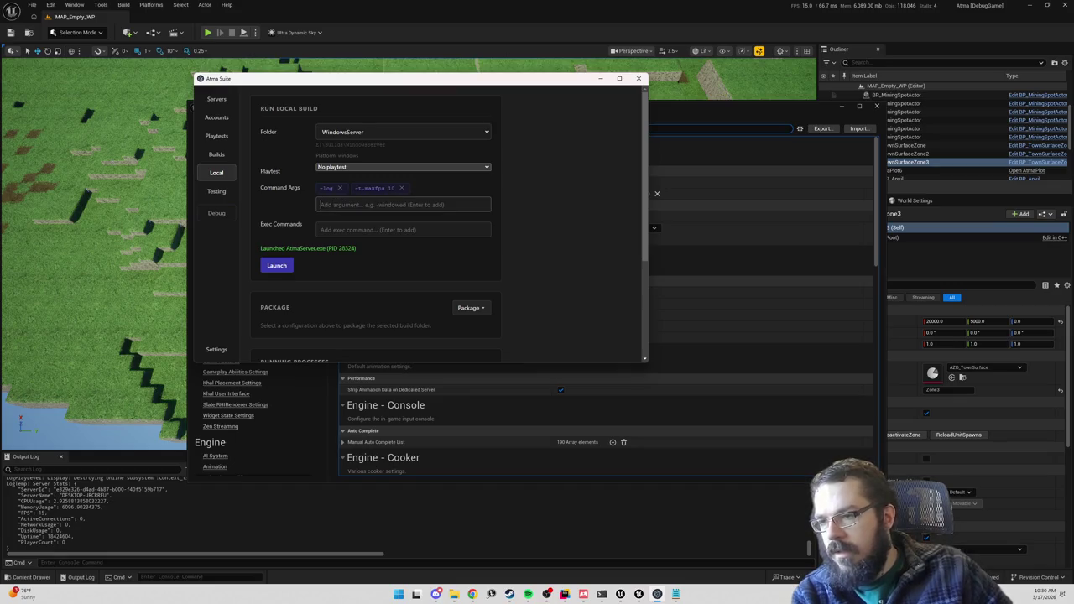
click(283, 272)
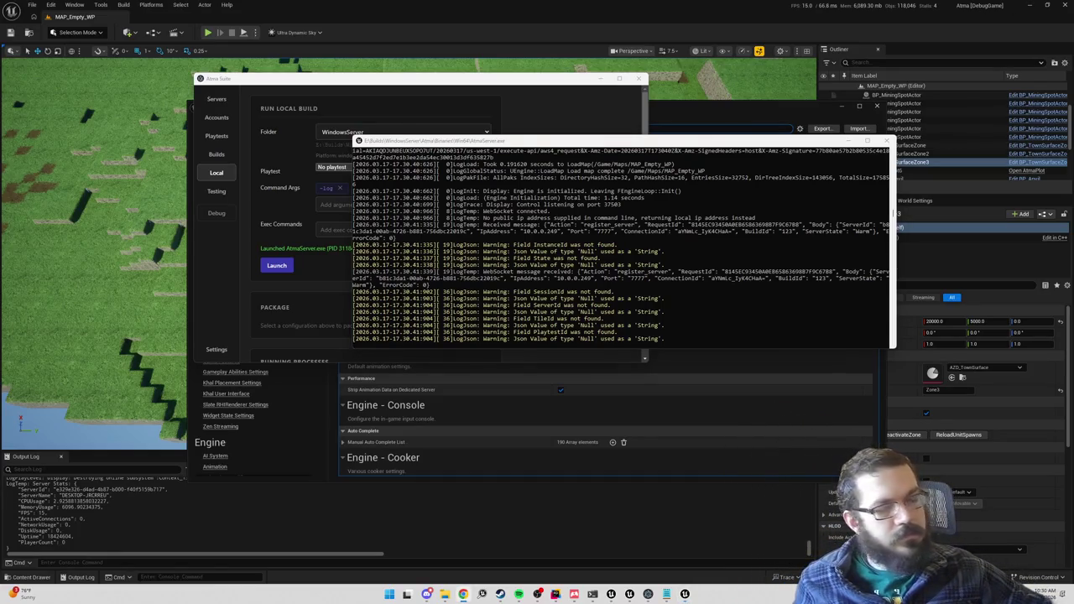
- Move the server console lower and right to read its roughly 29.8 FPS stats
mouse_move(601, 145)
mouse_down()
mouse_move(710, 263)
mouse_move(689, 144)
mouse_up()
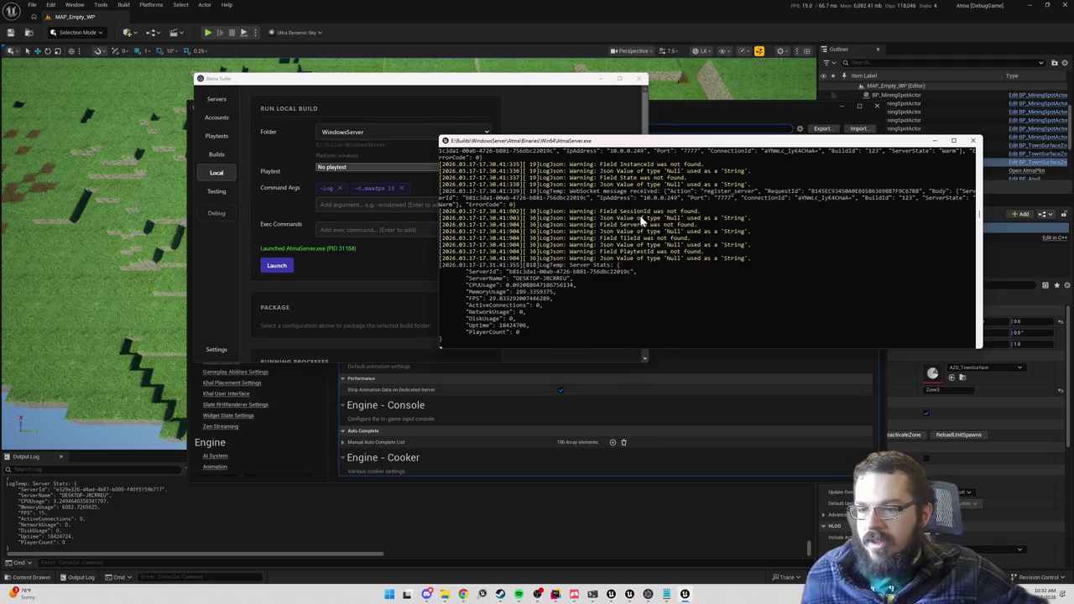
- Close the server console and replace -t.maxfps with separate -UseFixedTimeStep and -FPS=30 arguments
click(973, 140)
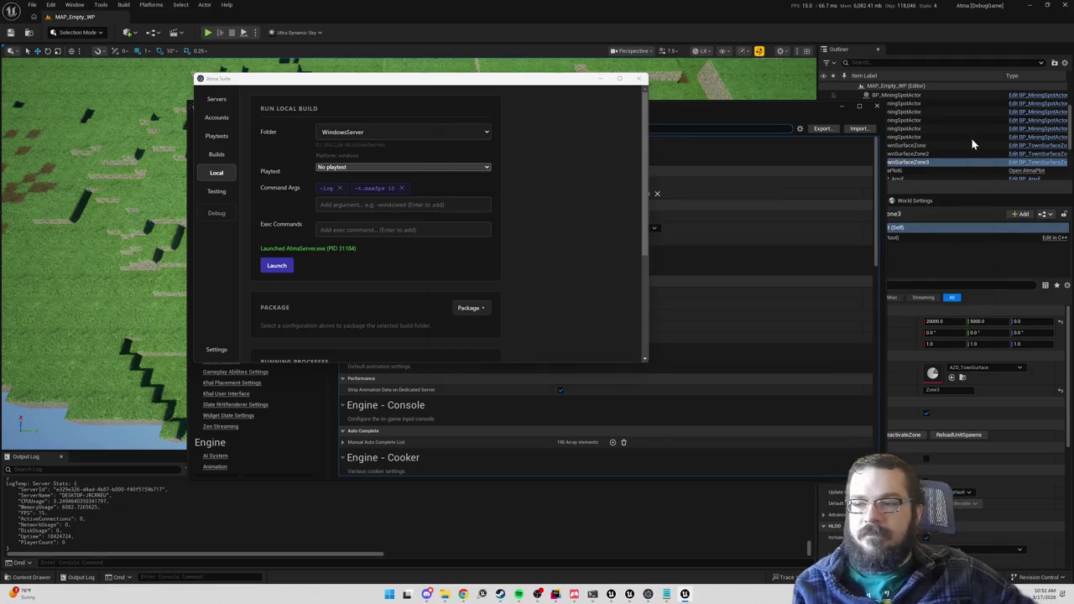
click(399, 188)
text(-UseFixedTimeStep -FPS=30)
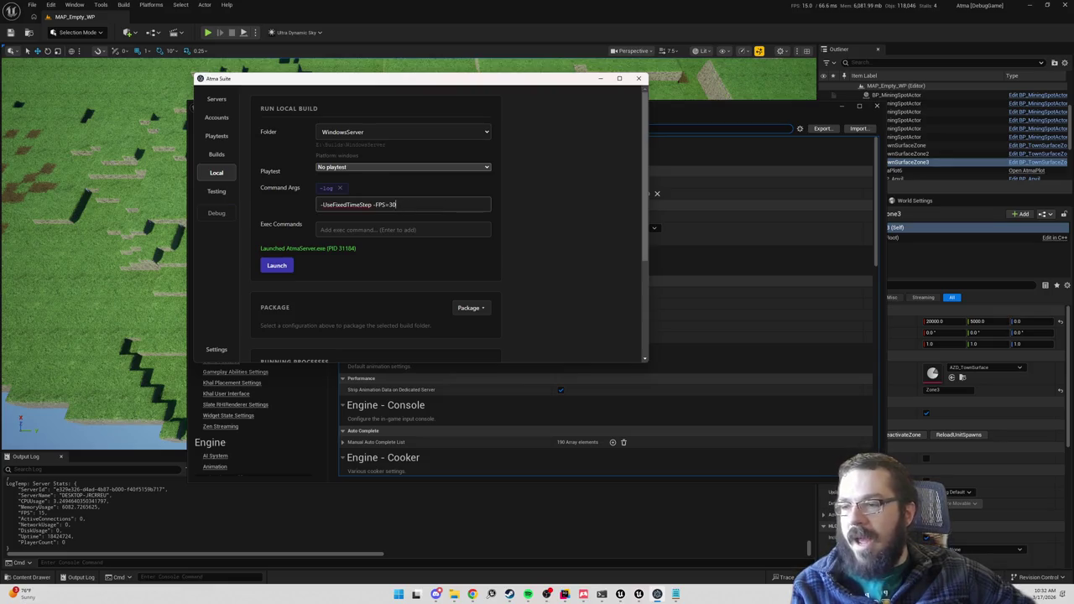
key(ctrl+shift+Left)
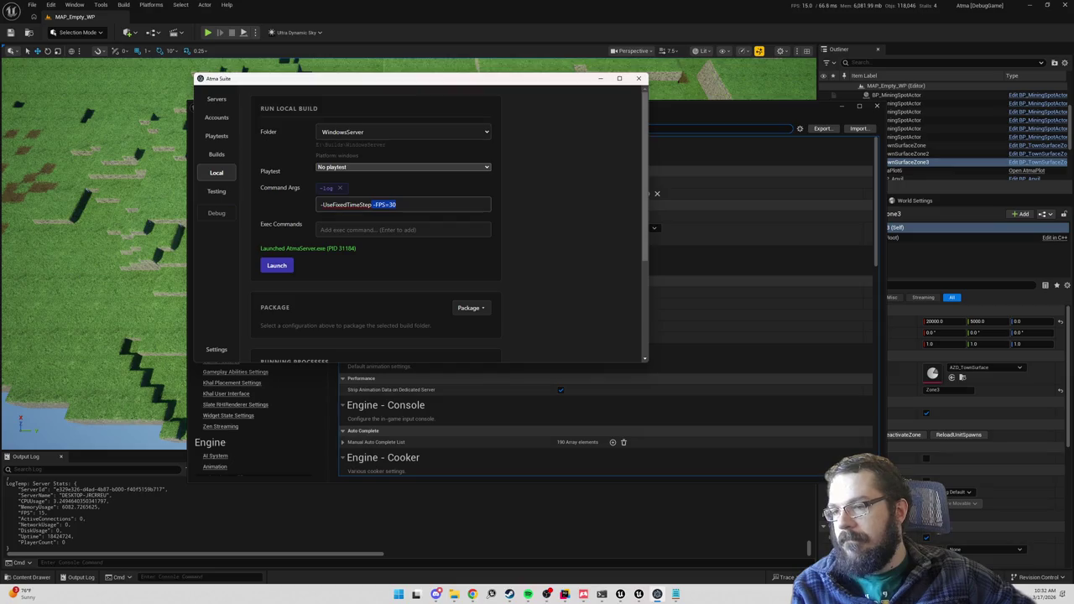
key(BackSpace)
key(Return)
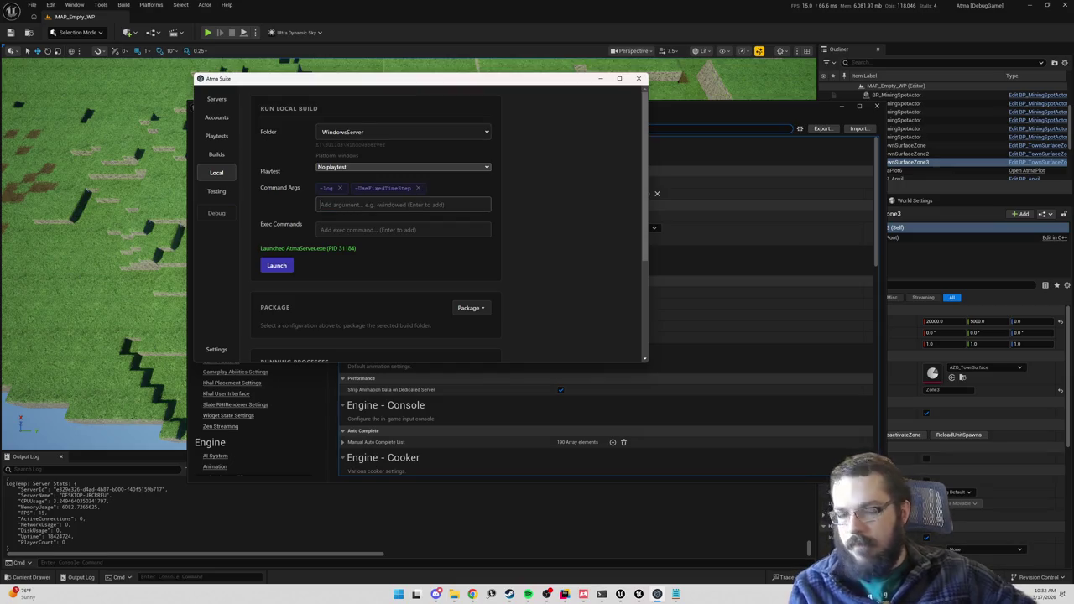
key(ctrl+z)
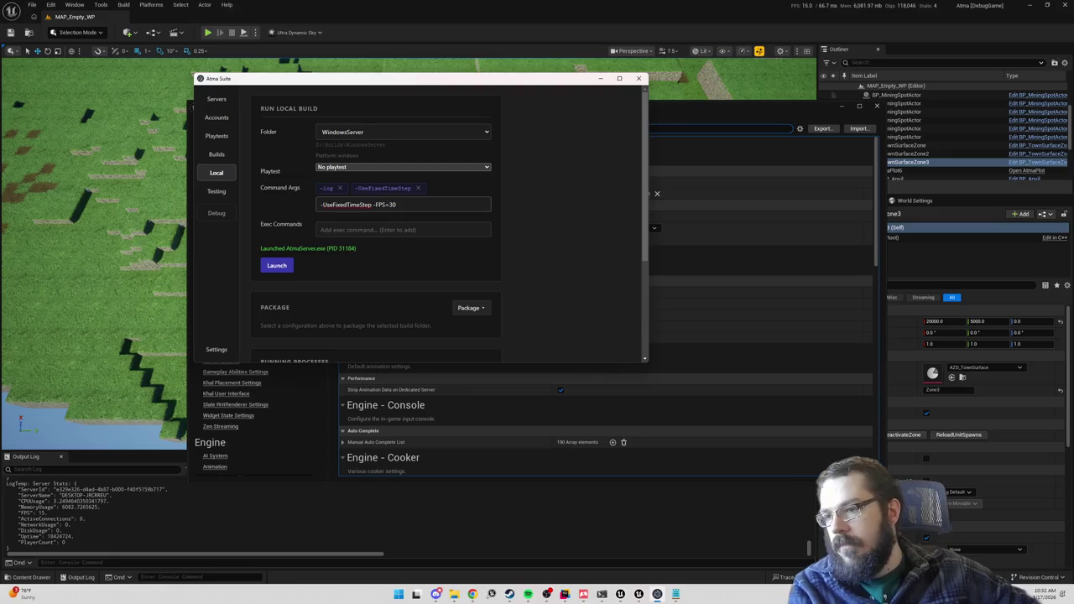
drag(377, 204, 287, 210)
key(BackSpace)
key(Return)
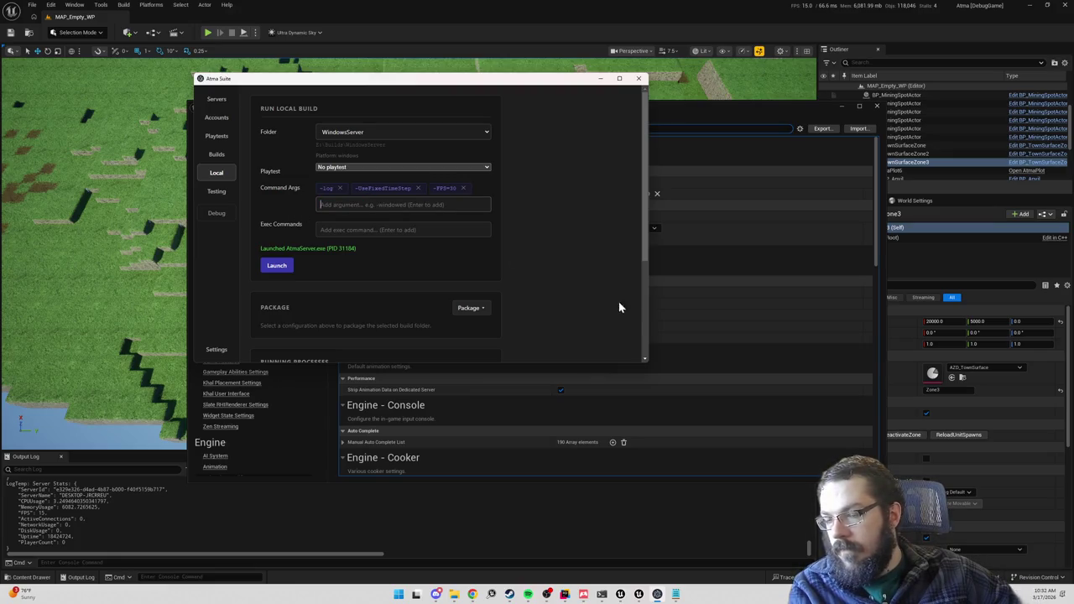
- Launch the server with these arguments, close its console, and relaunch it
click(280, 267)
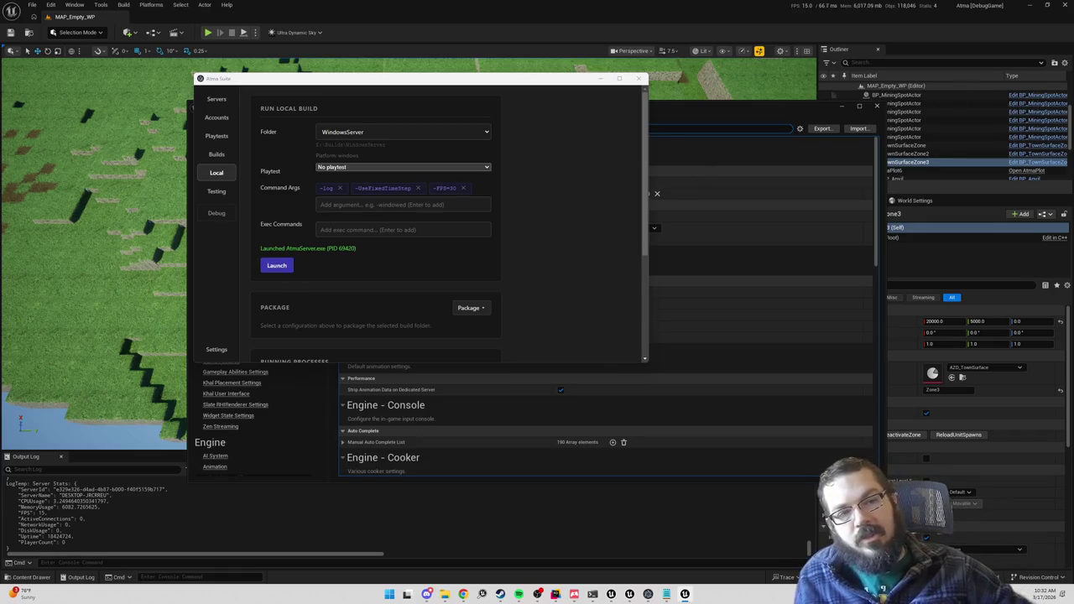
click(949, 77)
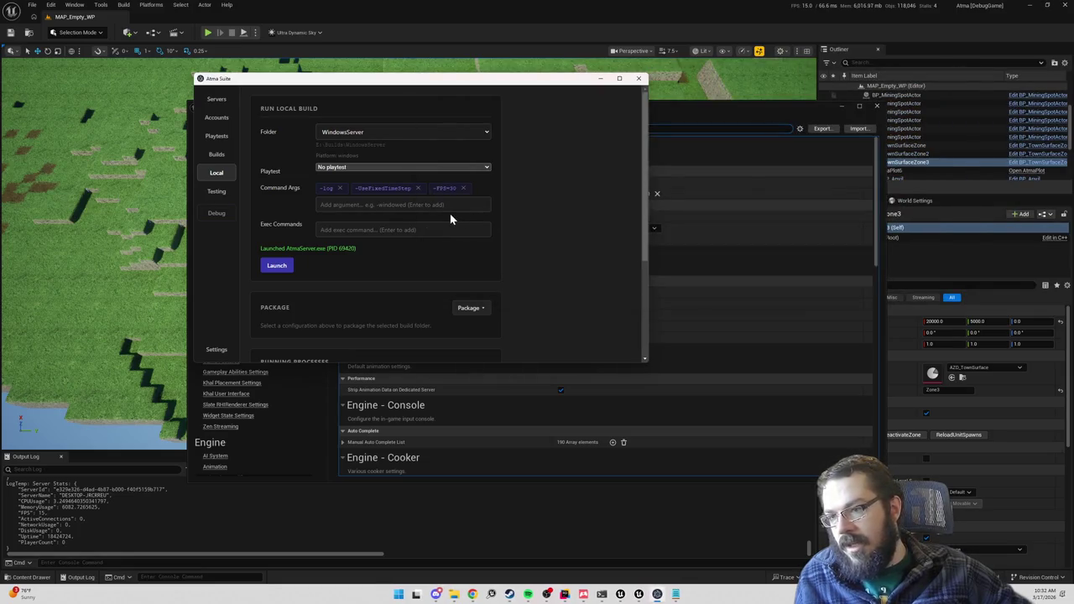
click(277, 266)
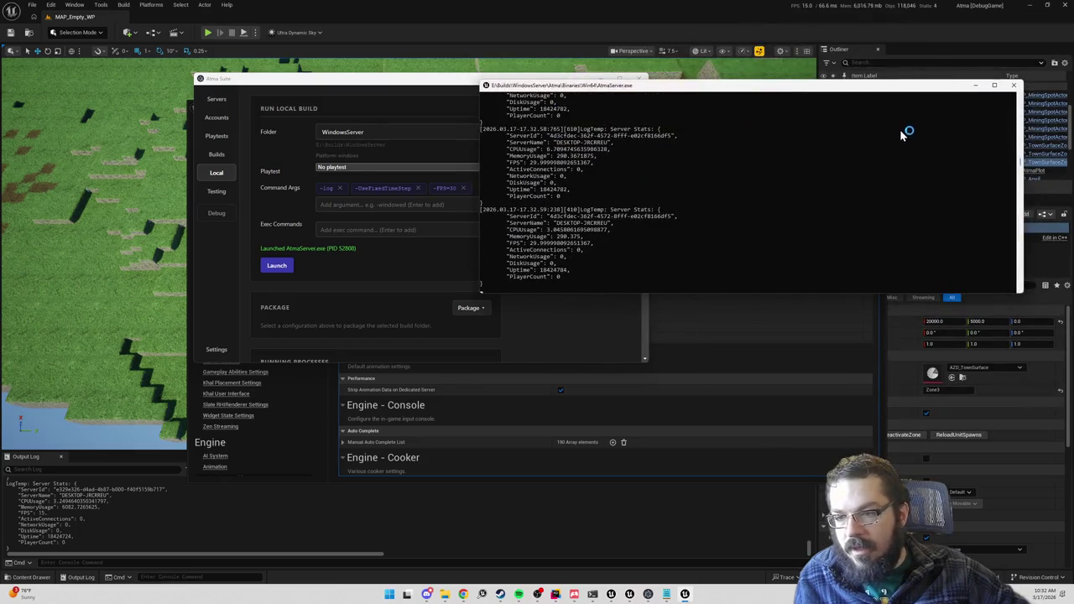
- Close the AtmaServer.exe console and remove the -UseFixedTimeStep and -FPS=30 arguments, leaving -log
click(1015, 86)
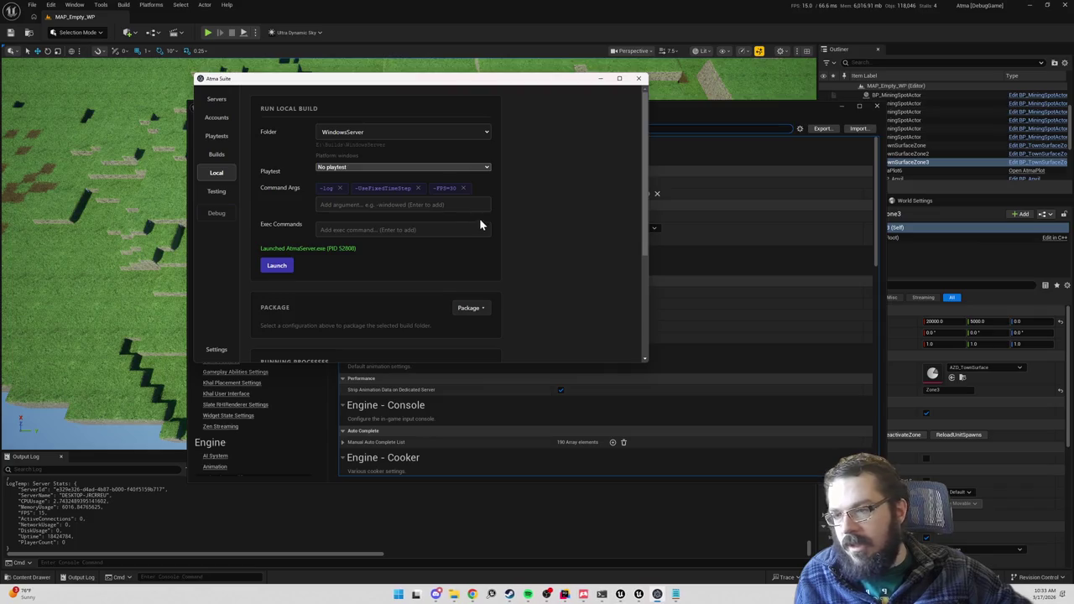
click(417, 188)
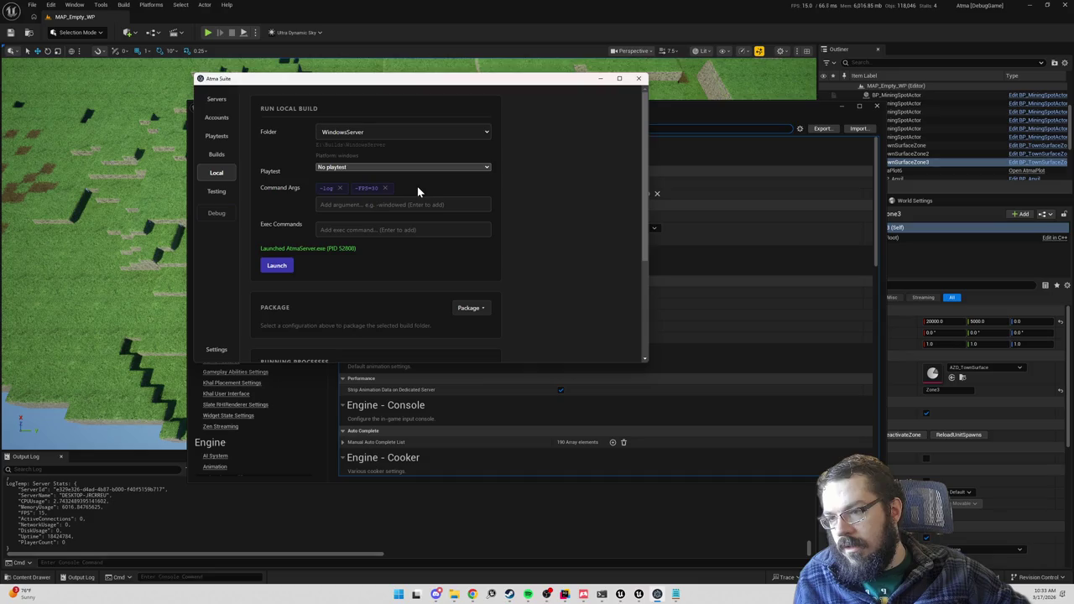
click(383, 189)
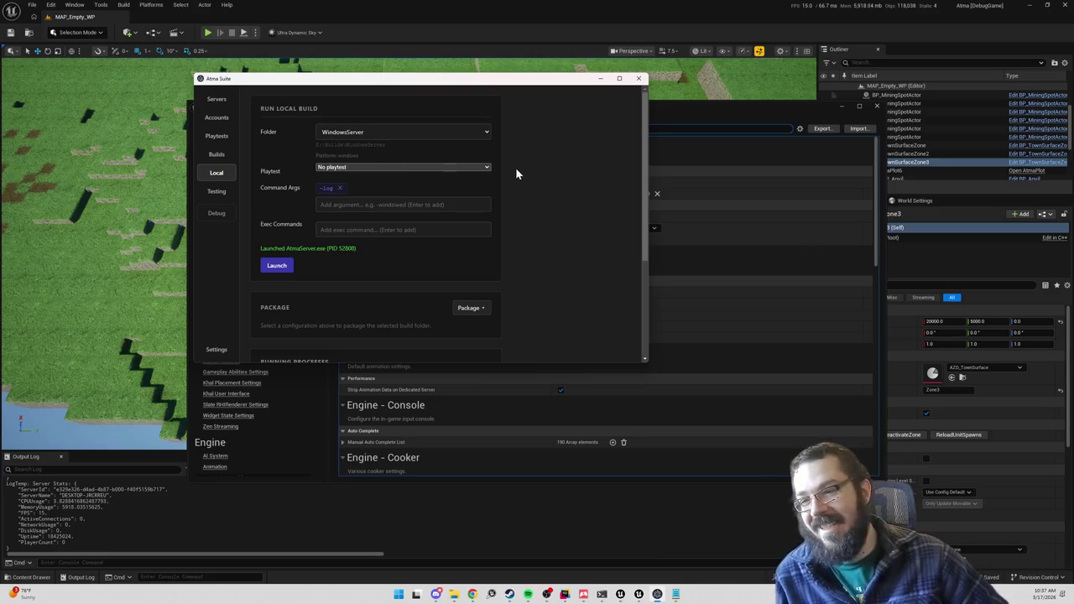
- Start adding a new server launch argument in Atma Suite's Command Args
click(394, 205)
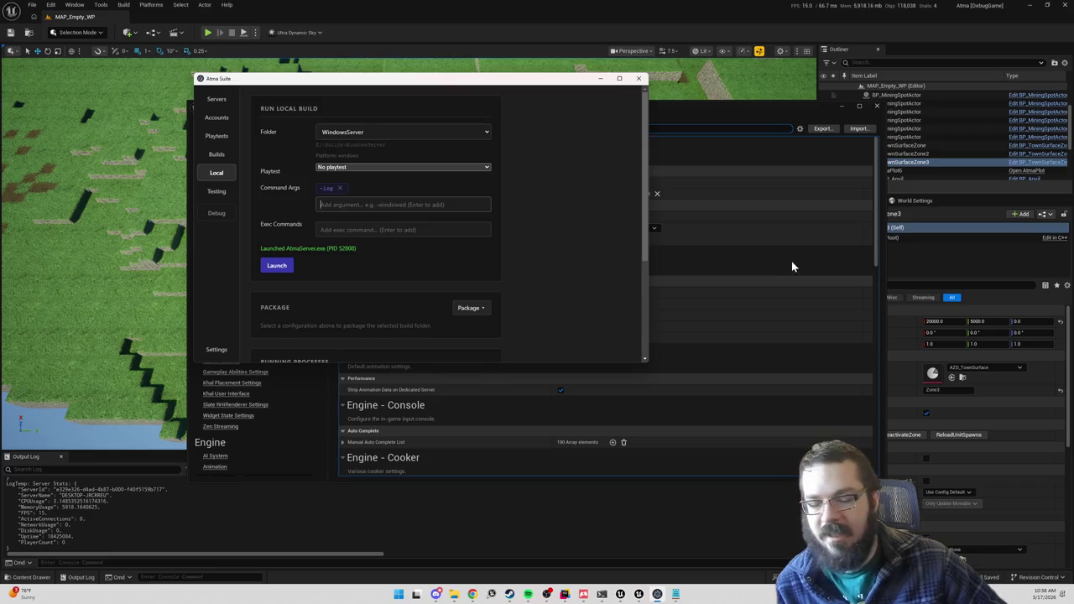
click(378, 203)
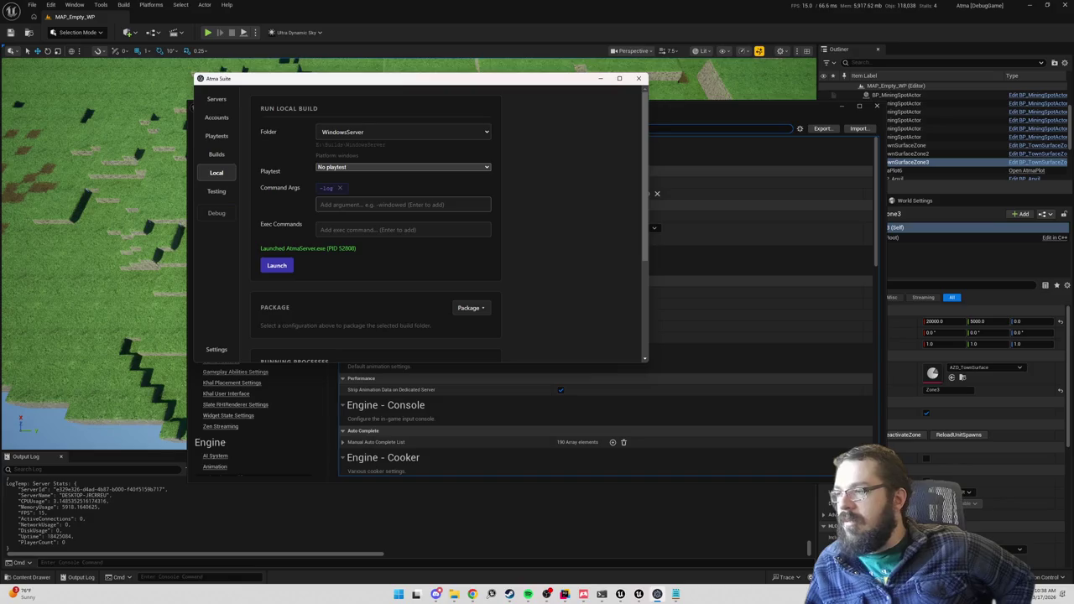
click(403, 204)
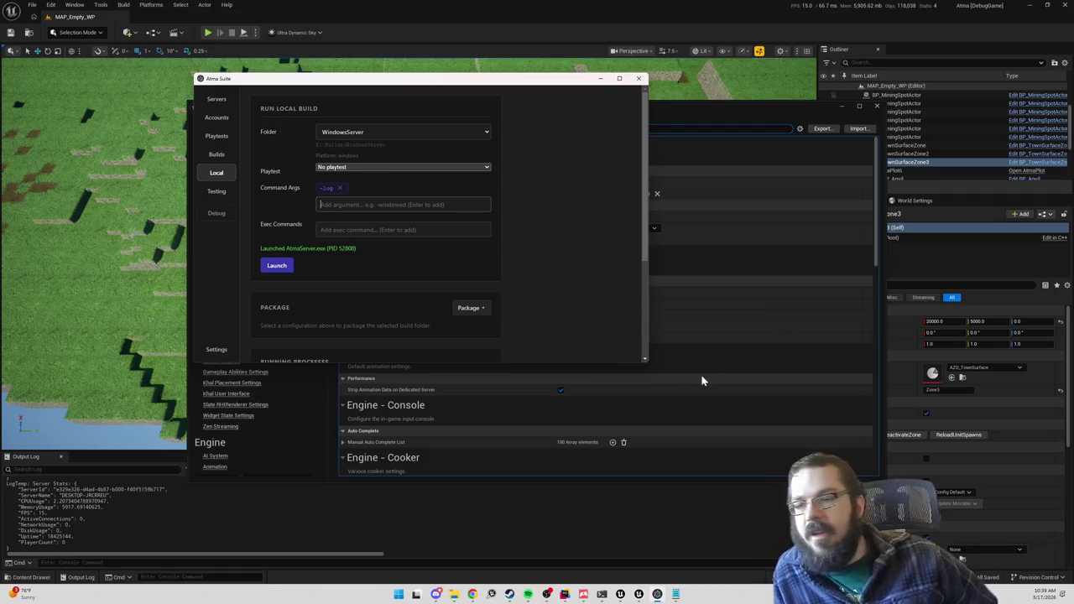
- Move the Atma Suite window aside and switch to the code editor
drag(479, 81, 664, 95)
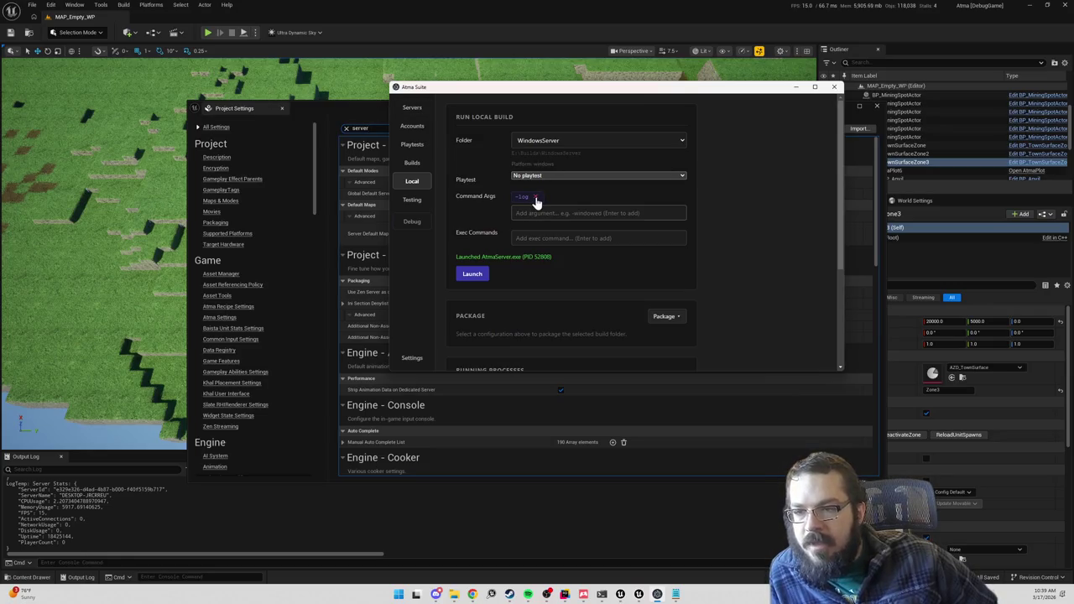
key(alt+Tab)
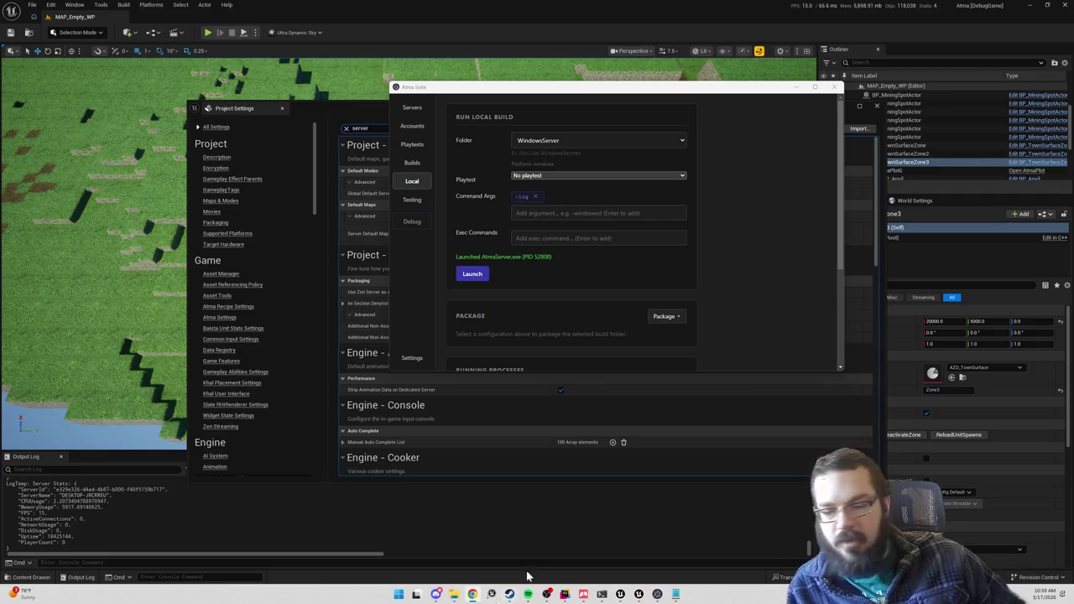
click(564, 594)
- Search the whole project for UseFixedTimeStep and preview the LearningAgents and MoviePipeline matches
key(ctrl+shift+f)
text(UseFixedTimeStep)
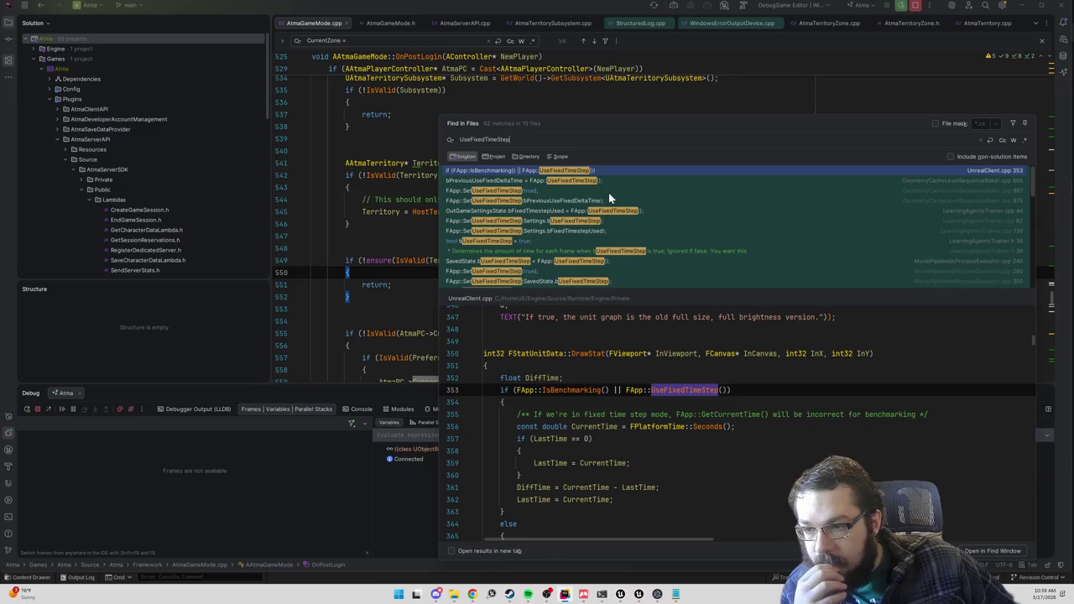
key(Down)
key(Down)
key(Down)
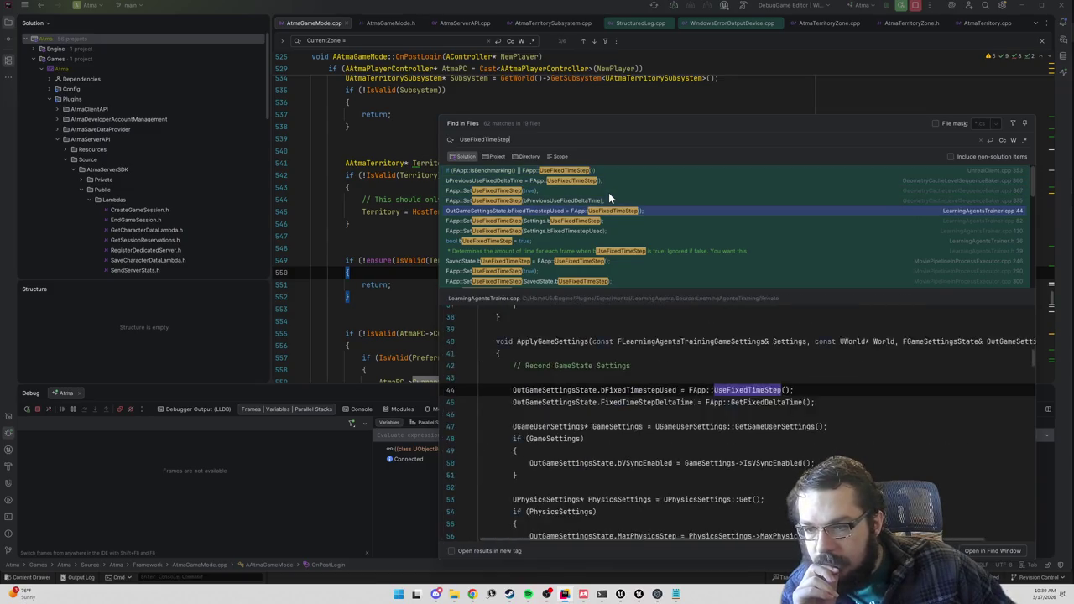
key(Down)
key(Down)
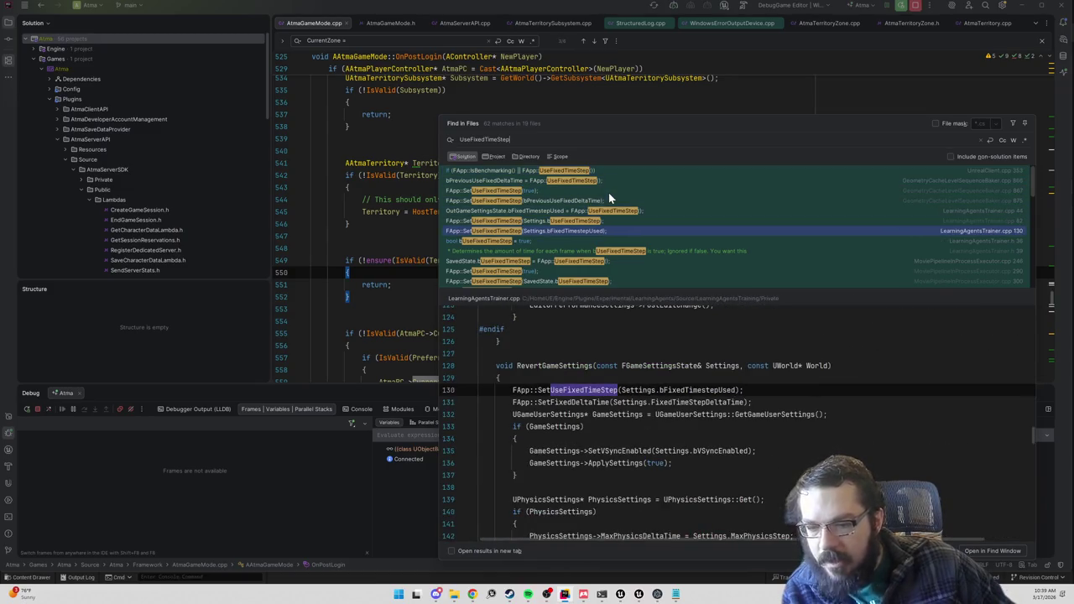
key(Down)
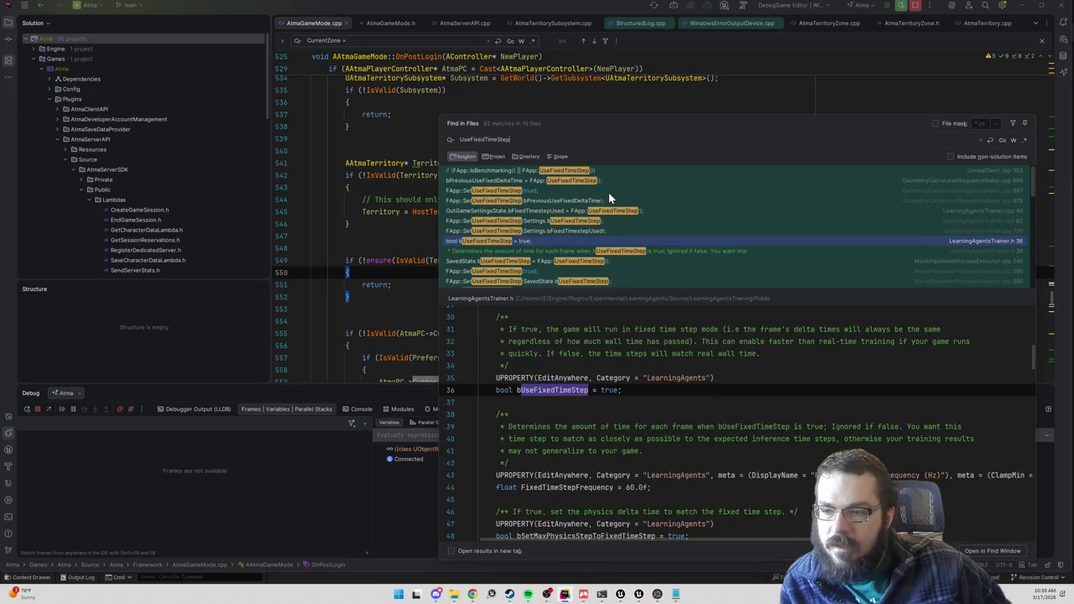
key(Down)
key(Down)
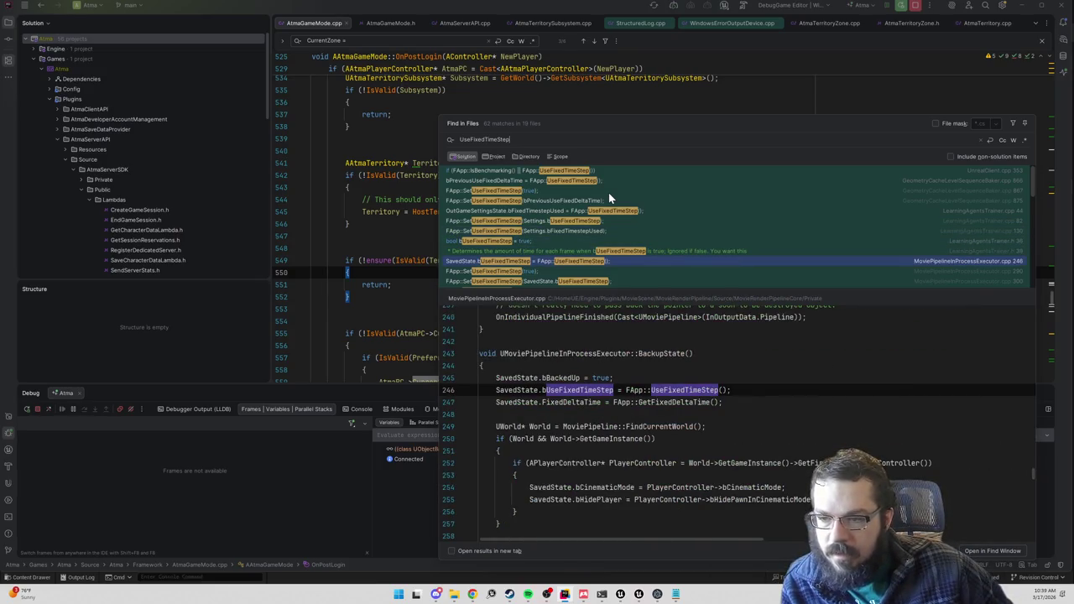
key(Down)
key(Down)
key(Down)
- Step through the App.h, UnrealEngine.cpp and LaunchEngineLoop.cpp matches down to SceneRendering.cpp
key(Up)
key(Down)
key(Down)
key(Down)
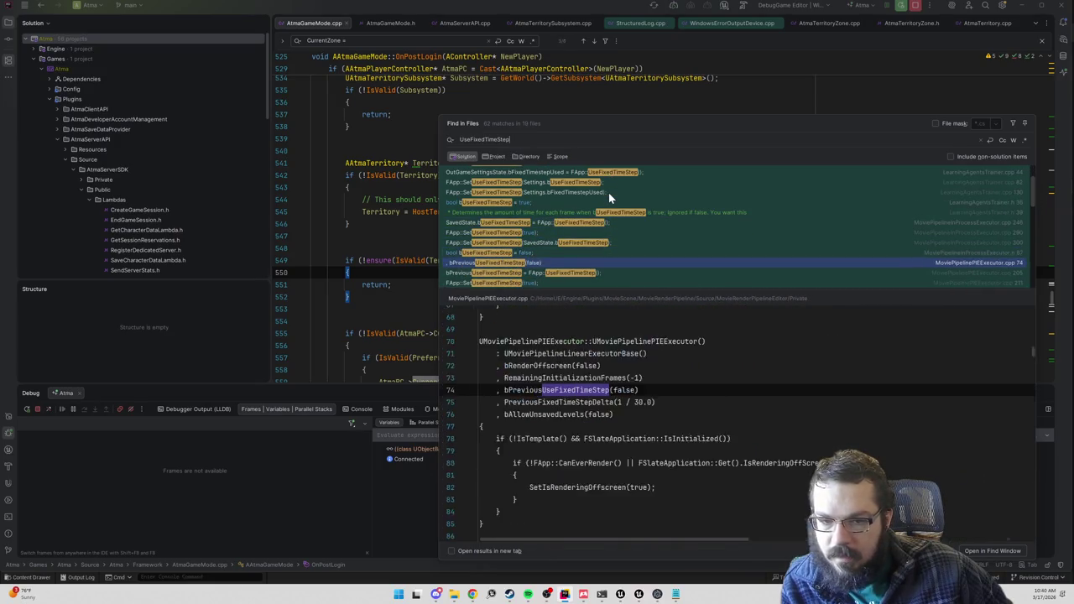
key(Down)
key(Down)
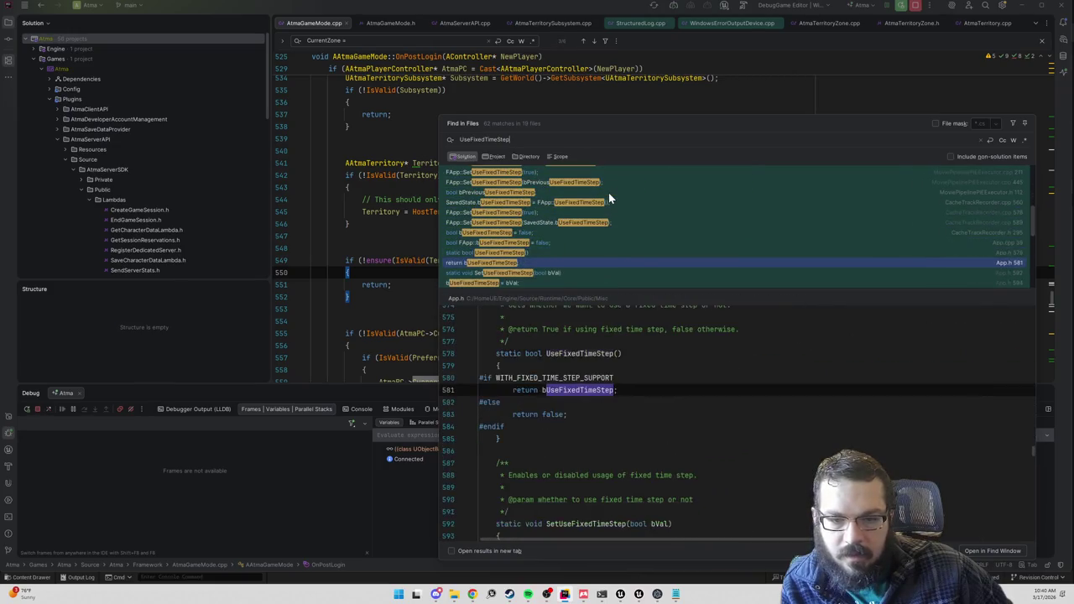
key(Down)
key(Down)
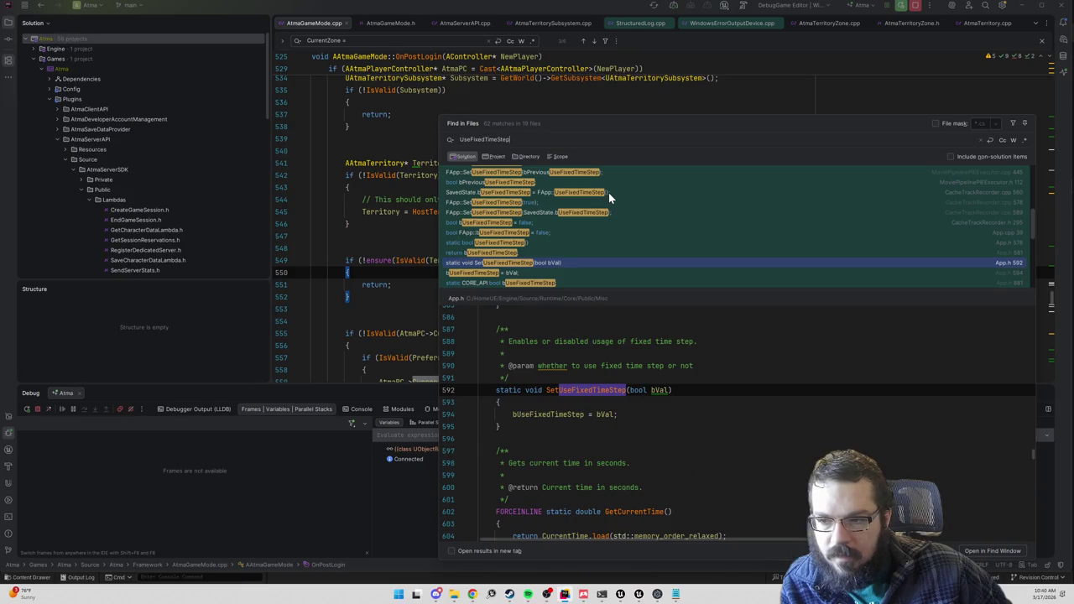
key(Down)
key(Down)
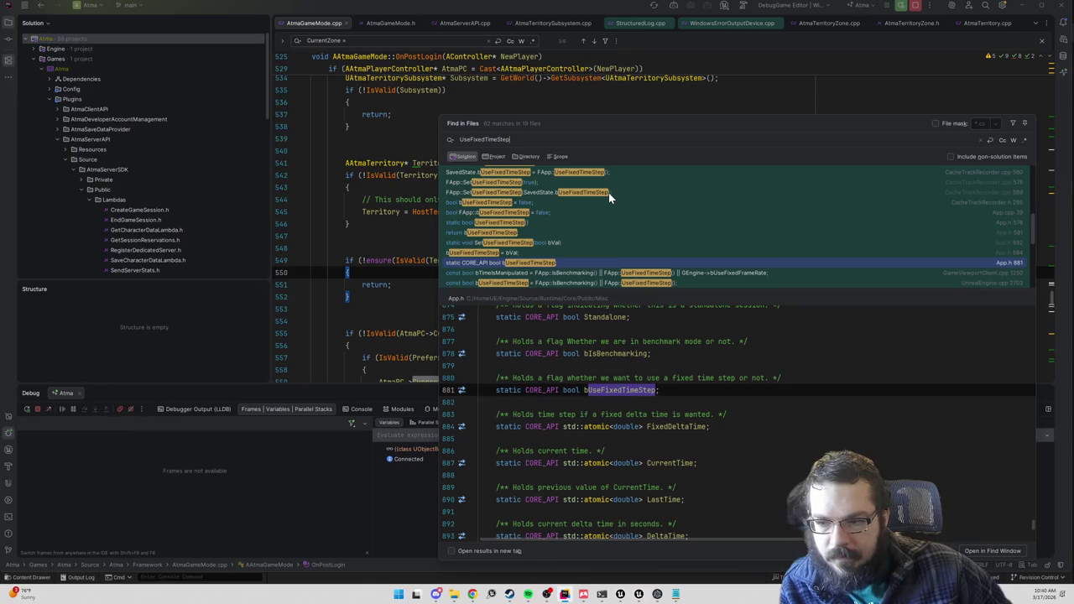
key(Down)
key(Down)
key(Down)
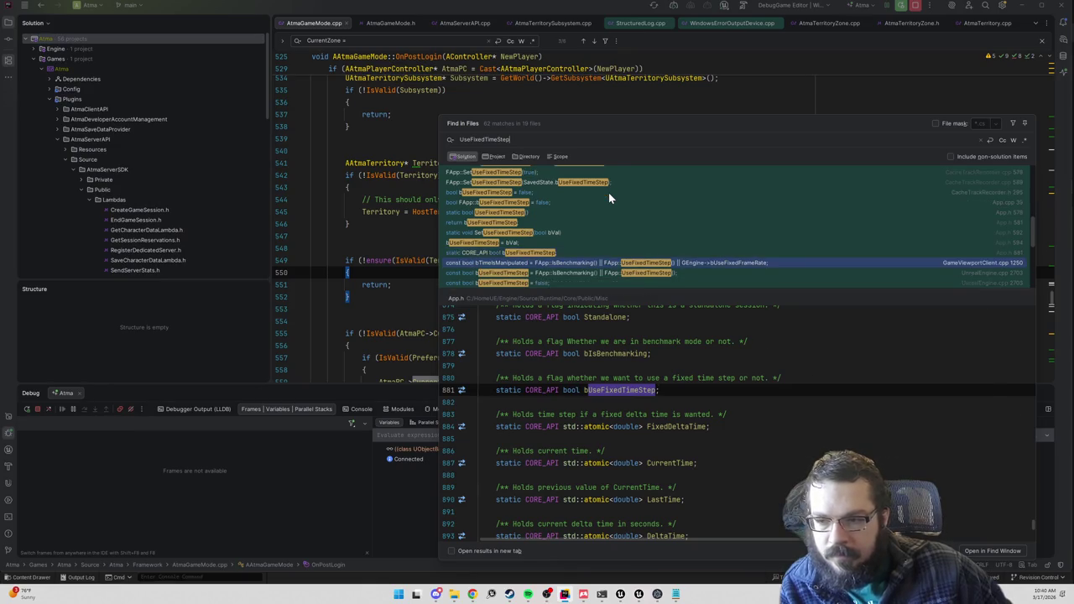
key(Down)
key(Down)
key(Down)
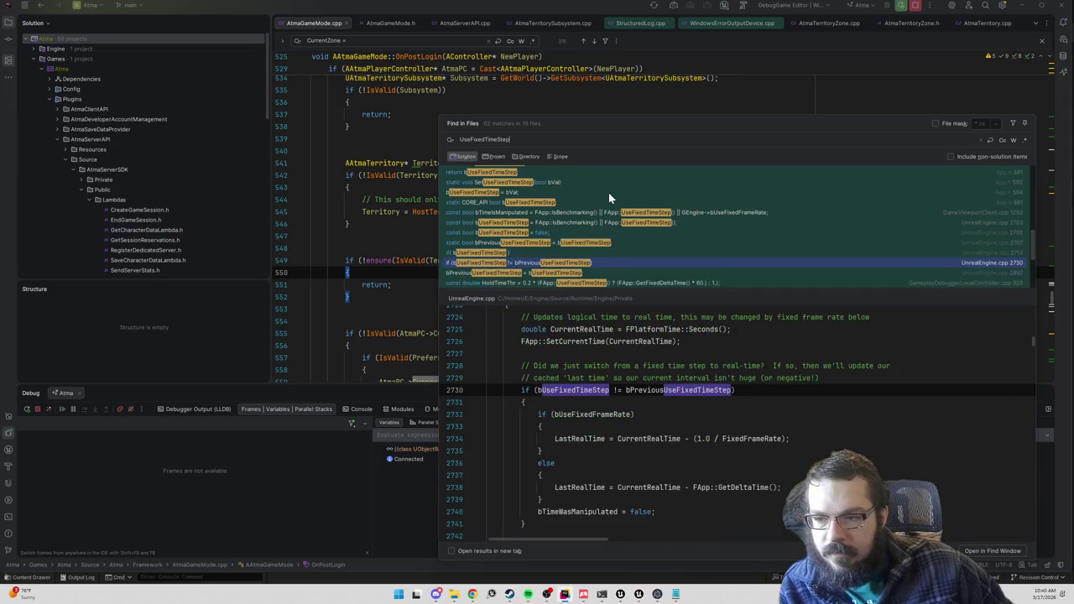
key(Down)
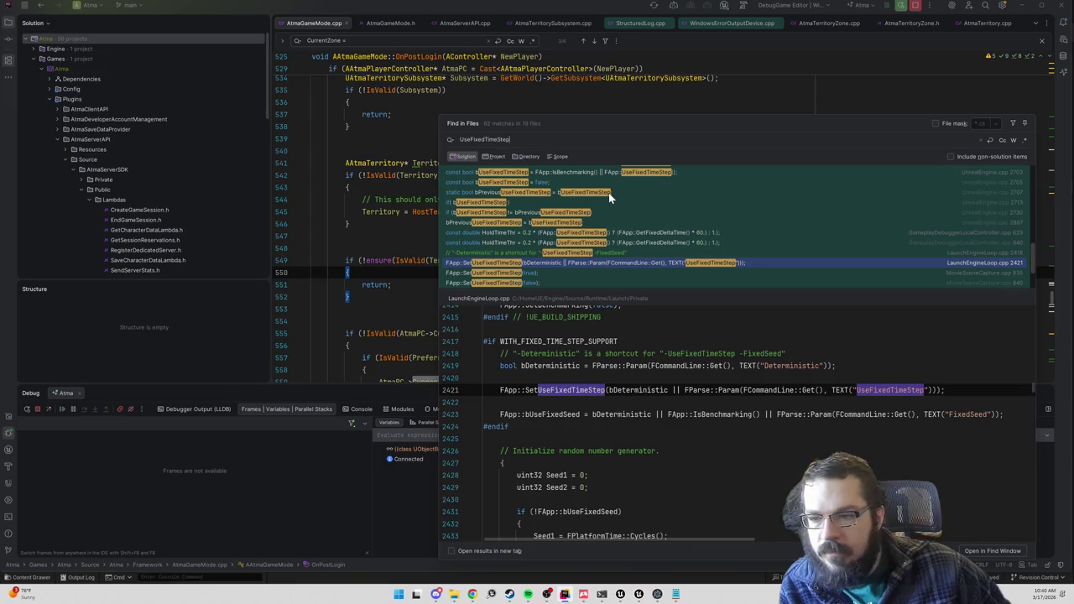
key(Up)
key(Up)
key(Up)
key(Down)
key(Down)
key(Down)
key(Down)
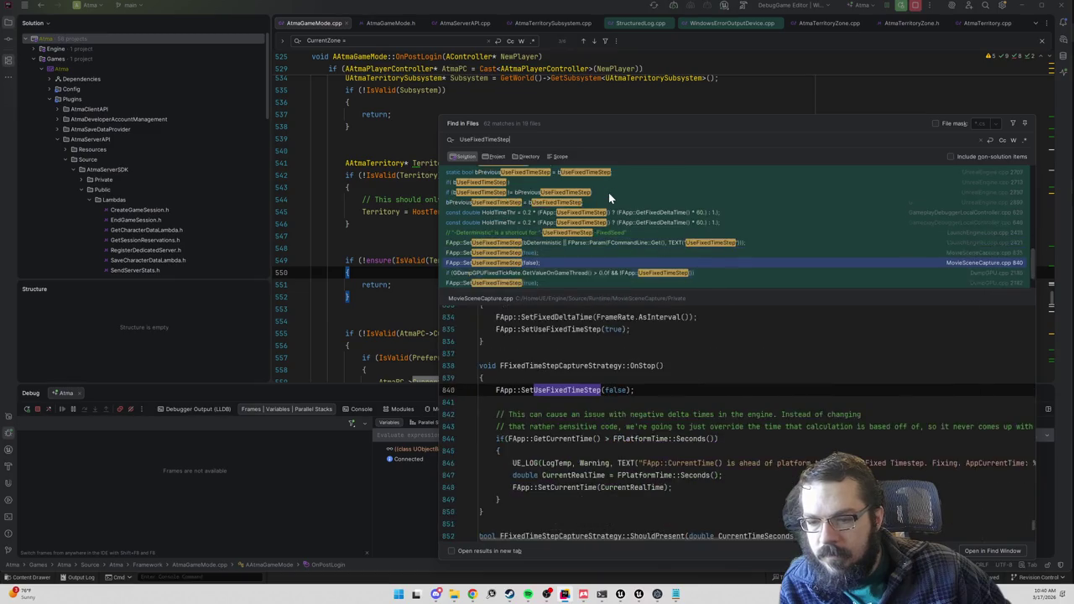
key(Down)
key(Down)
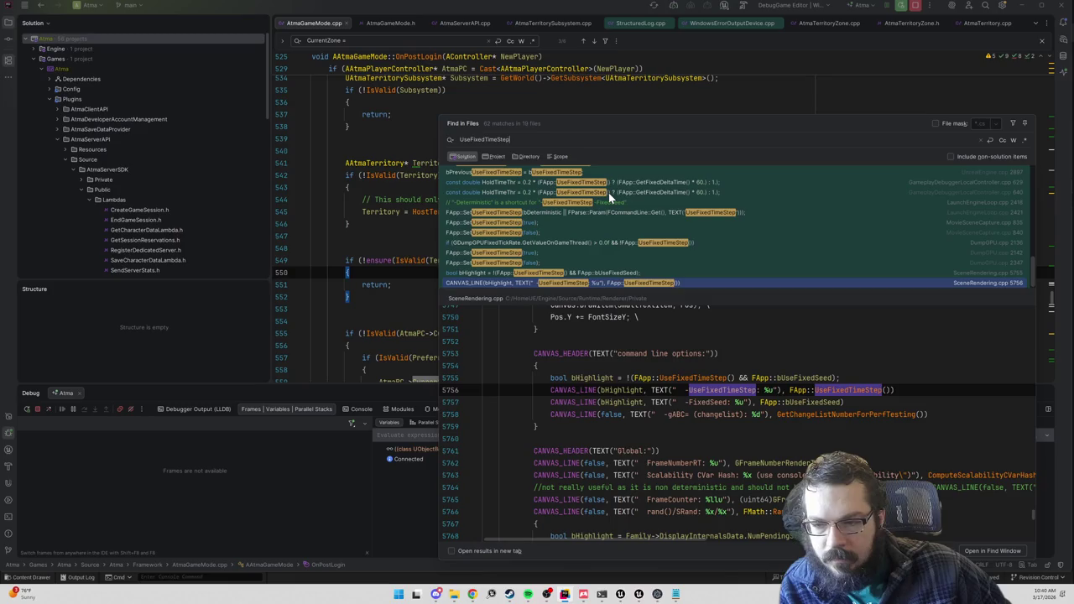
- Step back through earlier matches to the UnrealEngine.cpp line 2713 result
key(Up)
key(Up)
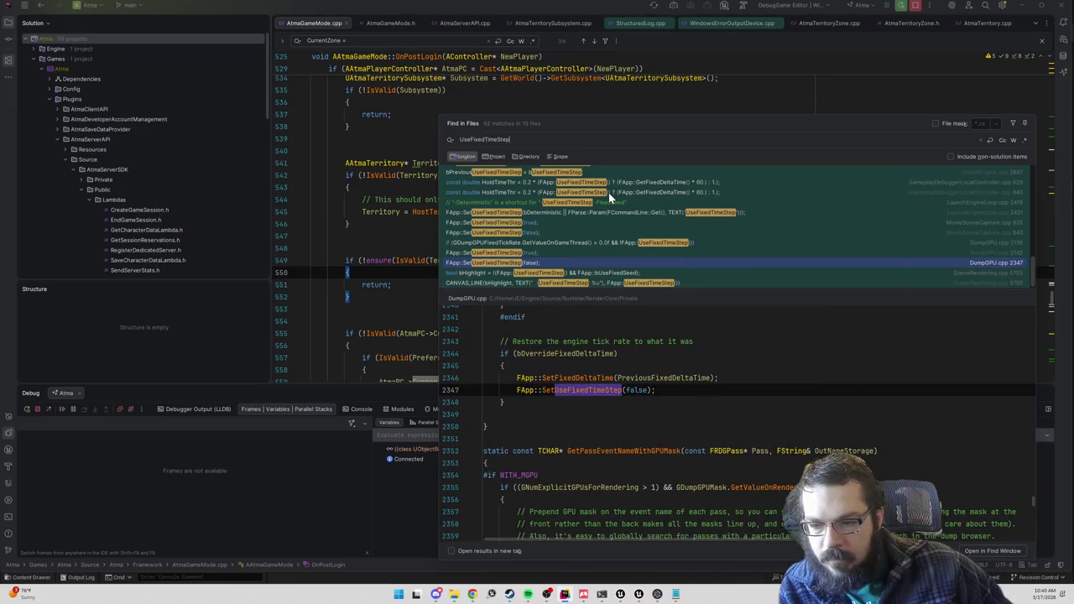
key(Up)
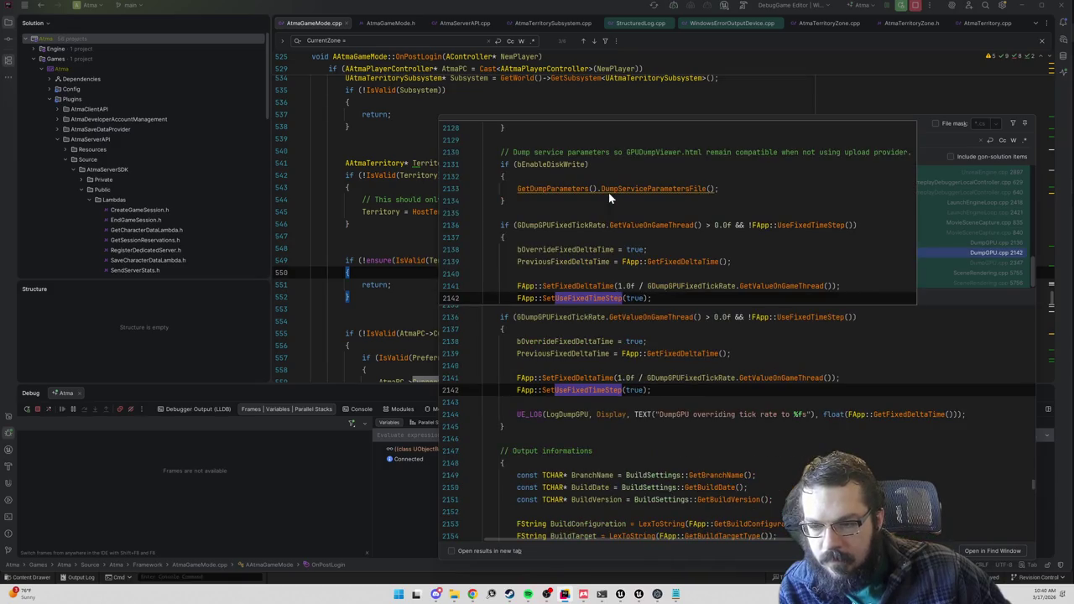
key(Down)
key(Up)
key(Up)
key(Up)
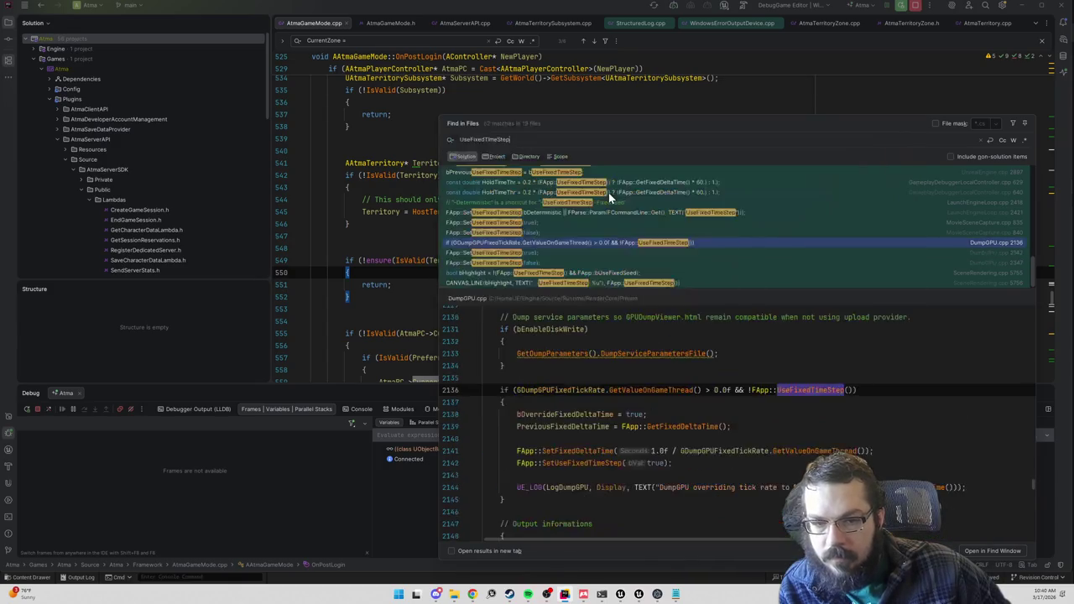
key(Up)
key(Up)
key(Up)
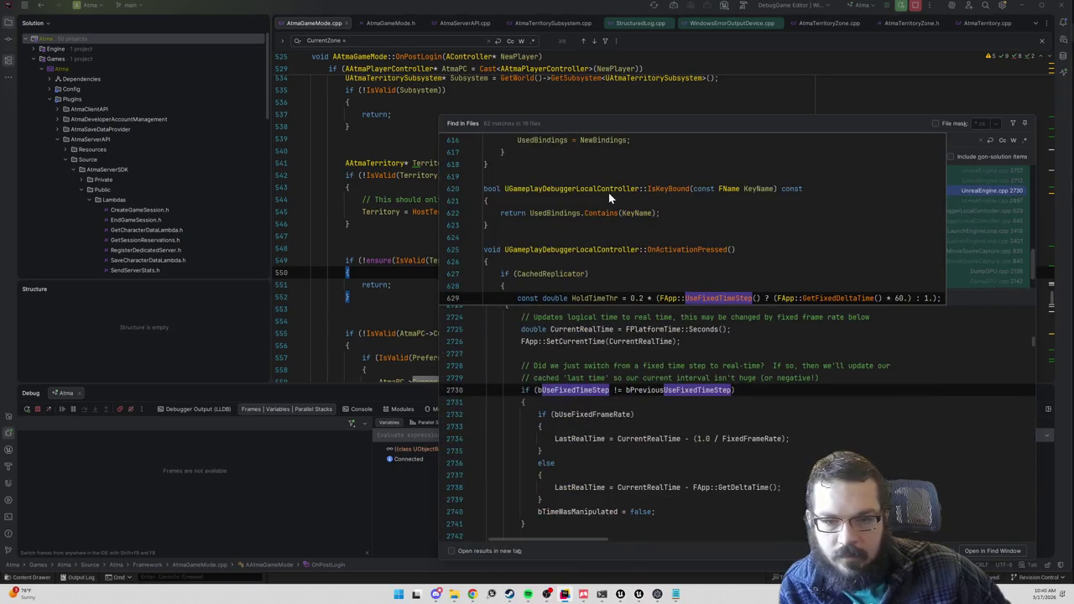
key(Down)
key(Up)
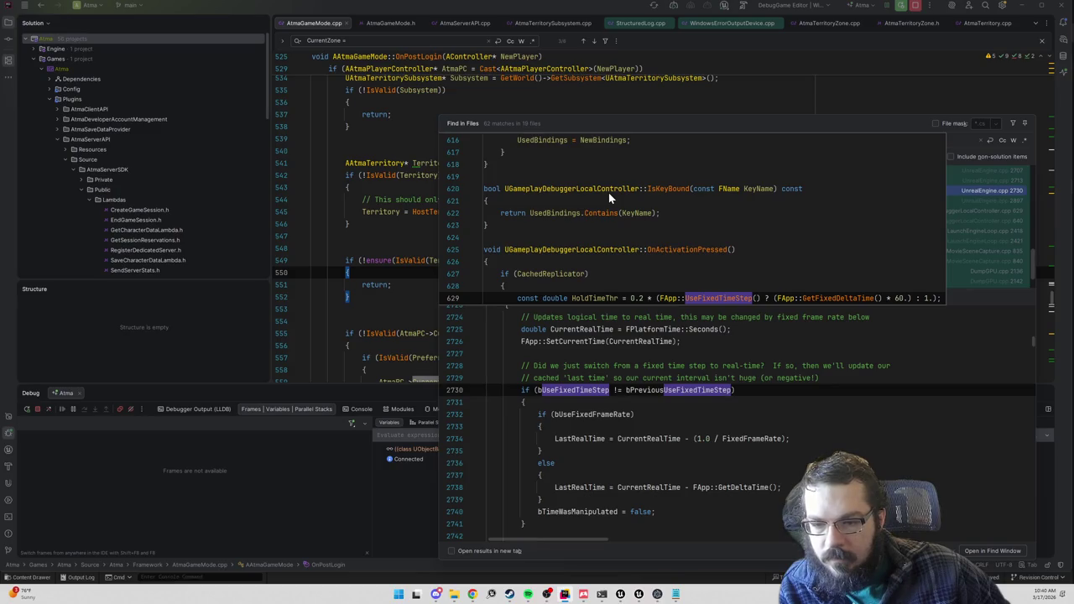
key(Up)
key(Down)
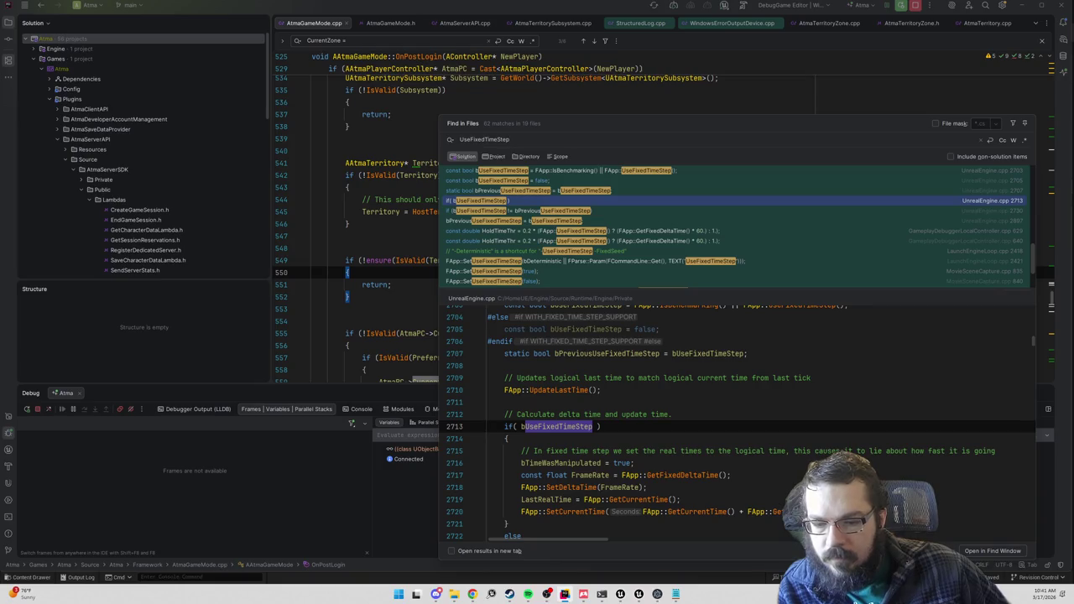
- Scroll the UnrealEngine.cpp preview to read the if(bUseFixedTimestep) block, then return to Atma Suite
scroll(737, 424, down, 2)
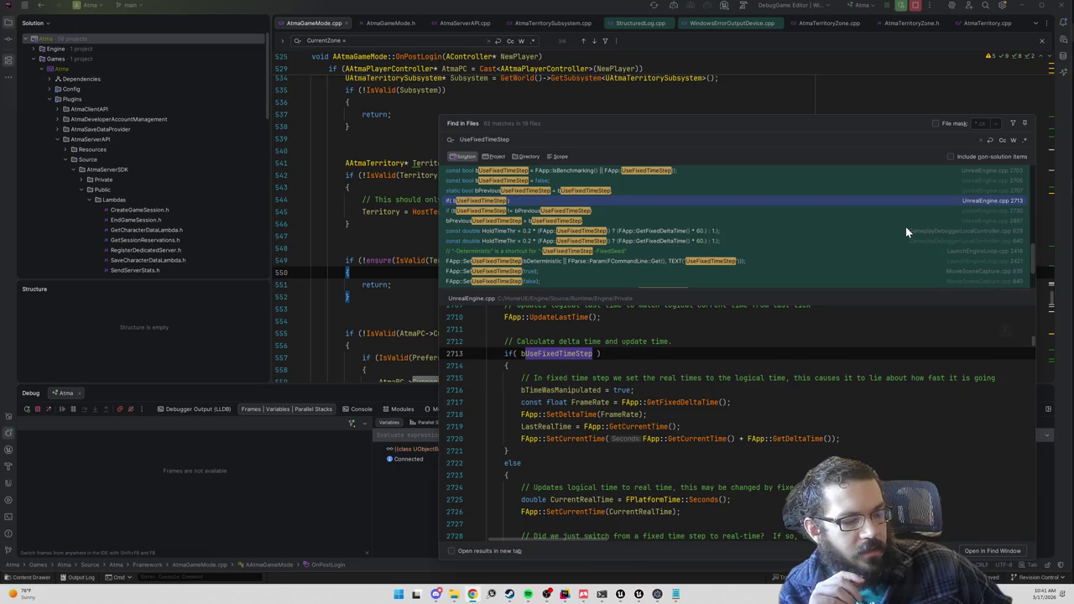
scroll(738, 425, up, 1)
scroll(738, 425, up, 4)
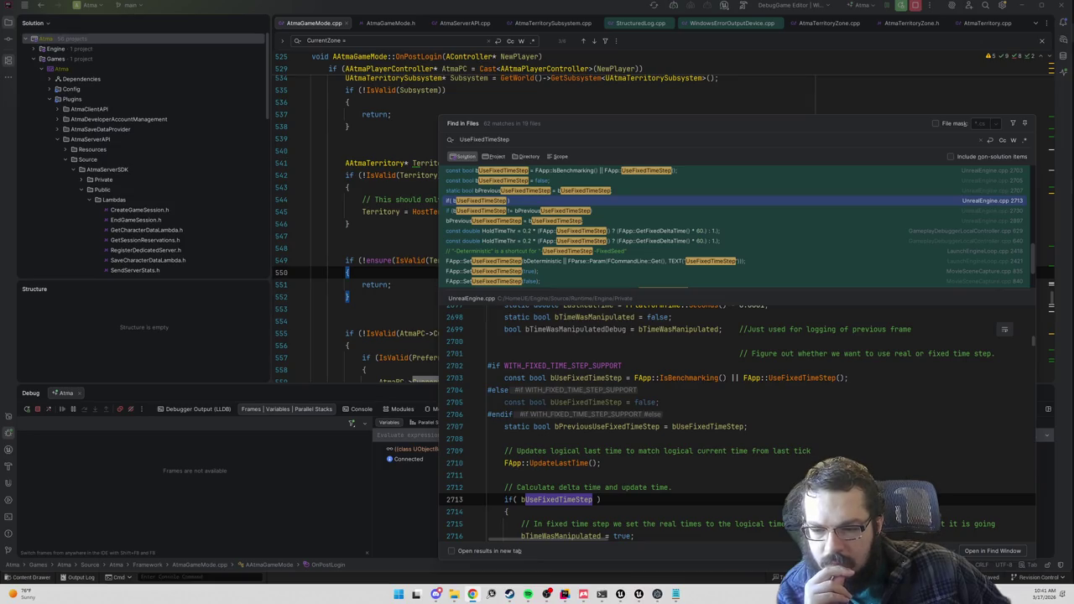
scroll(738, 424, up, 7)
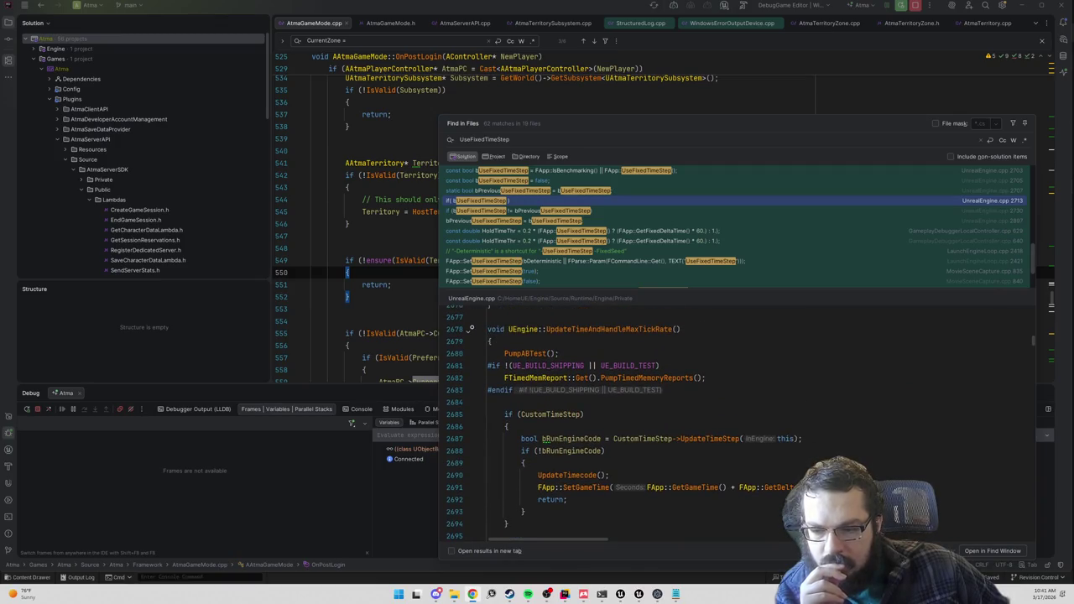
scroll(701, 424, down, 4)
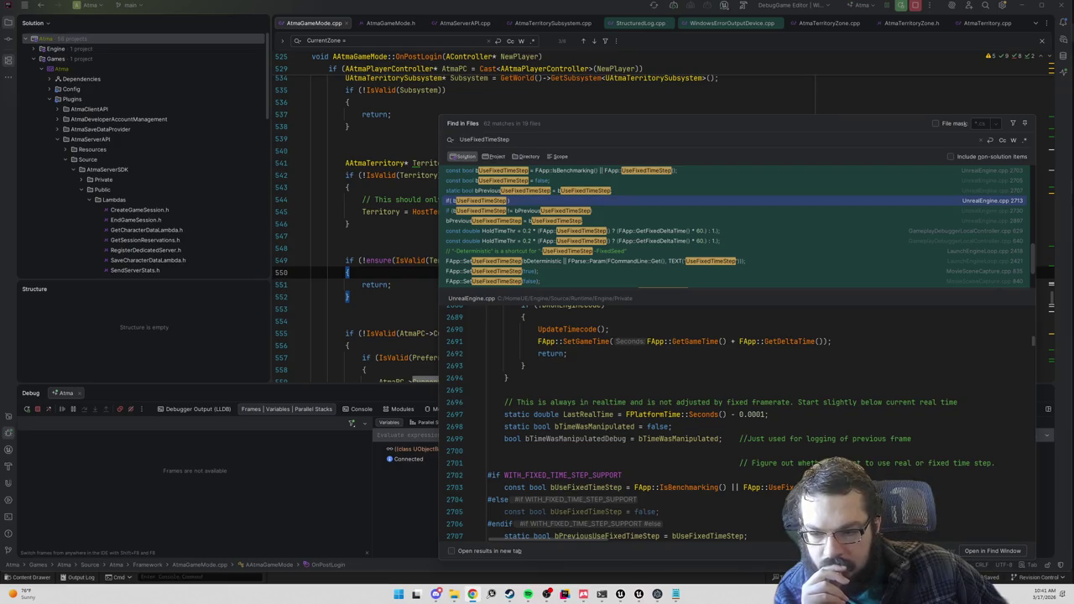
scroll(702, 424, down, 6)
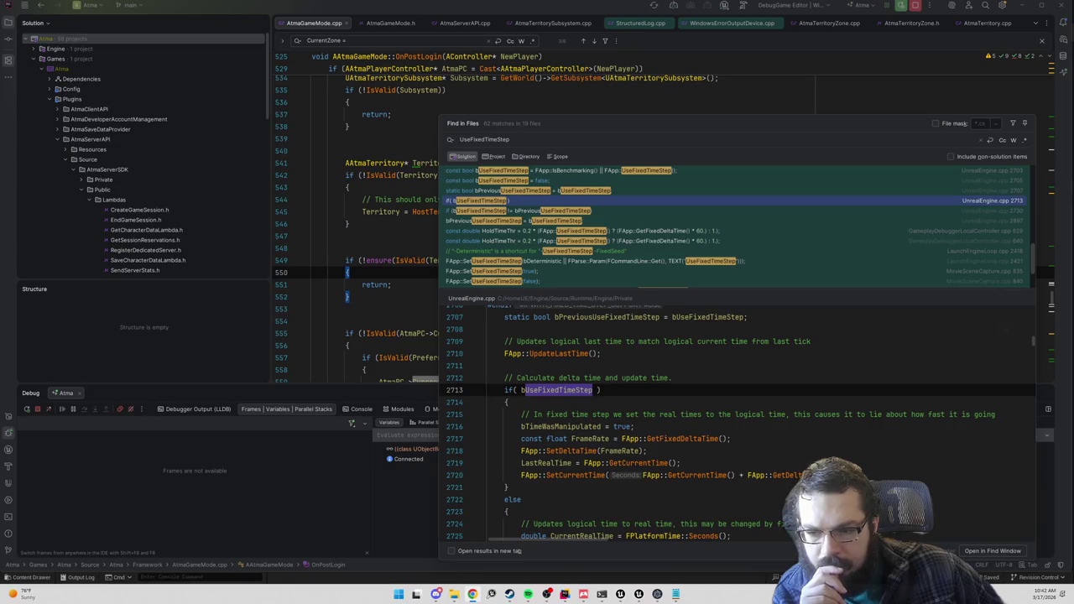
mouse_move(657, 594)
click(654, 553)
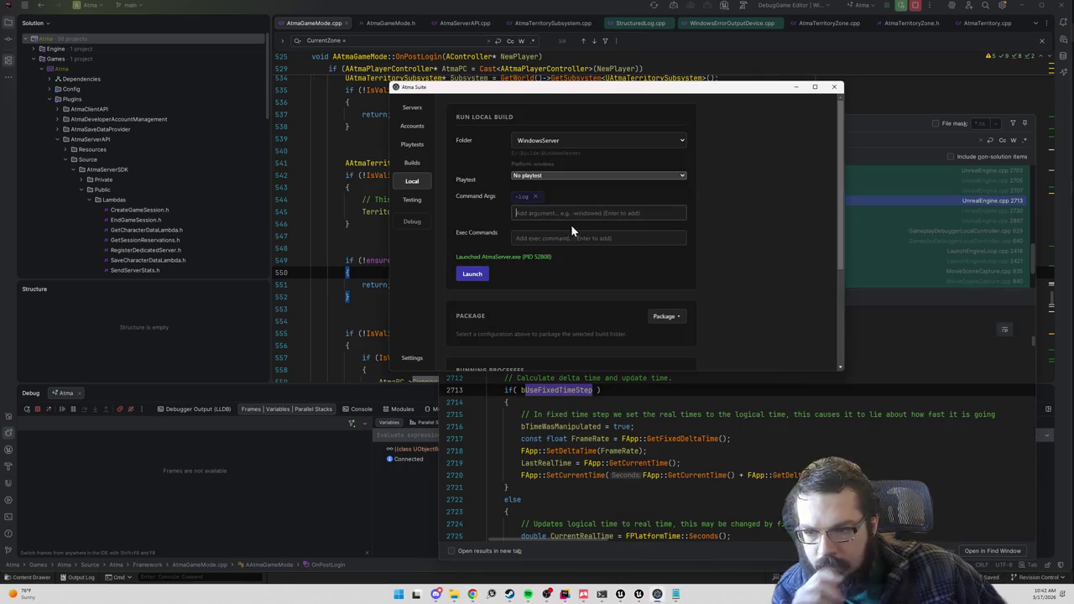
- Add -UseFixedTimestep as a server command argument alongside -log
text(-Us)
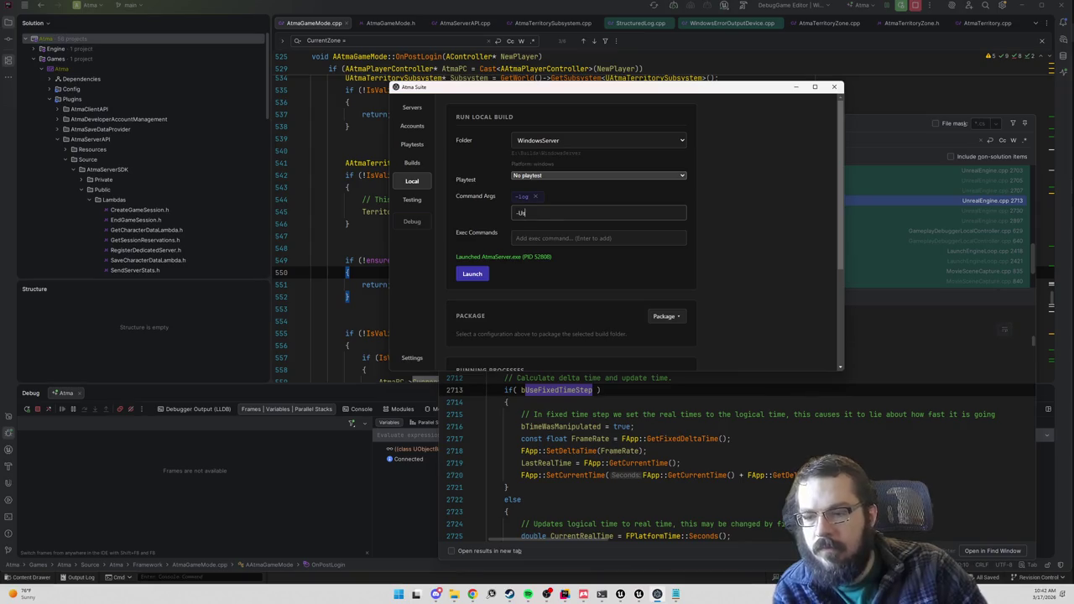
text(eFixedTimestep)
key(Return)
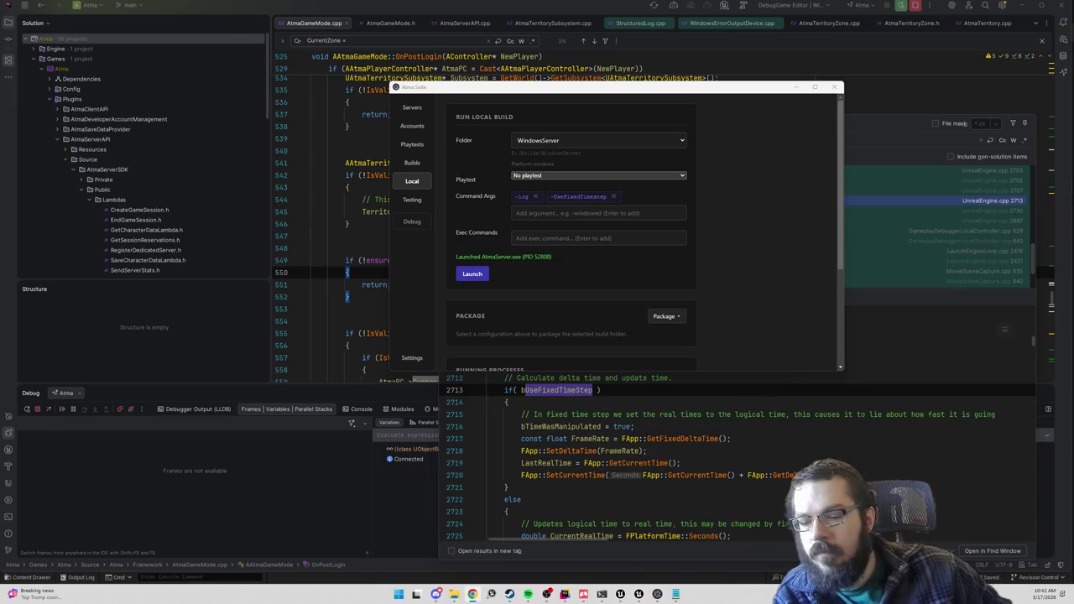
- Bring Project Settings to the front and clear the server search filter
mouse_move(619, 596)
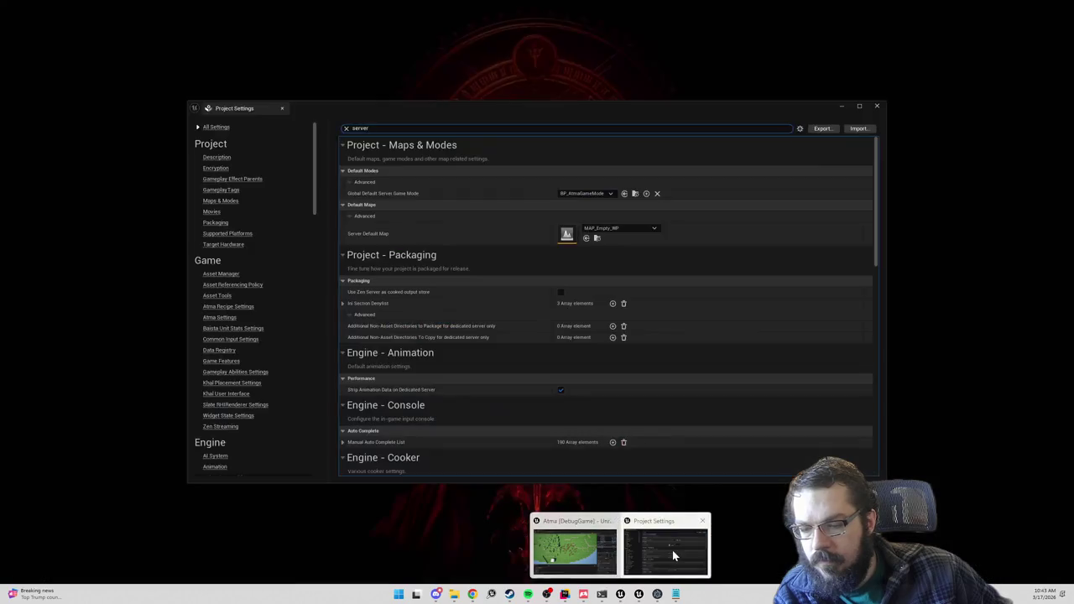
click(678, 556)
scroll(237, 290, down, 3)
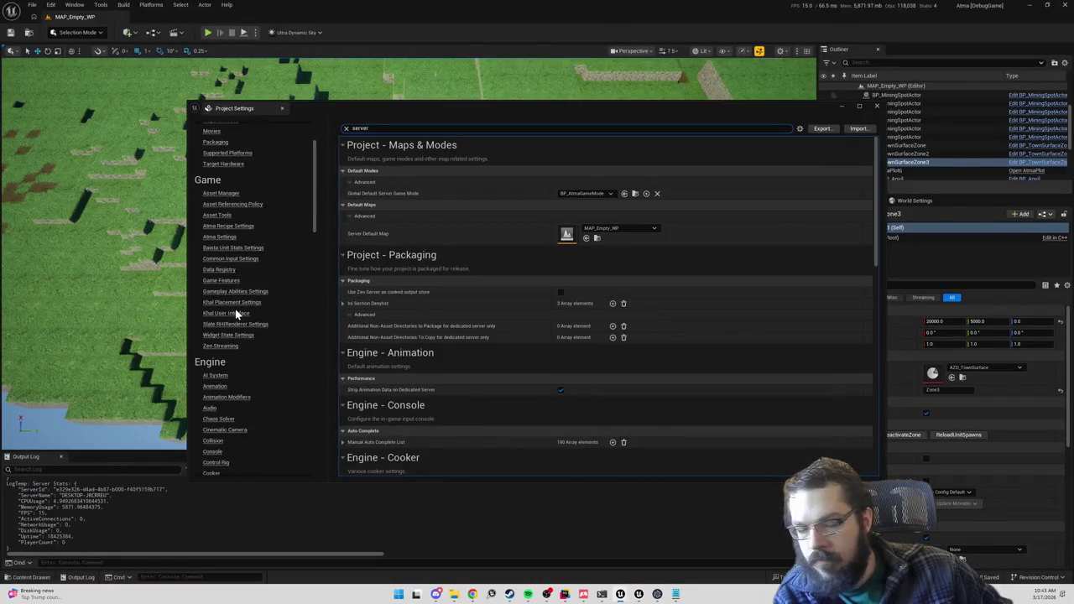
scroll(235, 313, down, 5)
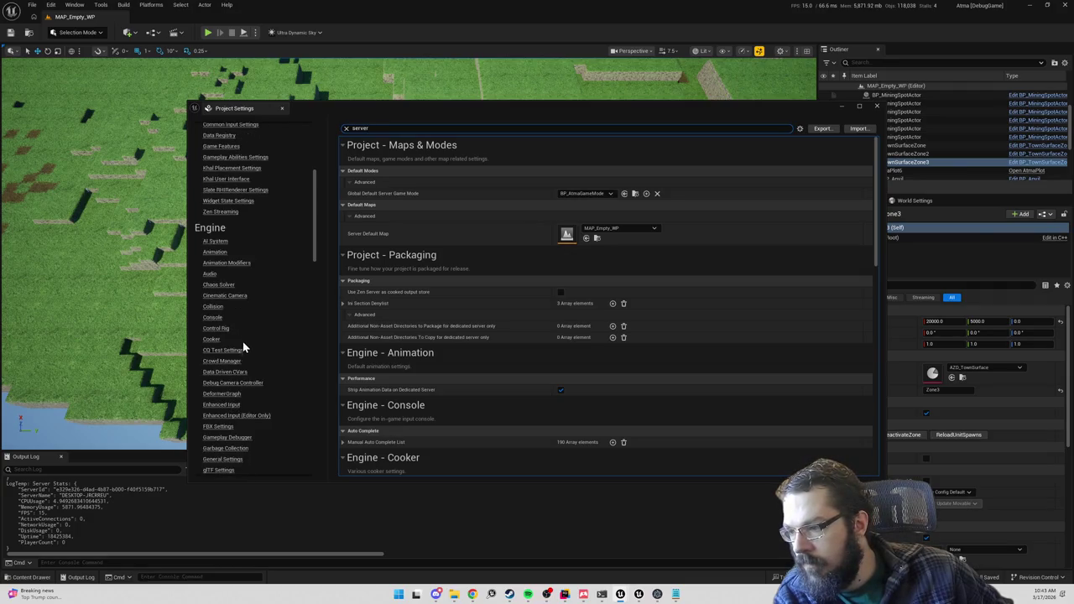
scroll(239, 384, down, 1)
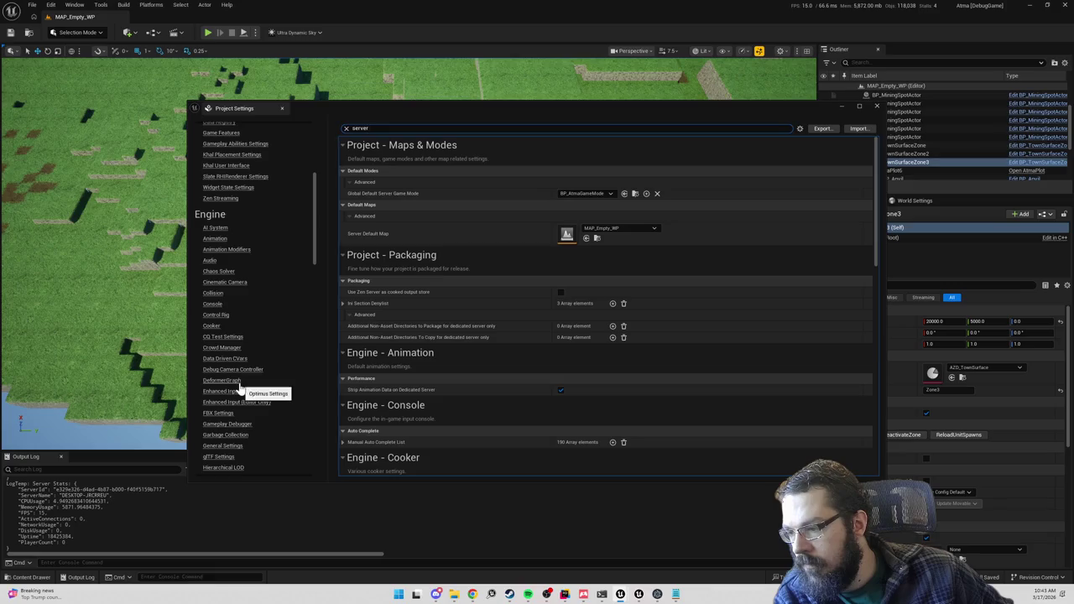
click(344, 128)
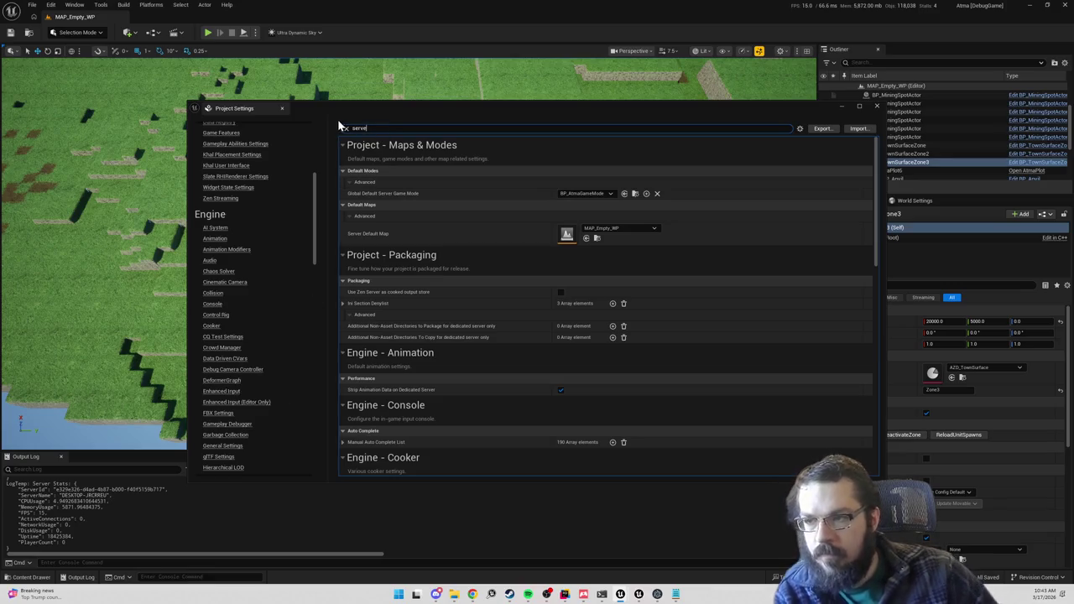
- Filter settings for 'timestep', then clear the filter and open Engine > General Settings
text(timestep)
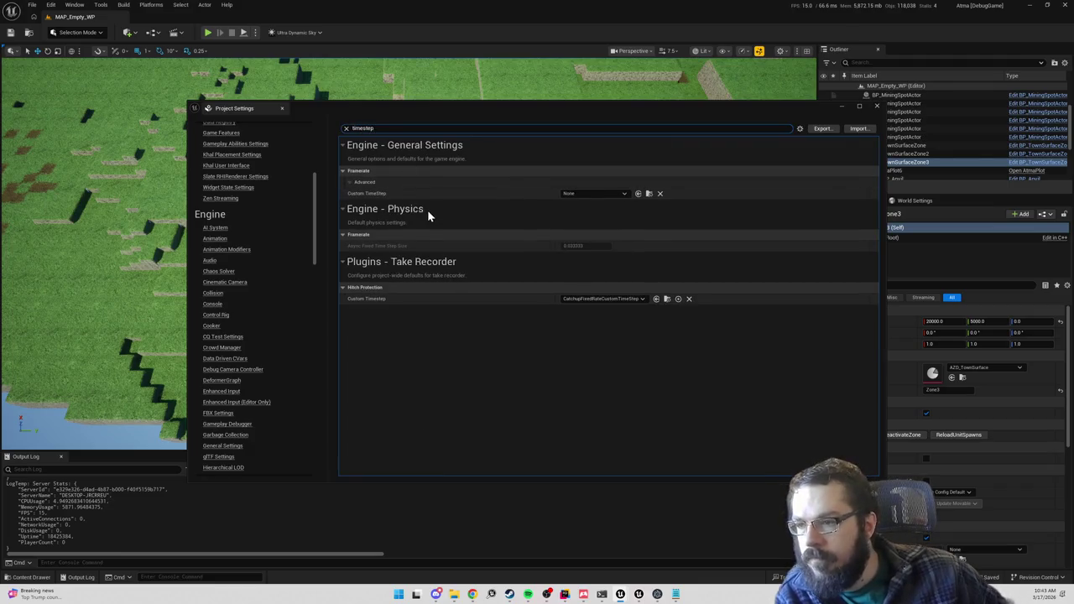
mouse_move(372, 198)
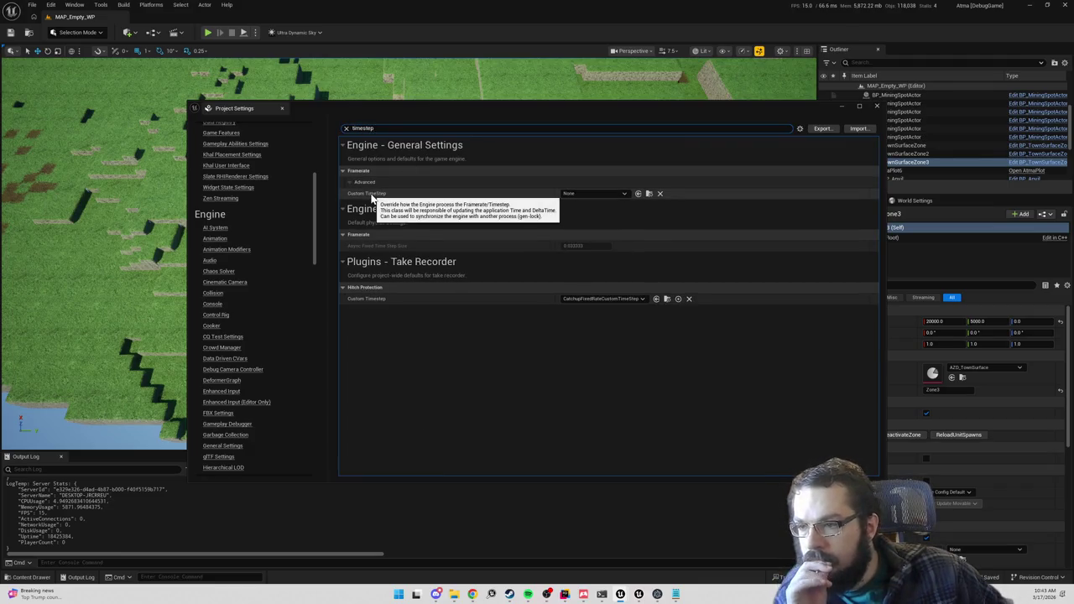
double_click(374, 128)
key(BackSpace)
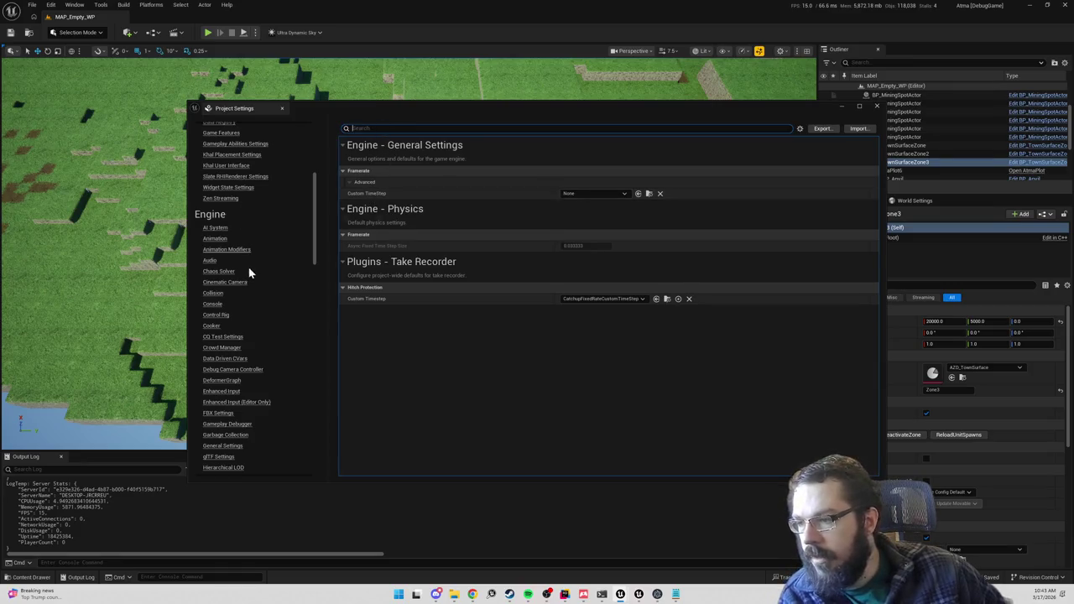
scroll(248, 273, up, 5)
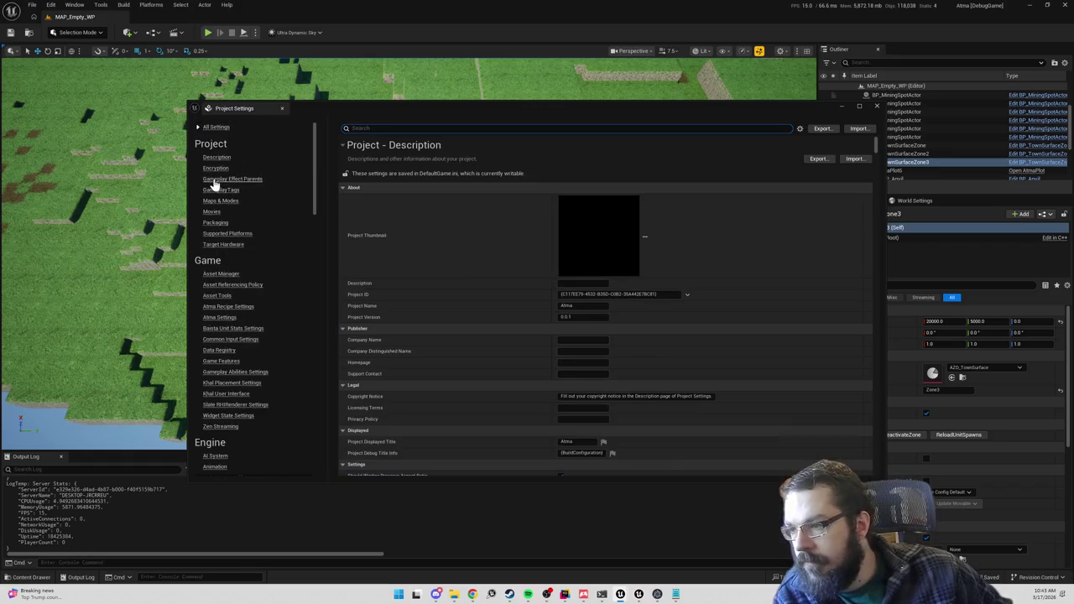
scroll(236, 281, down, 1)
scroll(237, 273, down, 4)
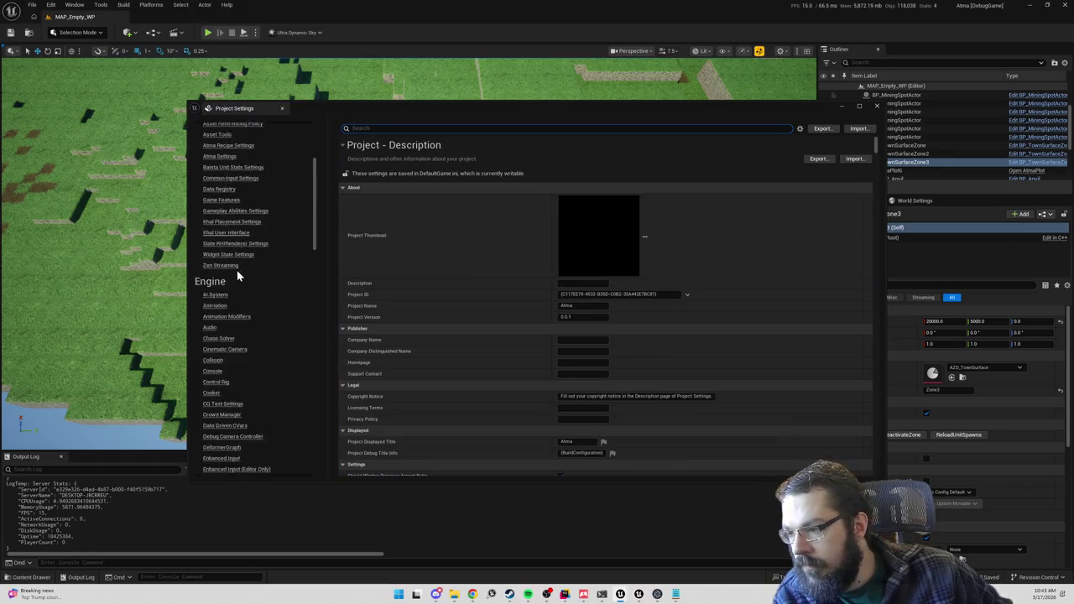
scroll(237, 268, up, 2)
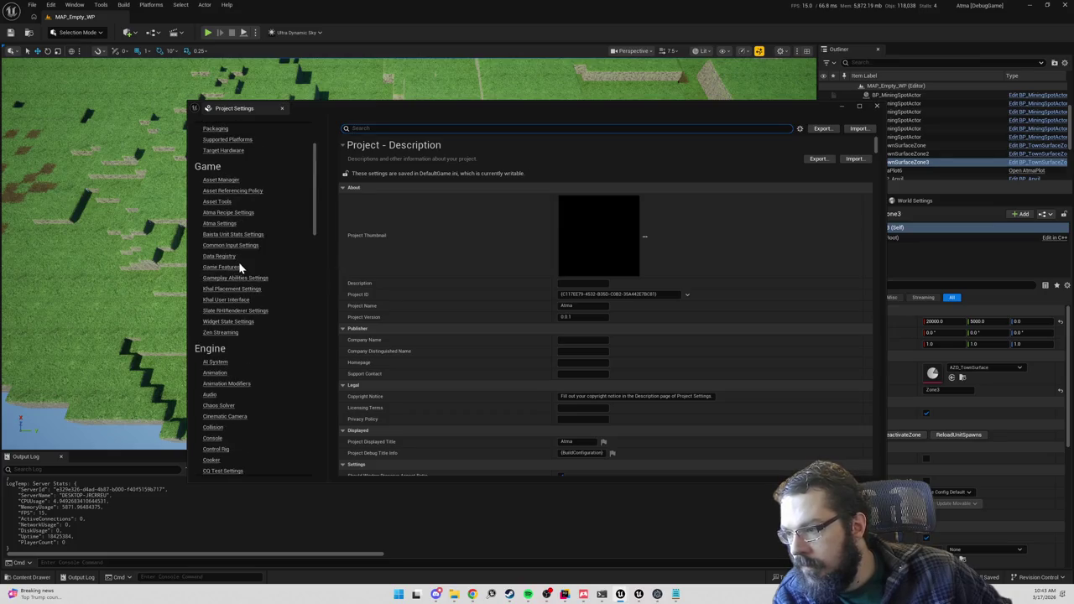
scroll(235, 293, down, 7)
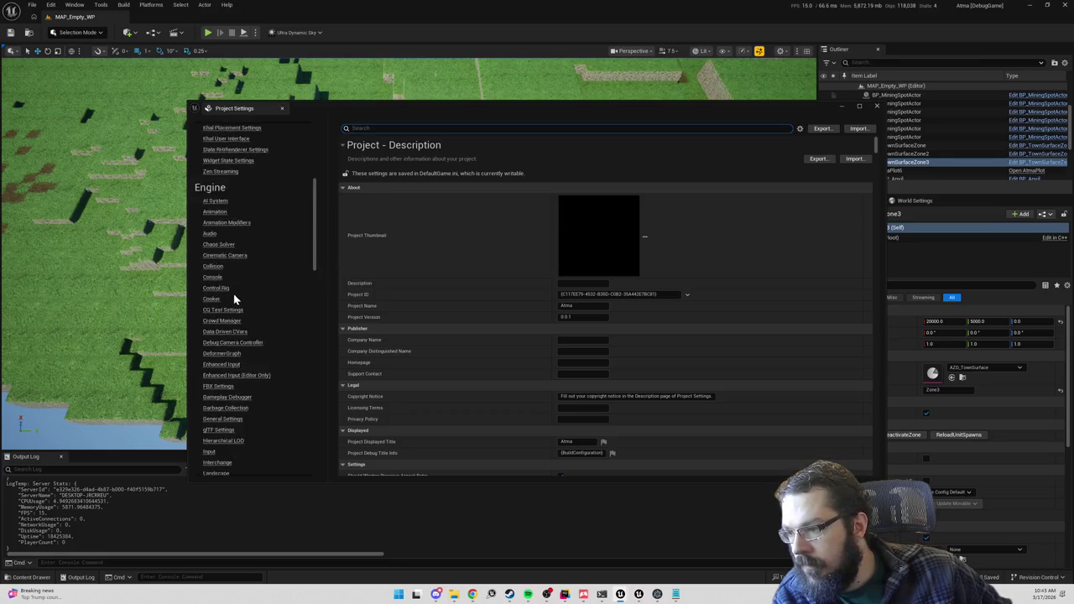
click(224, 298)
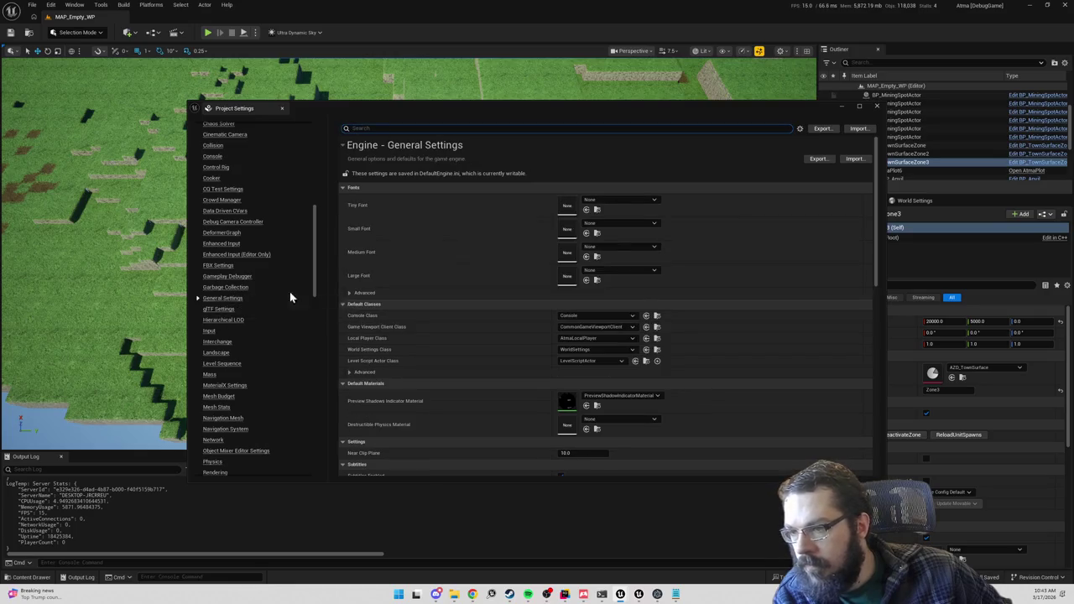
- In Framerate, review the Custom TimeStep options unchanged and uncheck Use Fixed Frame Rate
scroll(422, 327, down, 5)
scroll(422, 331, down, 5)
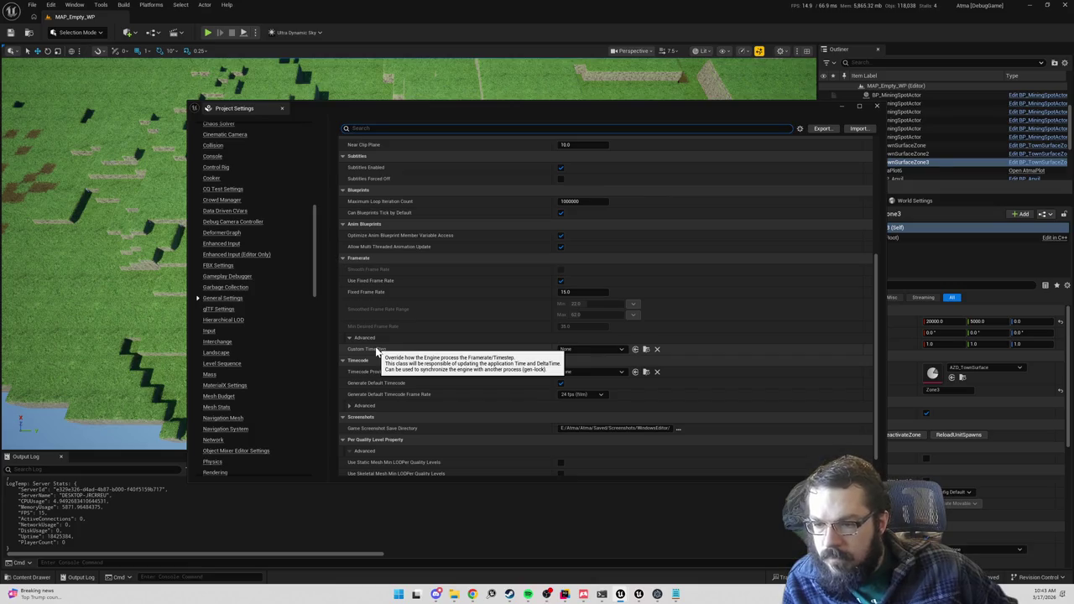
click(585, 349)
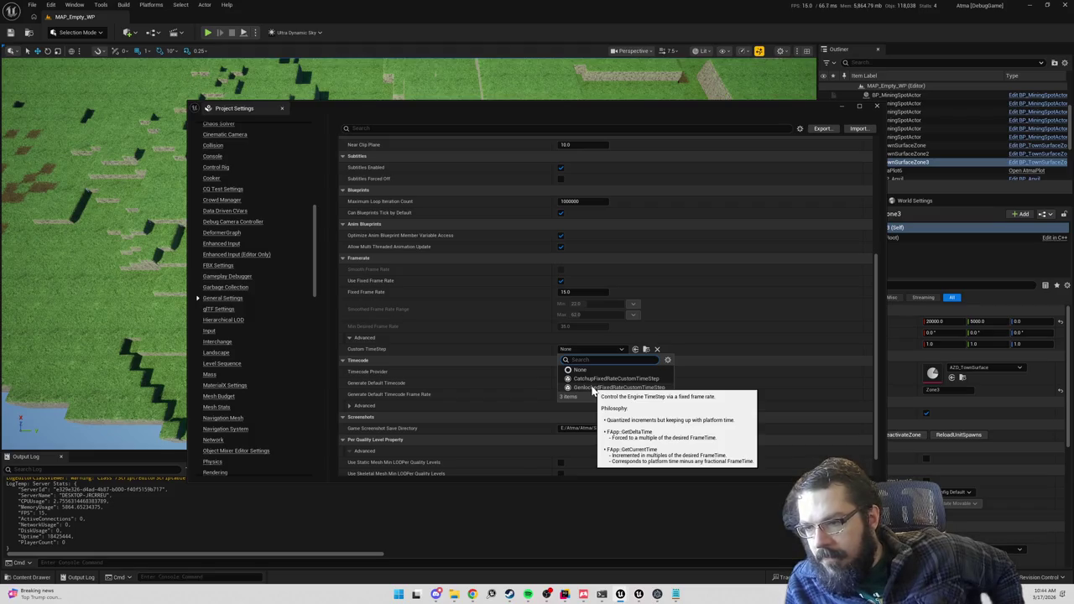
click(367, 297)
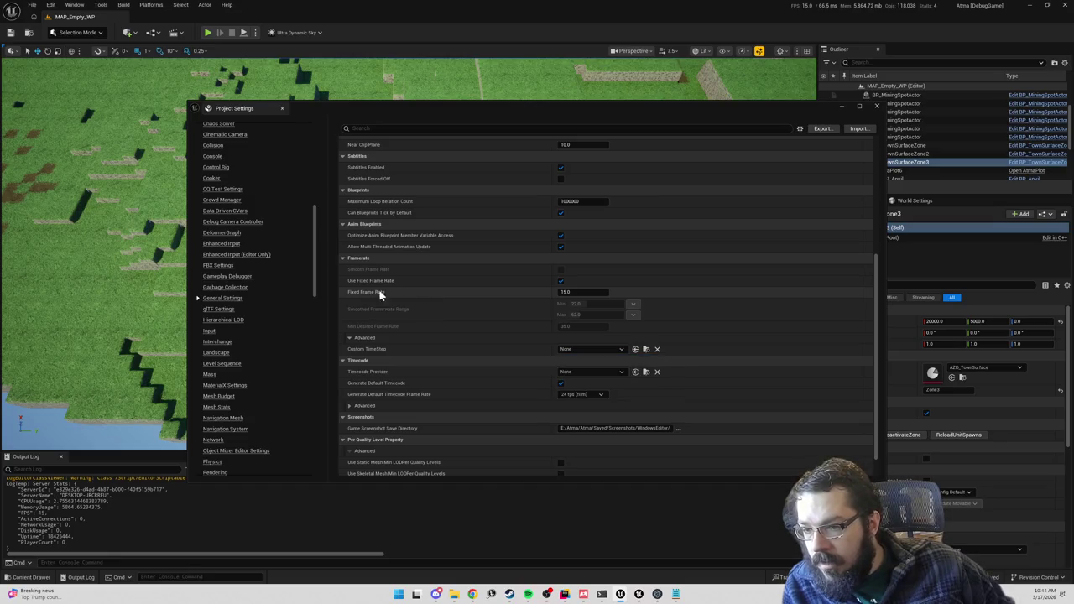
click(560, 280)
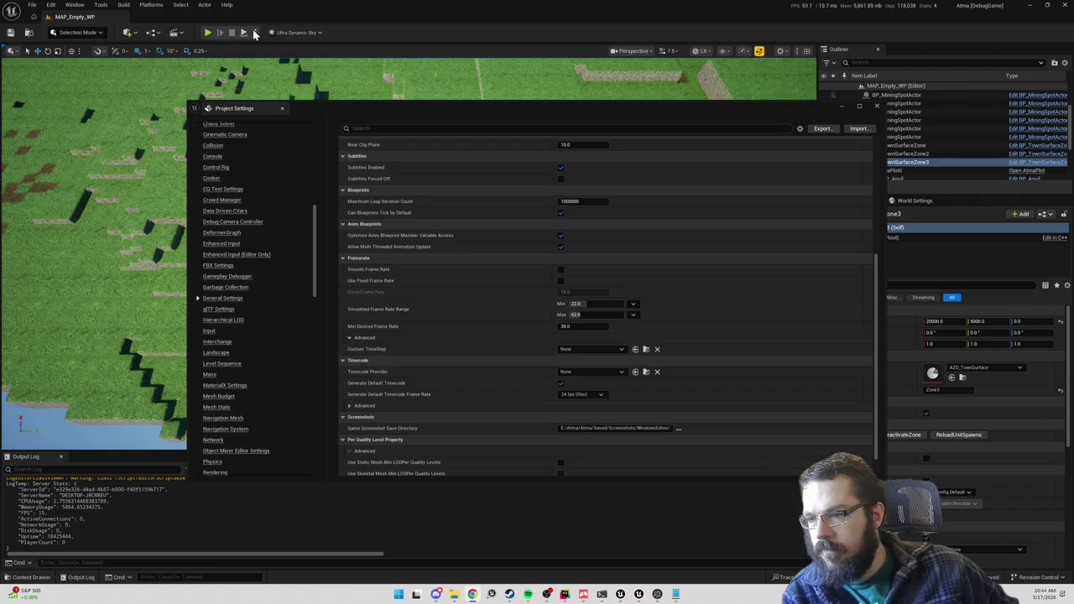
- Play the map in the editor, try 'timestep' in the console, then stop playing
click(843, 106)
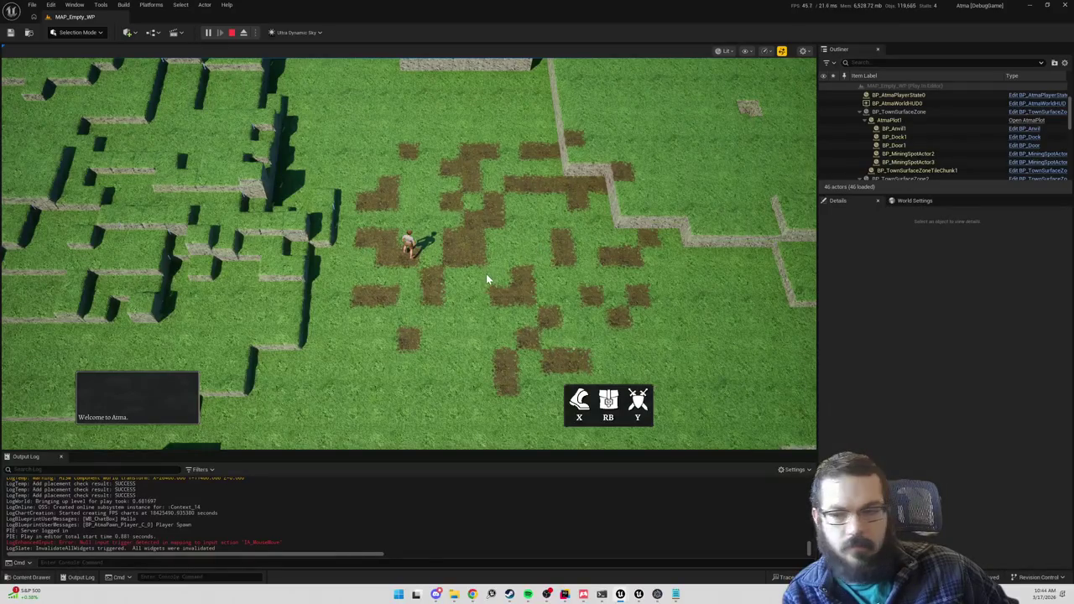
key(grave)
text(fixe)
key(Escape)
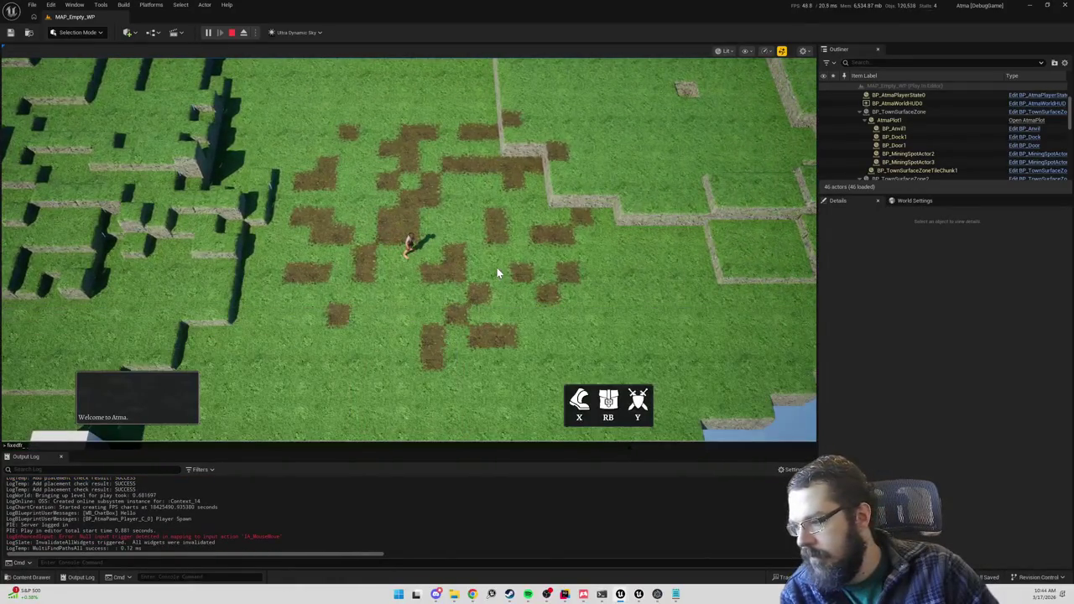
key(grave)
text(timestep)
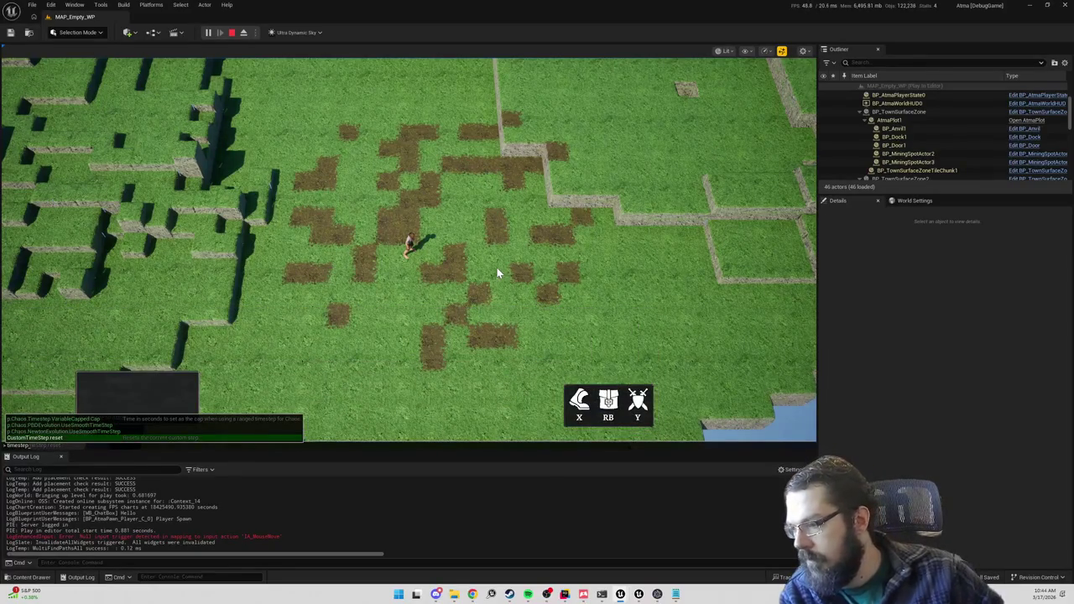
key(Escape)
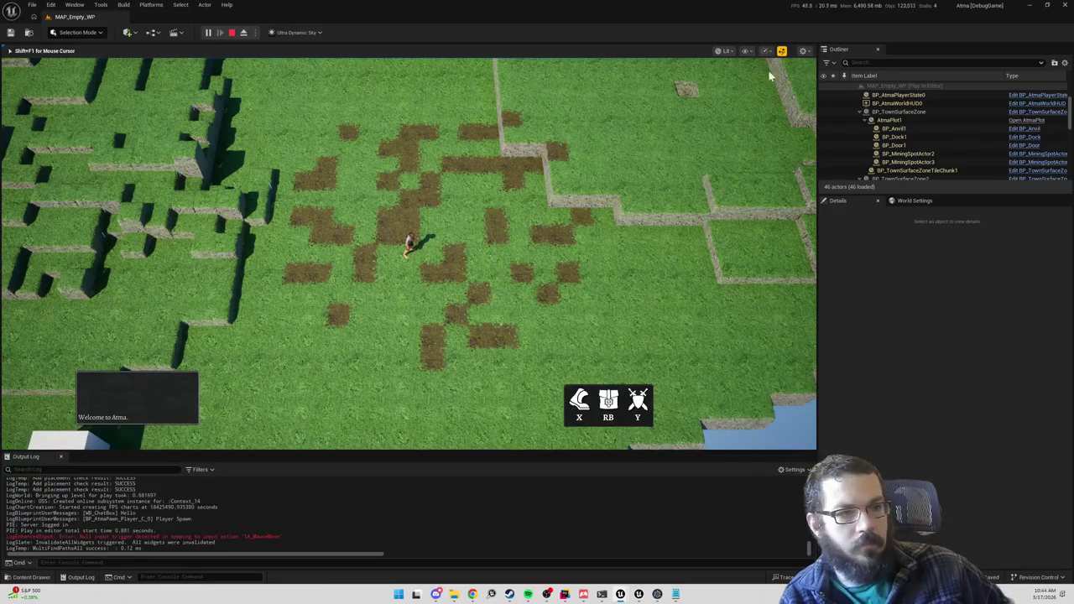
key(Escape)
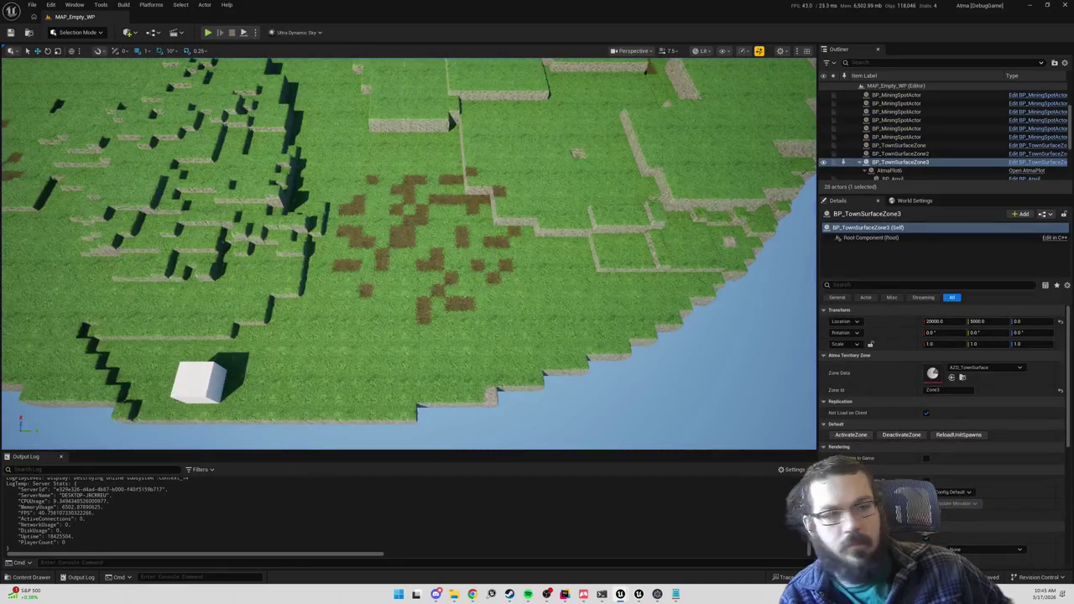